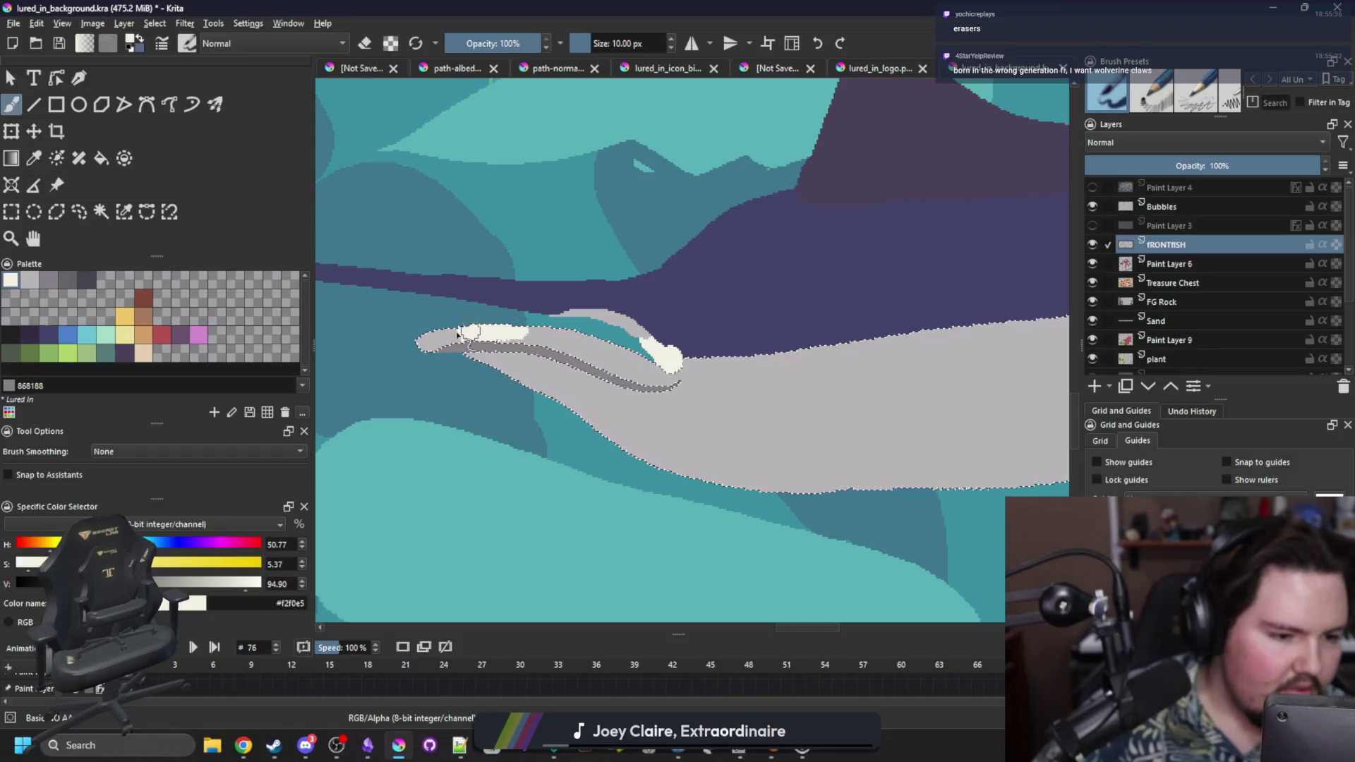
# Bring the fish's head into close view and advance the animation to frame 35.
pyautogui.moveTo(611, 480); pyautogui.dragTo(464, 438)
pyautogui.press('space')
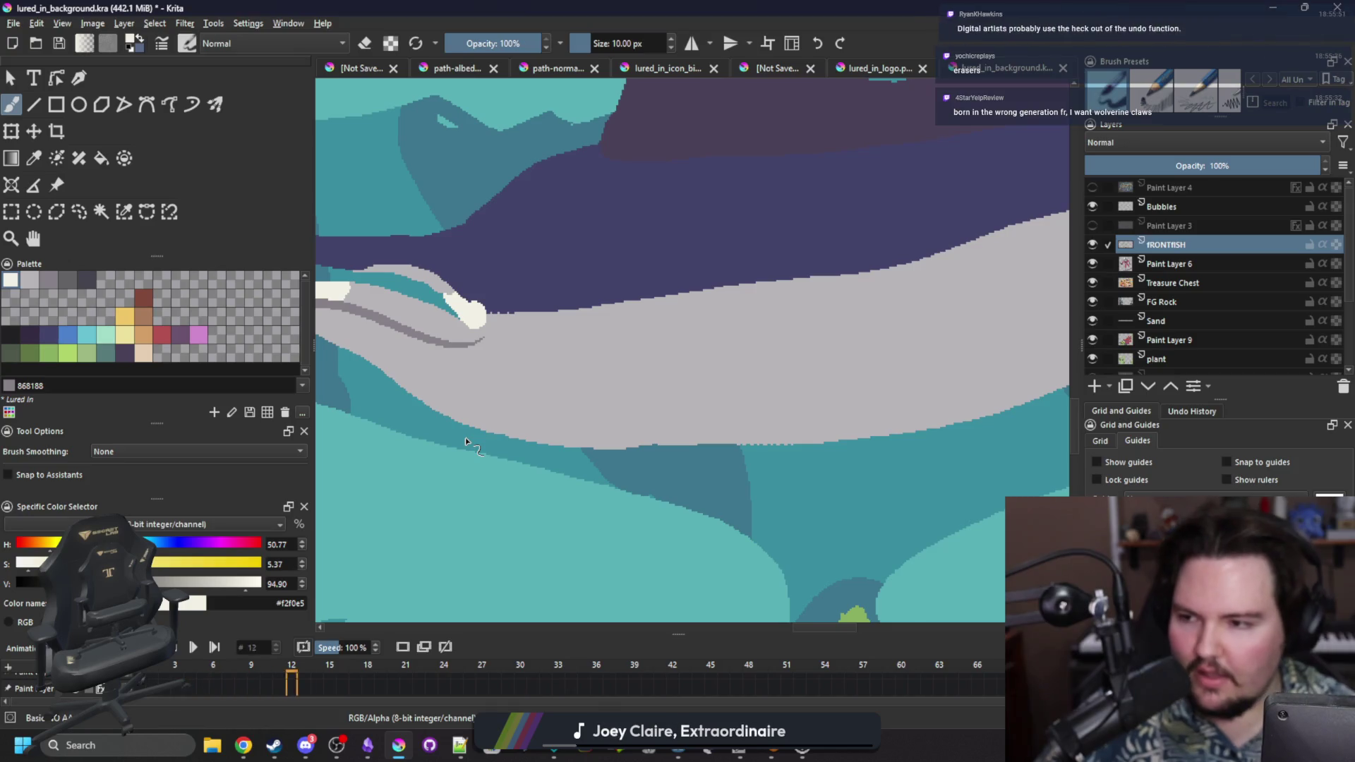
pyautogui.scroll(-5, 494, 466)
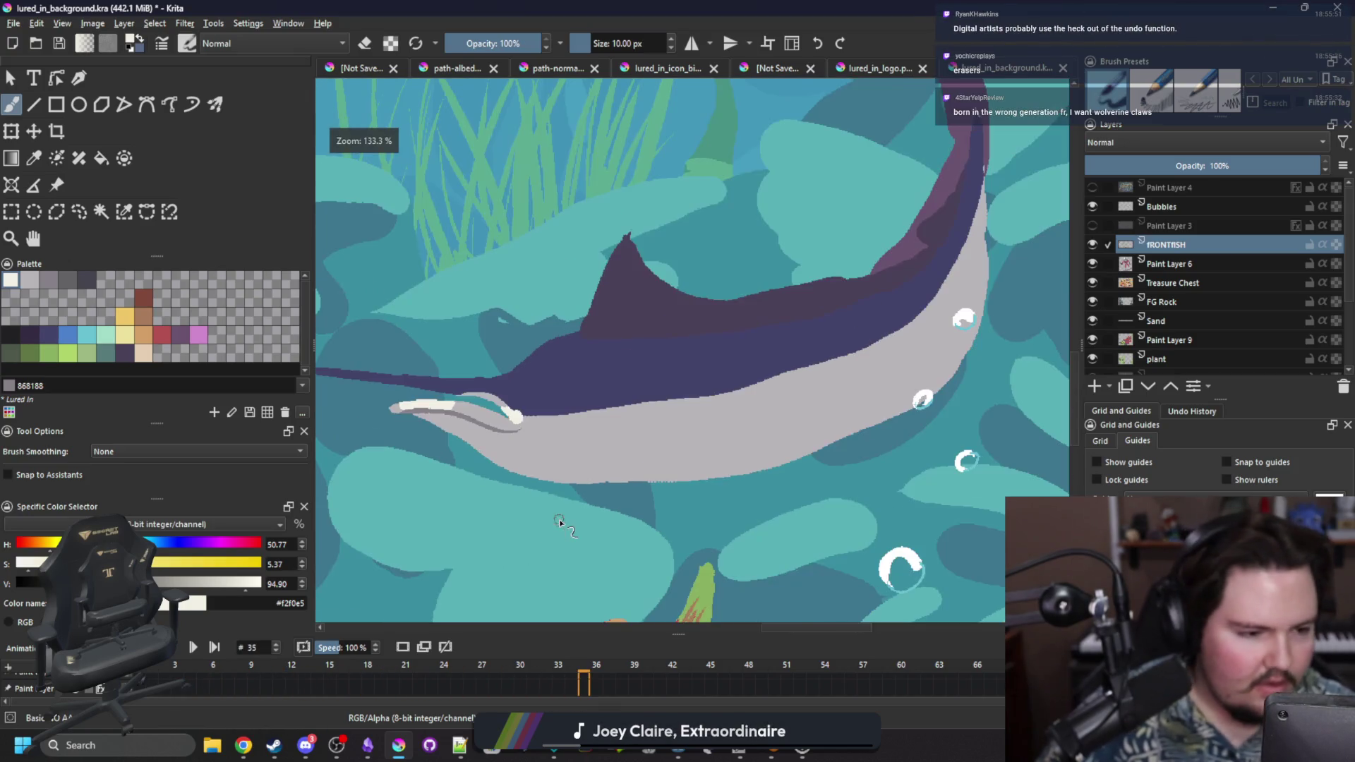
pyautogui.scroll(8, 600, 459)
pyautogui.moveTo(648, 409); pyautogui.dragTo(599, 403)
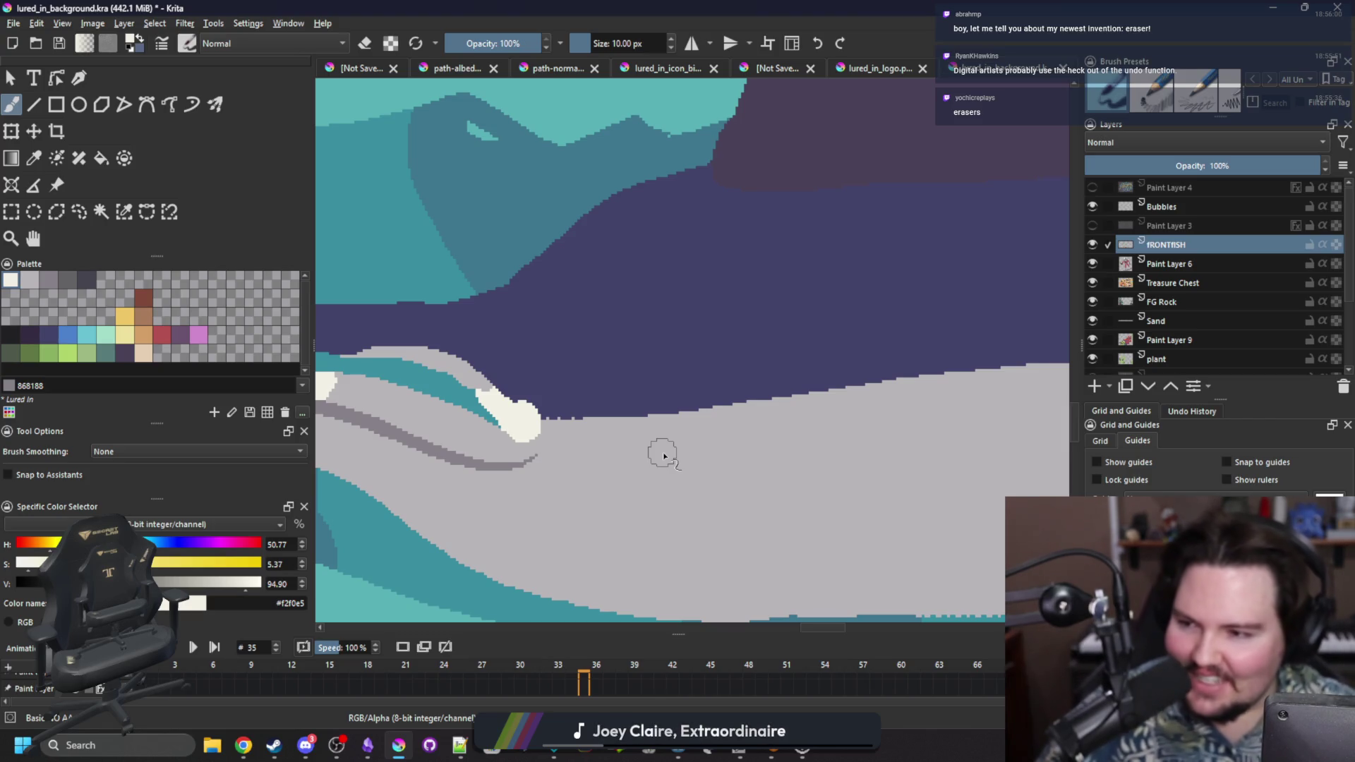
pyautogui.scroll(-1, 599, 445)
pyautogui.scroll(-1, 435, 426)
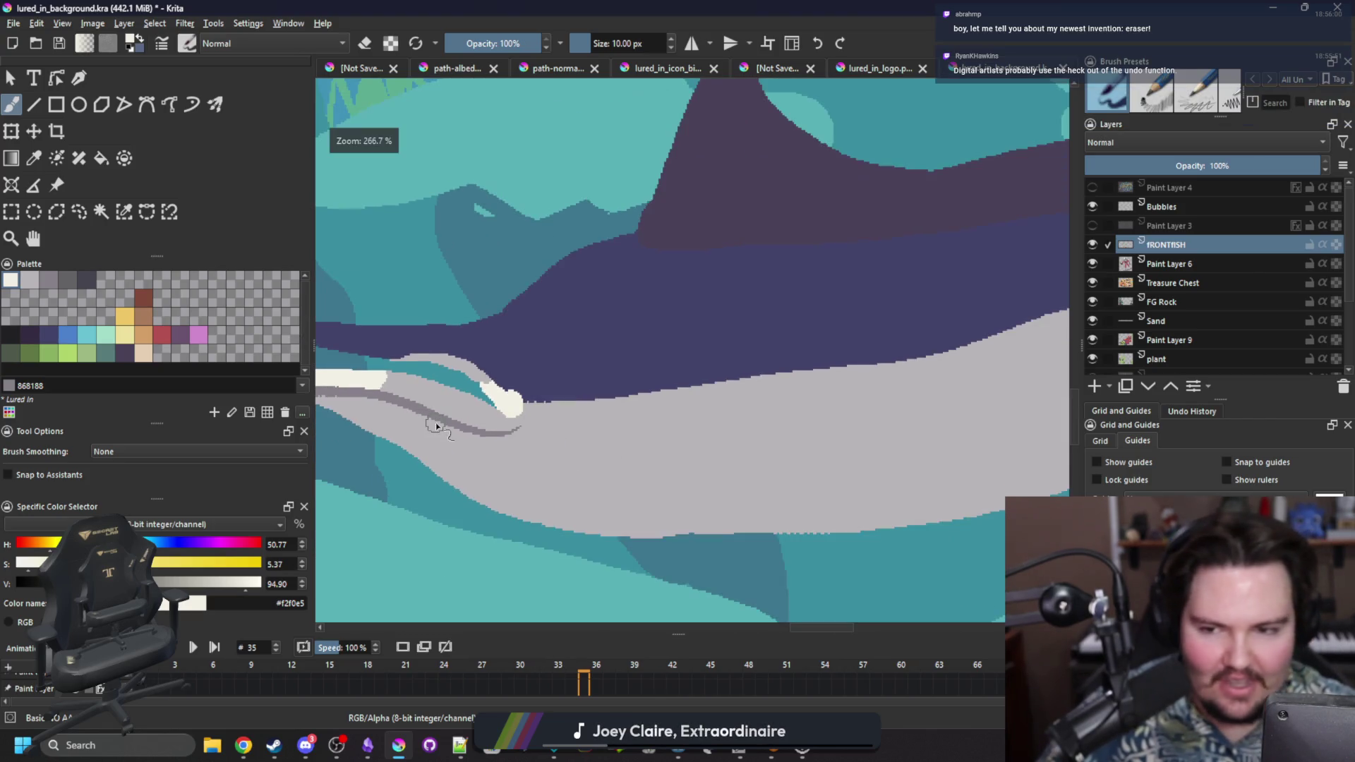
pyautogui.scroll(-1, 446, 424)
# Select the dark purple upper body by similar colour, then brush with pale green #9cb882.
pyautogui.click(123, 211)
pyautogui.click(528, 398)
pyautogui.scroll(1, 528, 398)
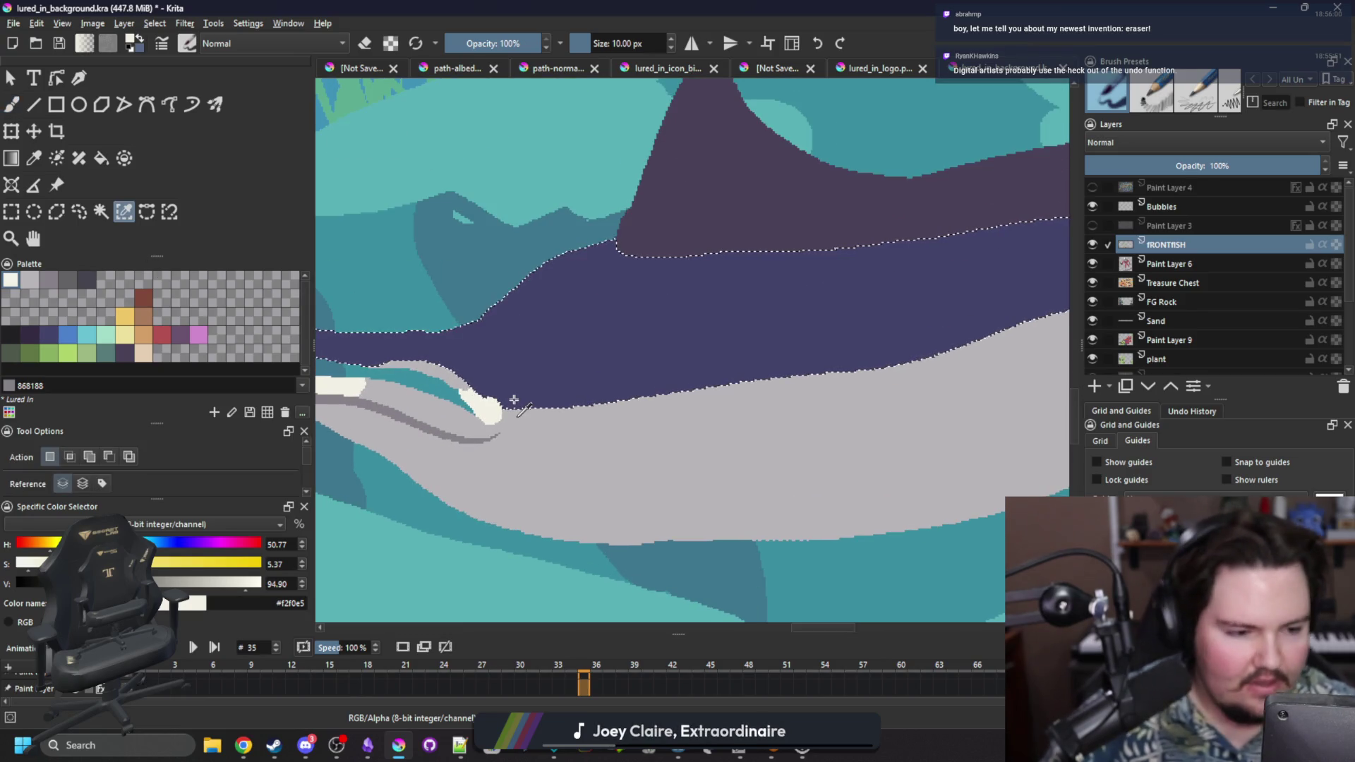
pyautogui.press('b')
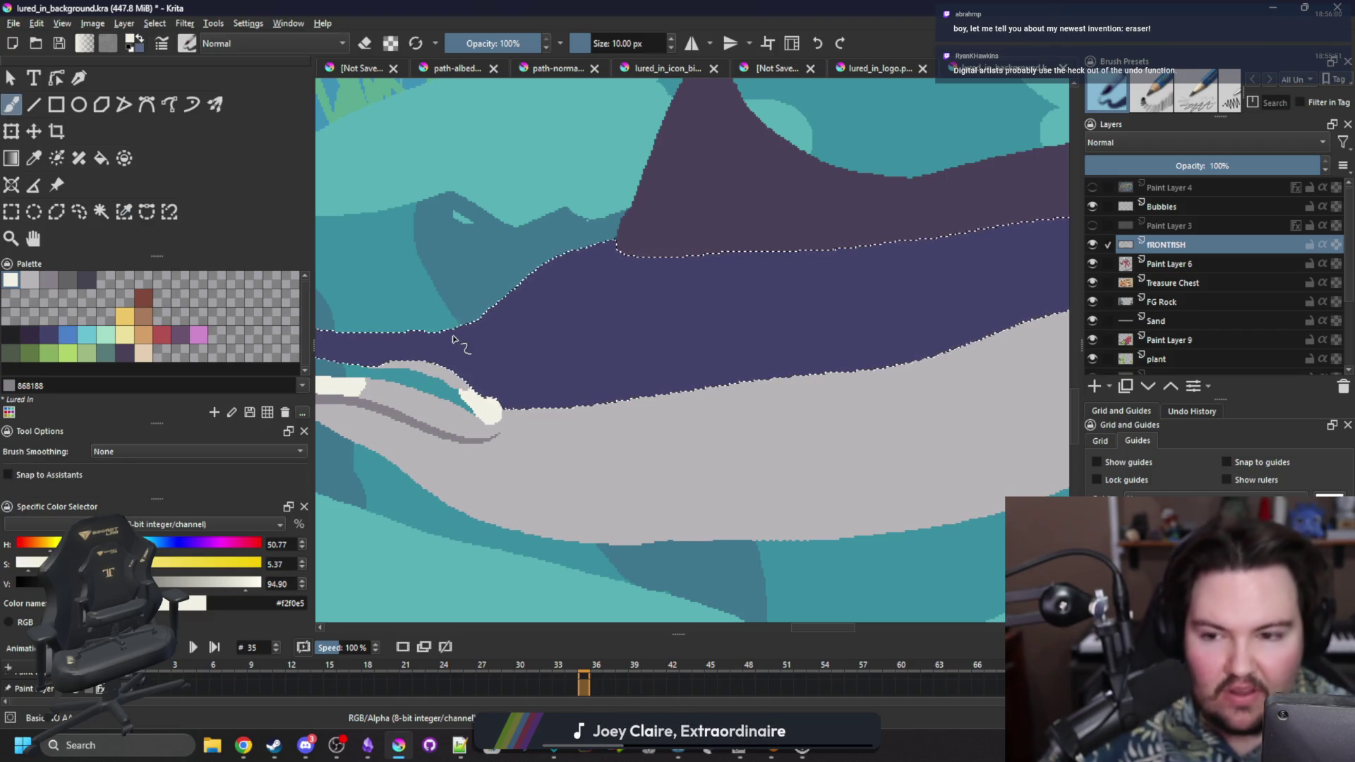
pyautogui.click(87, 352)
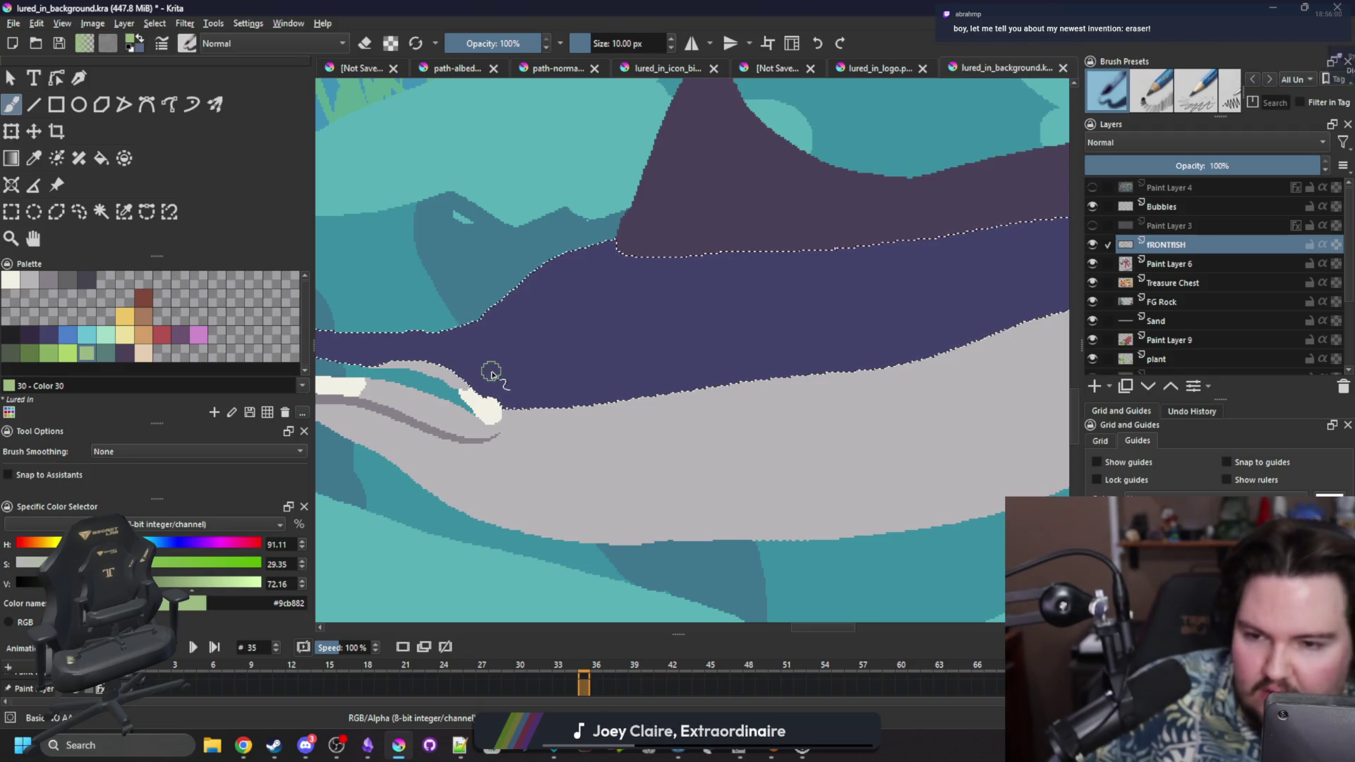
# Dab a green eye with a #212123 pupil and an #f2f0e5 highlight.
pyautogui.click(497, 368)
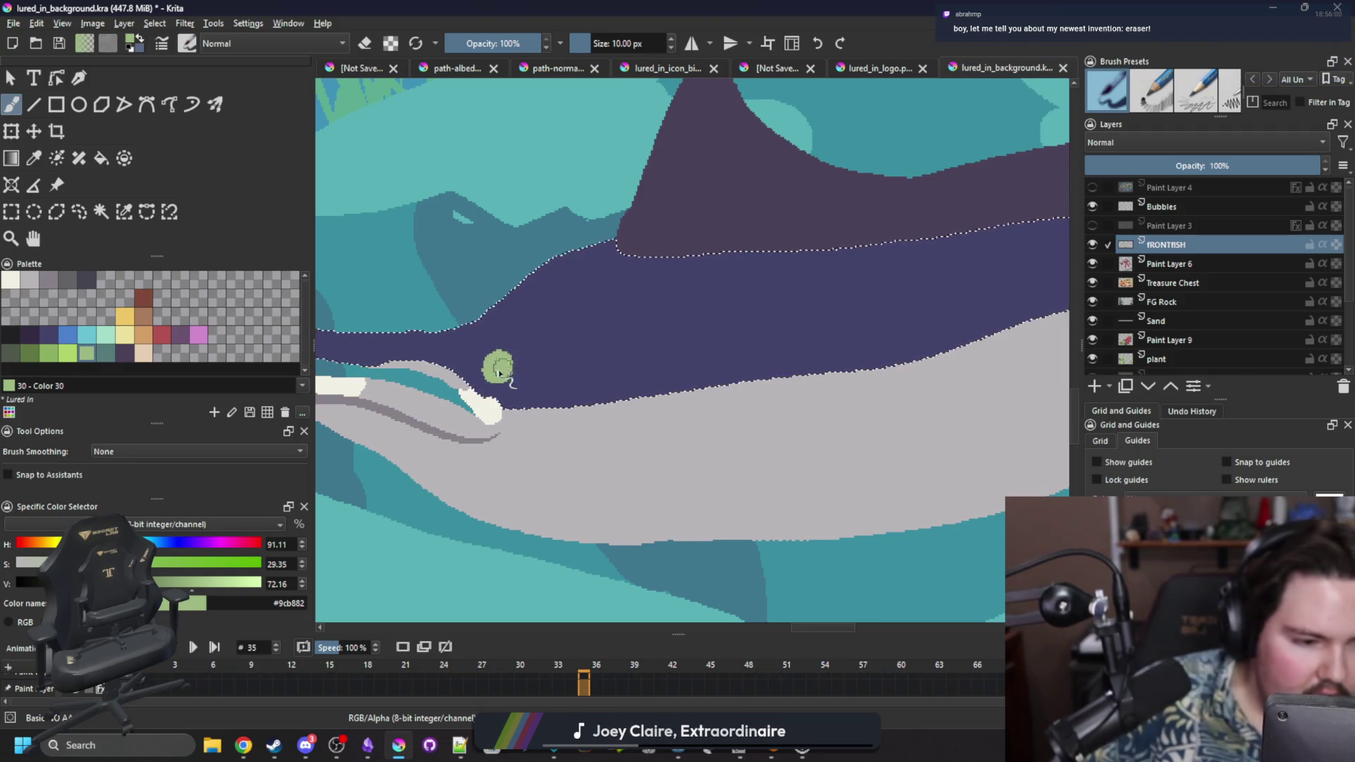
pyautogui.keyDown('ctrl'); pyautogui.click(503, 354); pyautogui.keyUp('ctrl')
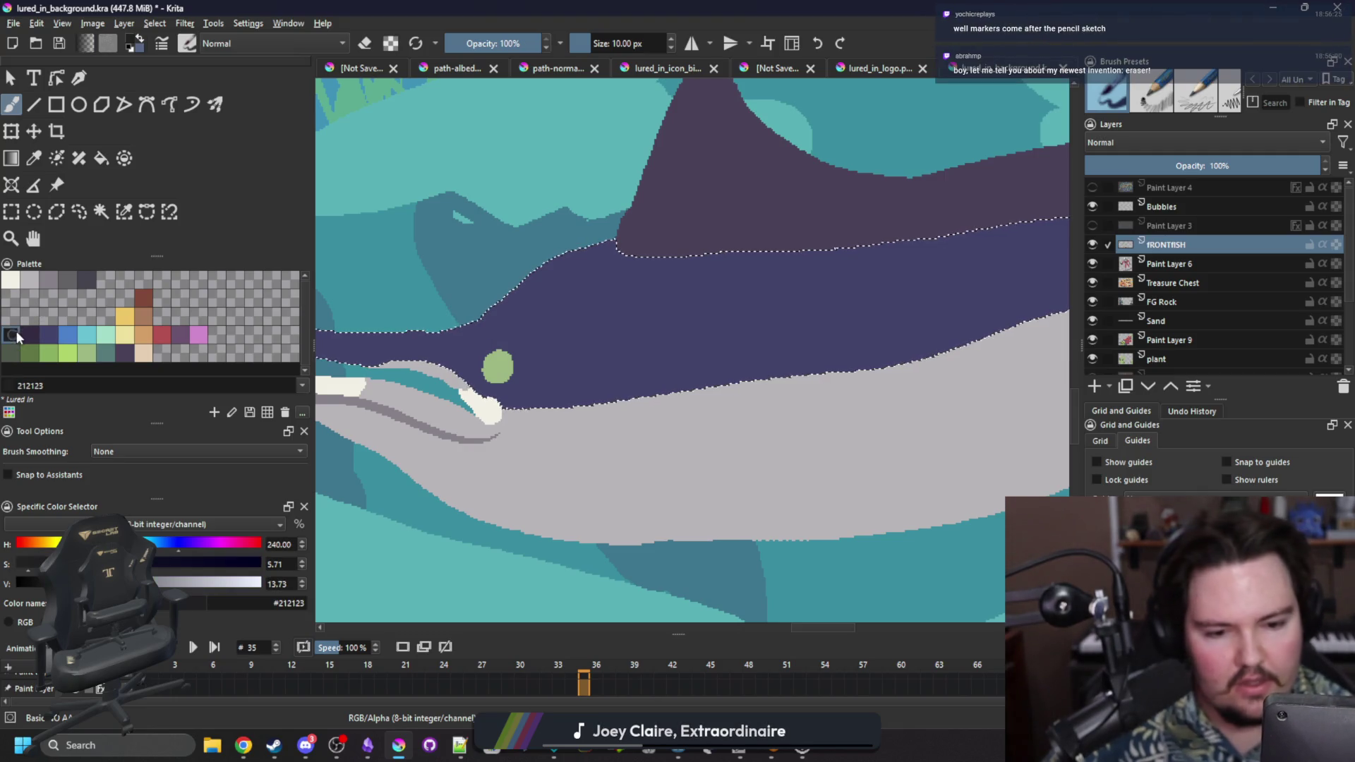
pyautogui.click(498, 366)
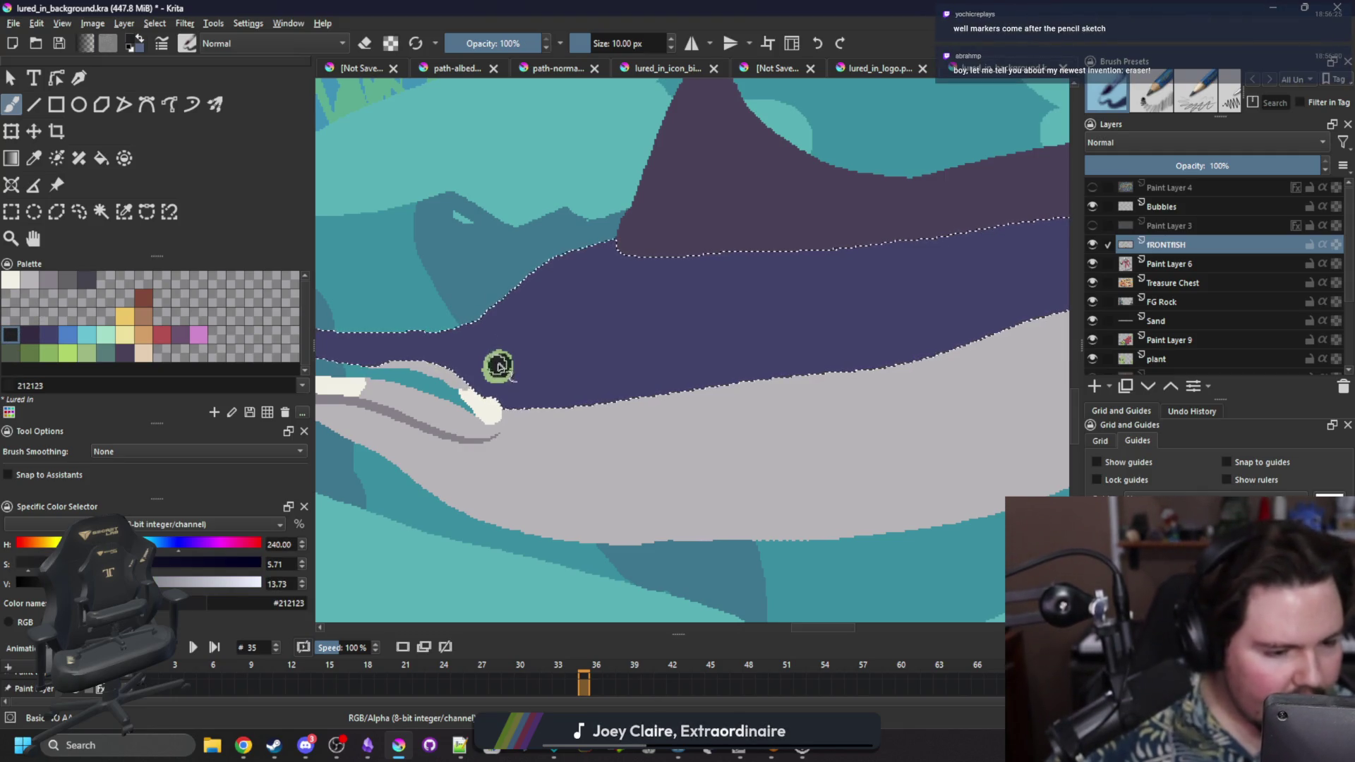
pyautogui.click(16, 278)
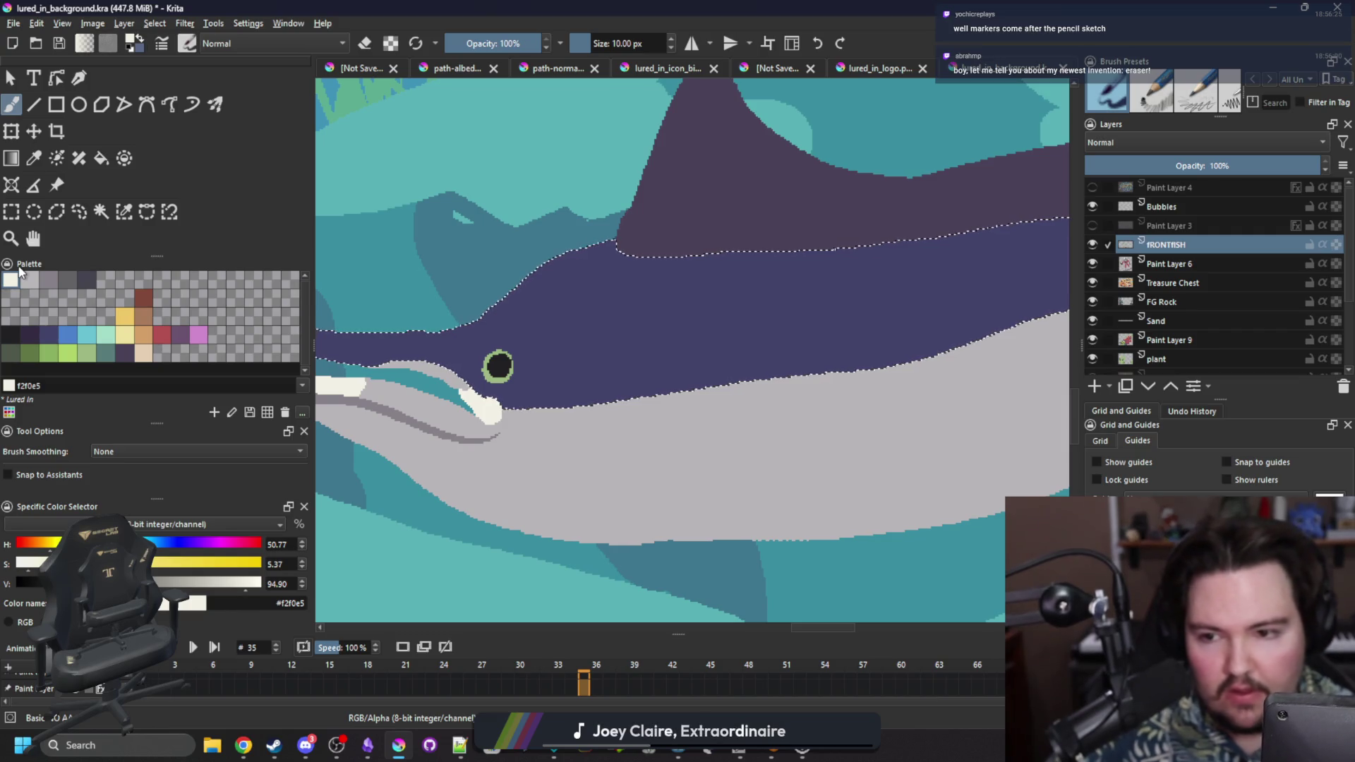
pyautogui.click(505, 359)
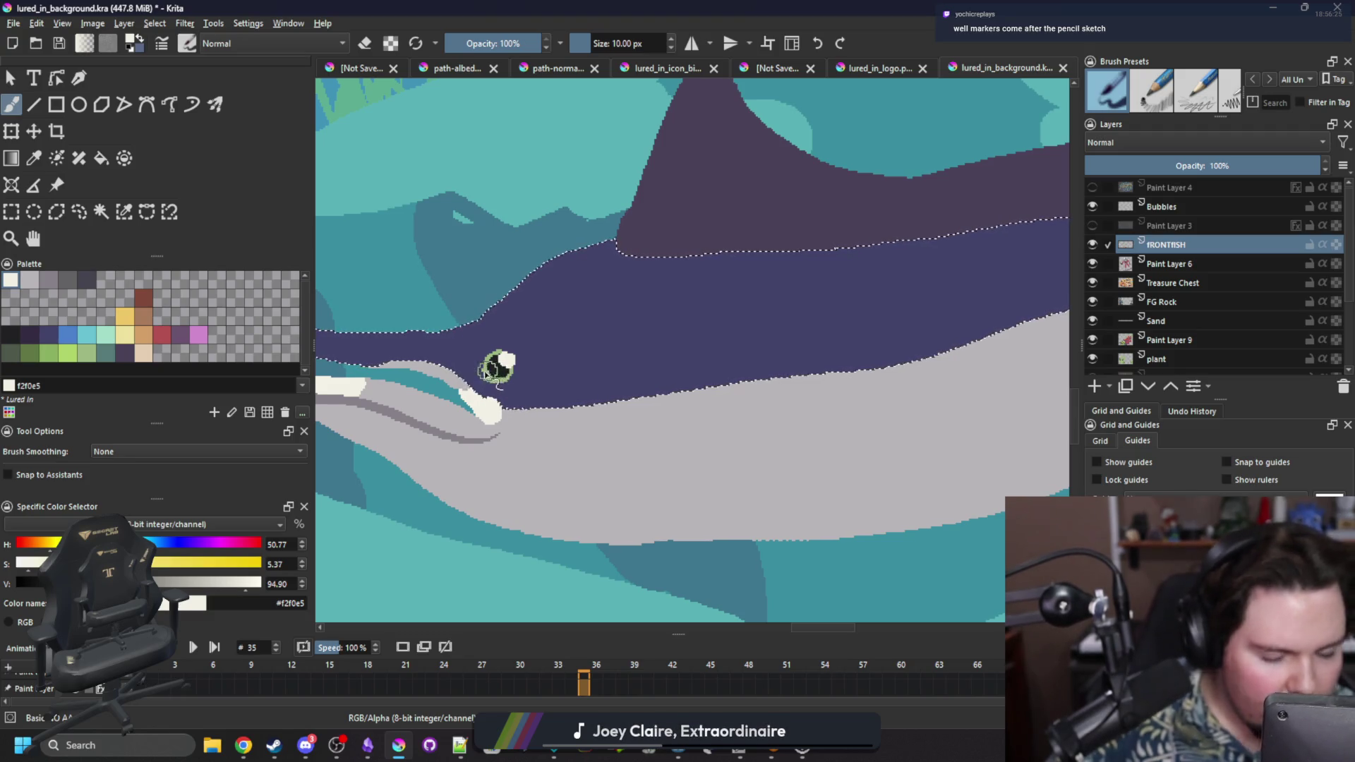
# Resize the brush from 3 px through 4 px up to 13 px.
pyautogui.press('[')
pyautogui.press('[')
pyautogui.press('[')
pyautogui.press(']')
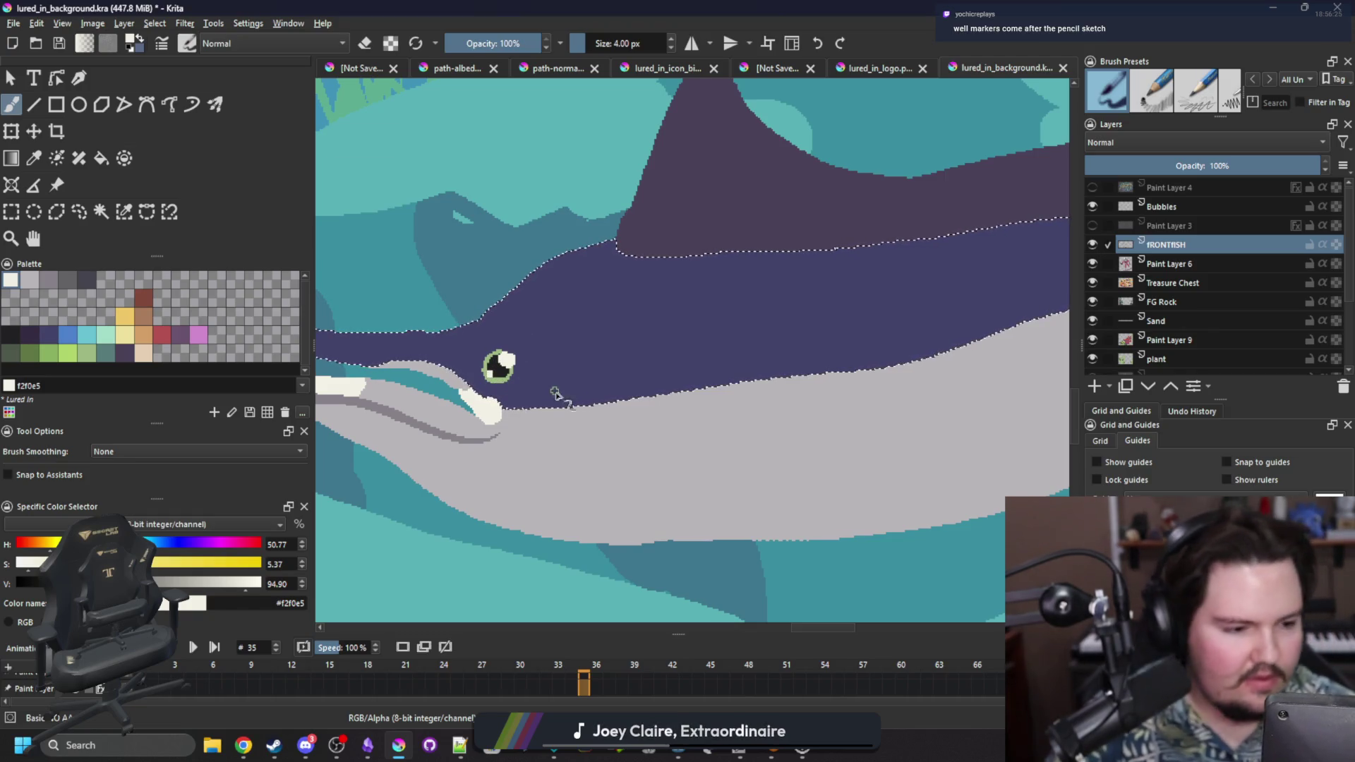
pyautogui.press(']')
pyautogui.press(']')
pyautogui.press(']')
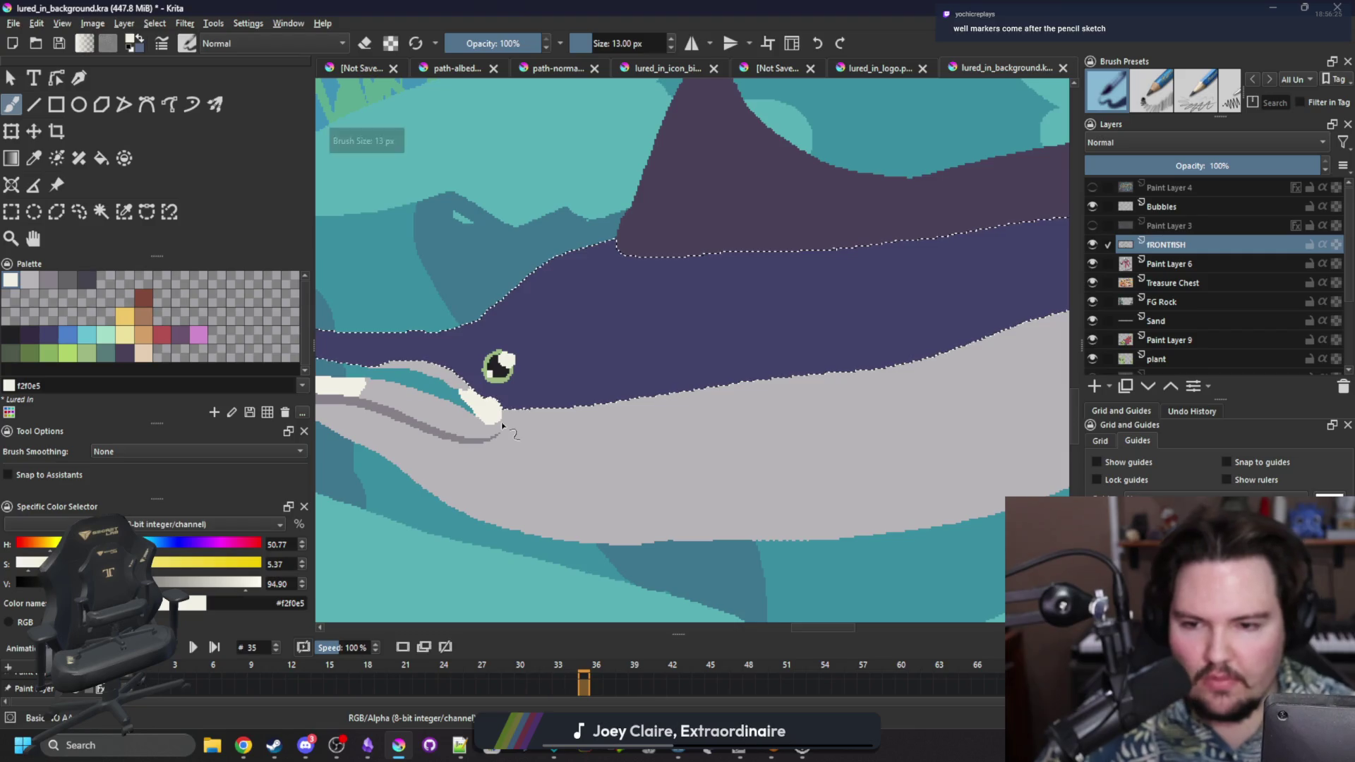
pyautogui.scroll(-3, 522, 420)
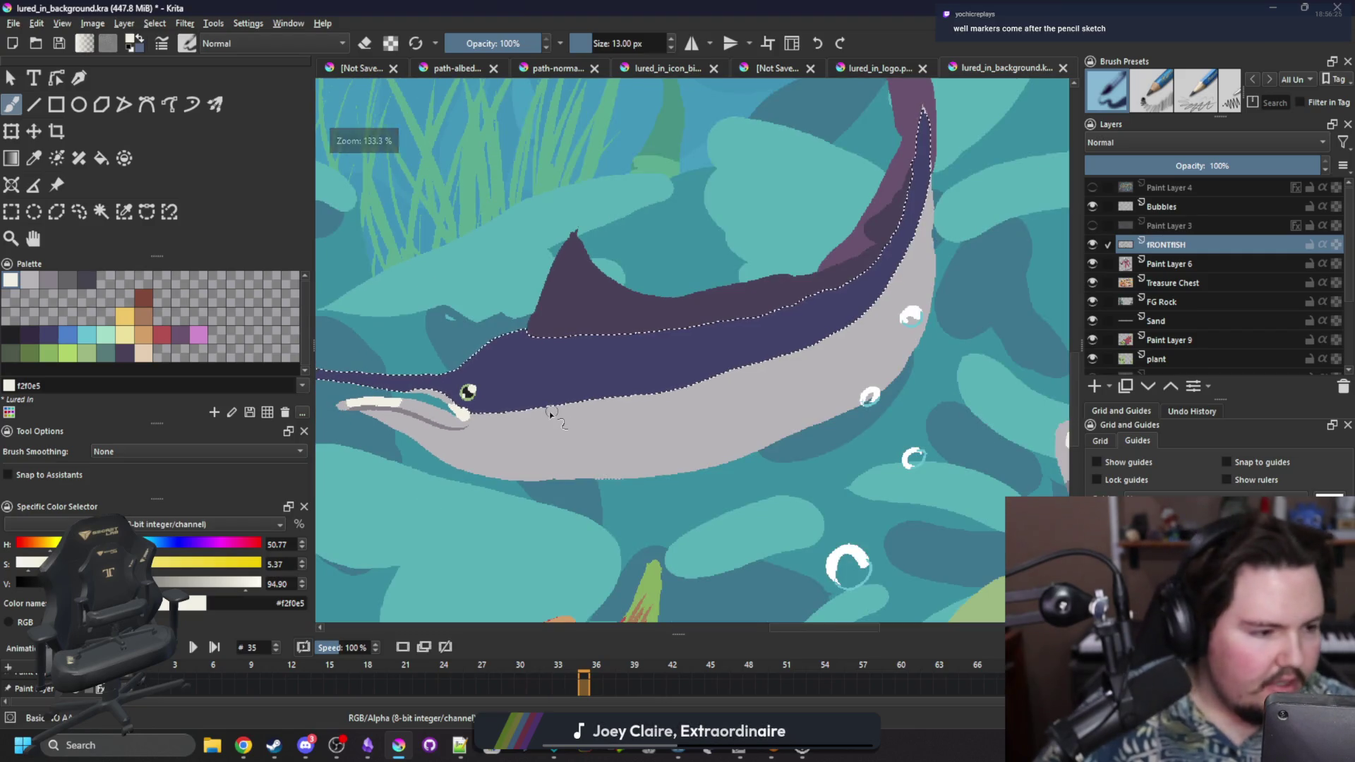
# Choose yellow Color 30, select the fish body by similar colour, and set a 26 px brush.
pyautogui.click(124, 315)
pyautogui.hotkey('ctrl', 'shift', 'a')
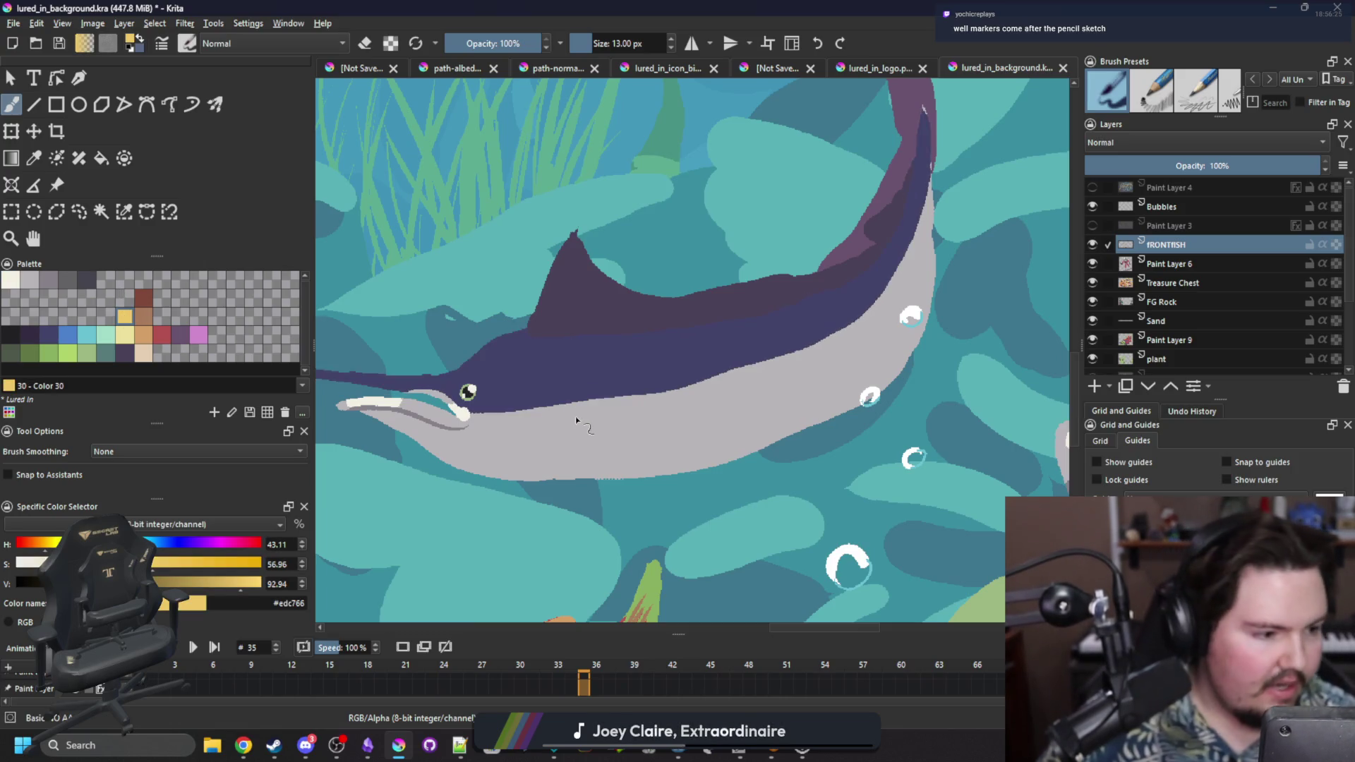
pyautogui.click(124, 211)
pyautogui.click(497, 434)
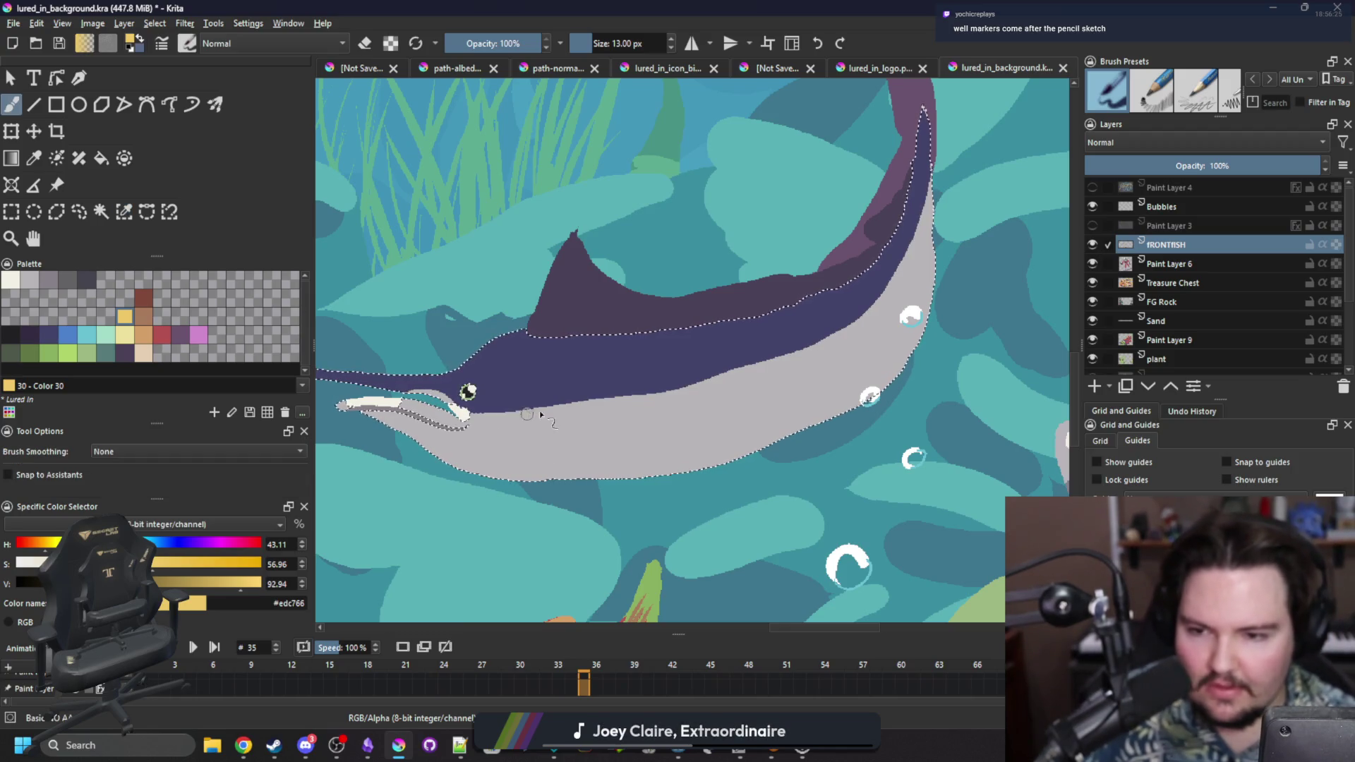
pyautogui.press(']')
pyautogui.press(']')
pyautogui.press(']')
pyautogui.press('[')
# Paint the yellow stripe from the tail up to the eye, then deselect.
pyautogui.moveTo(504, 409)
pyautogui.mouseDown()
pyautogui.moveTo(766, 360)
pyautogui.moveTo(926, 177)
pyautogui.mouseUp()
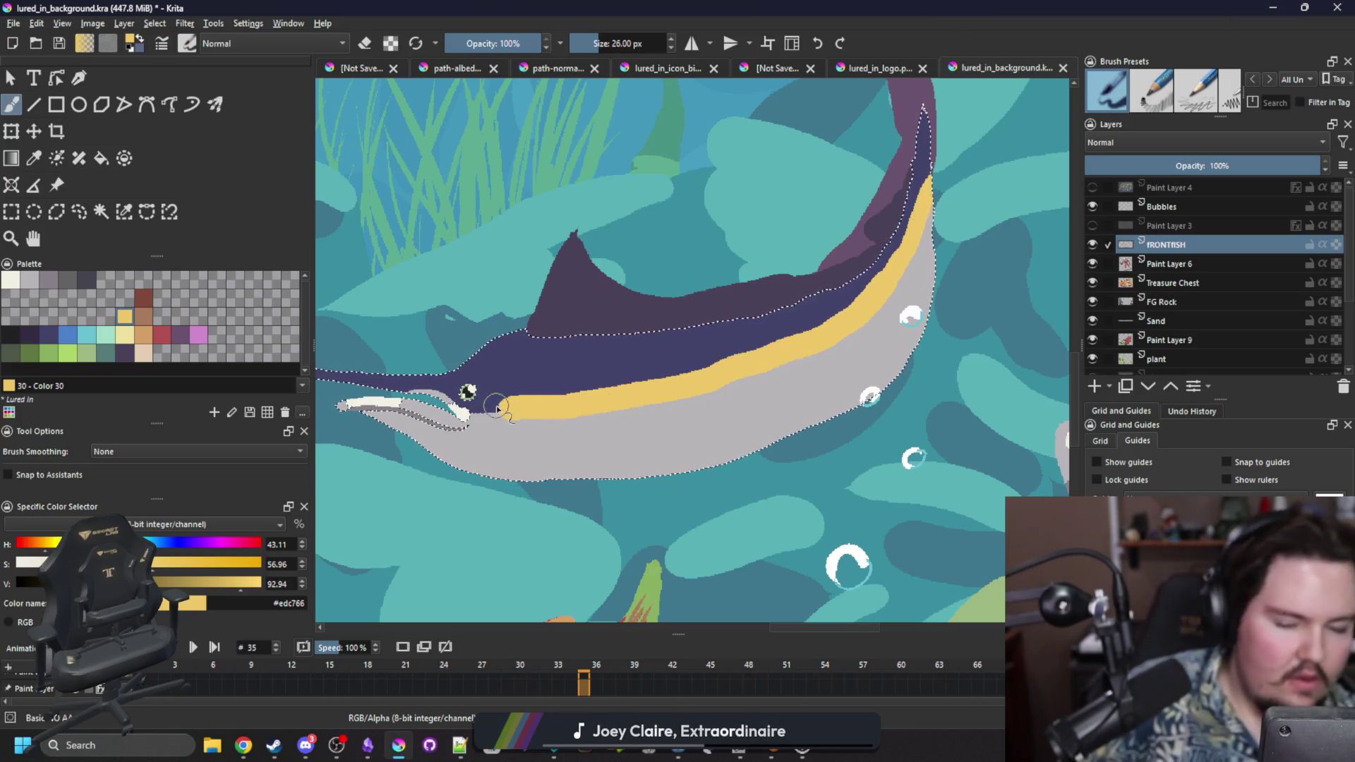
pyautogui.moveTo(475, 436)
pyautogui.mouseDown()
pyautogui.moveTo(469, 389)
pyautogui.moveTo(455, 393)
pyautogui.moveTo(483, 413)
pyautogui.mouseUp()
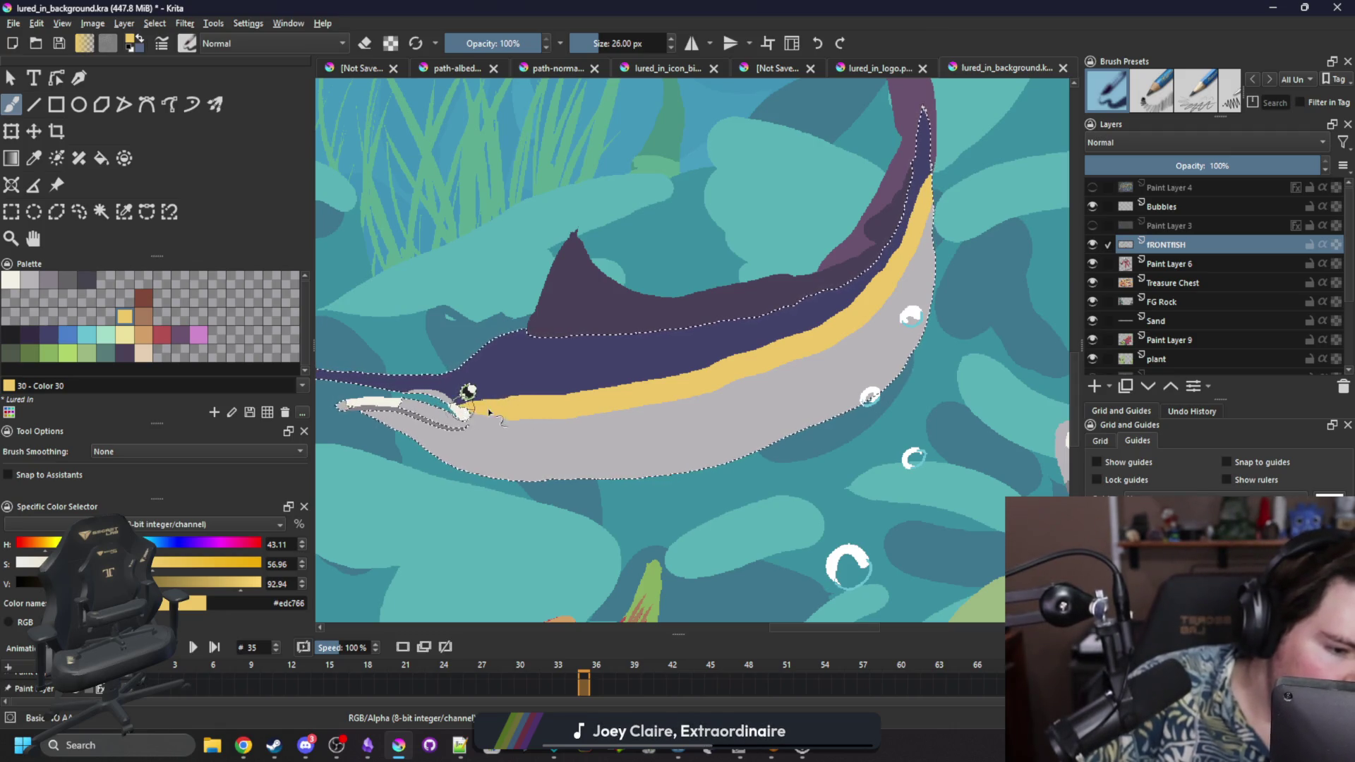
pyautogui.hotkey('ctrl', 'shift', 'a')
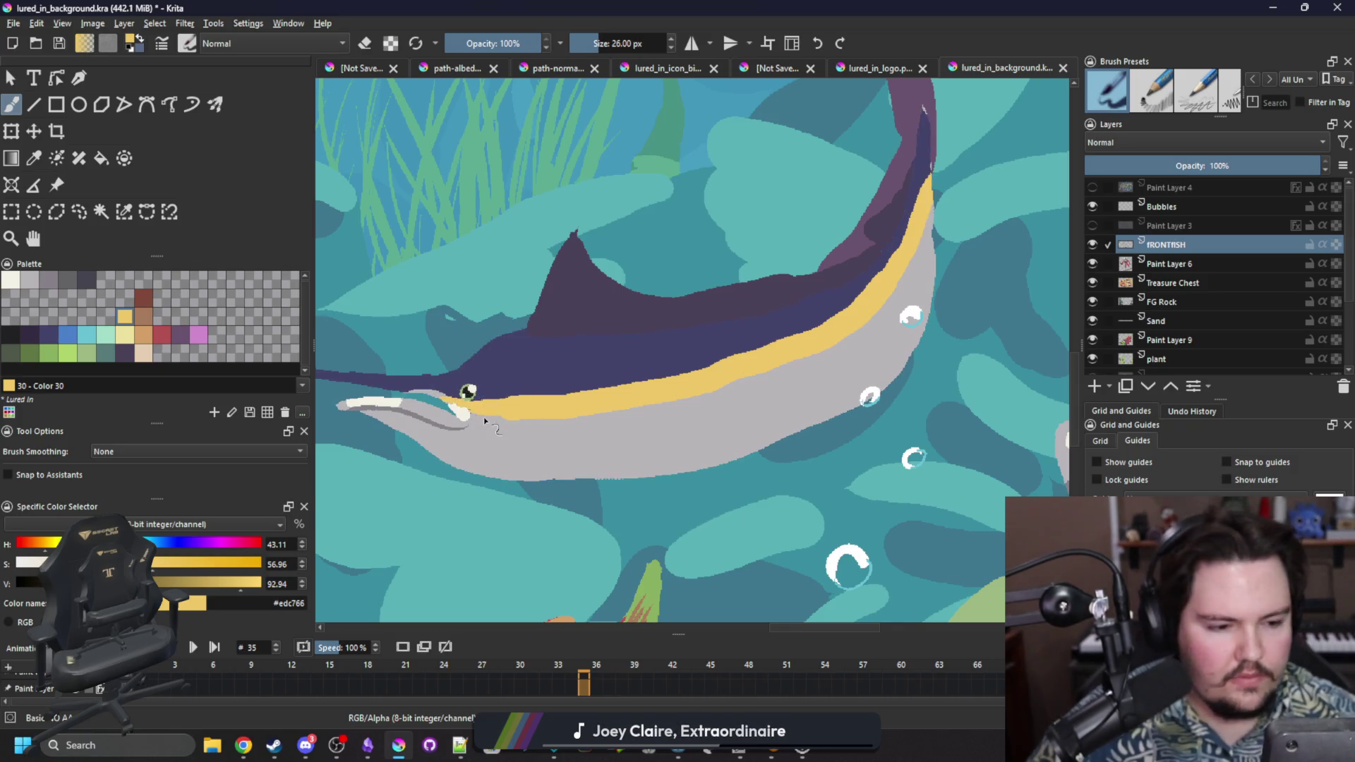
pyautogui.click(11, 334)
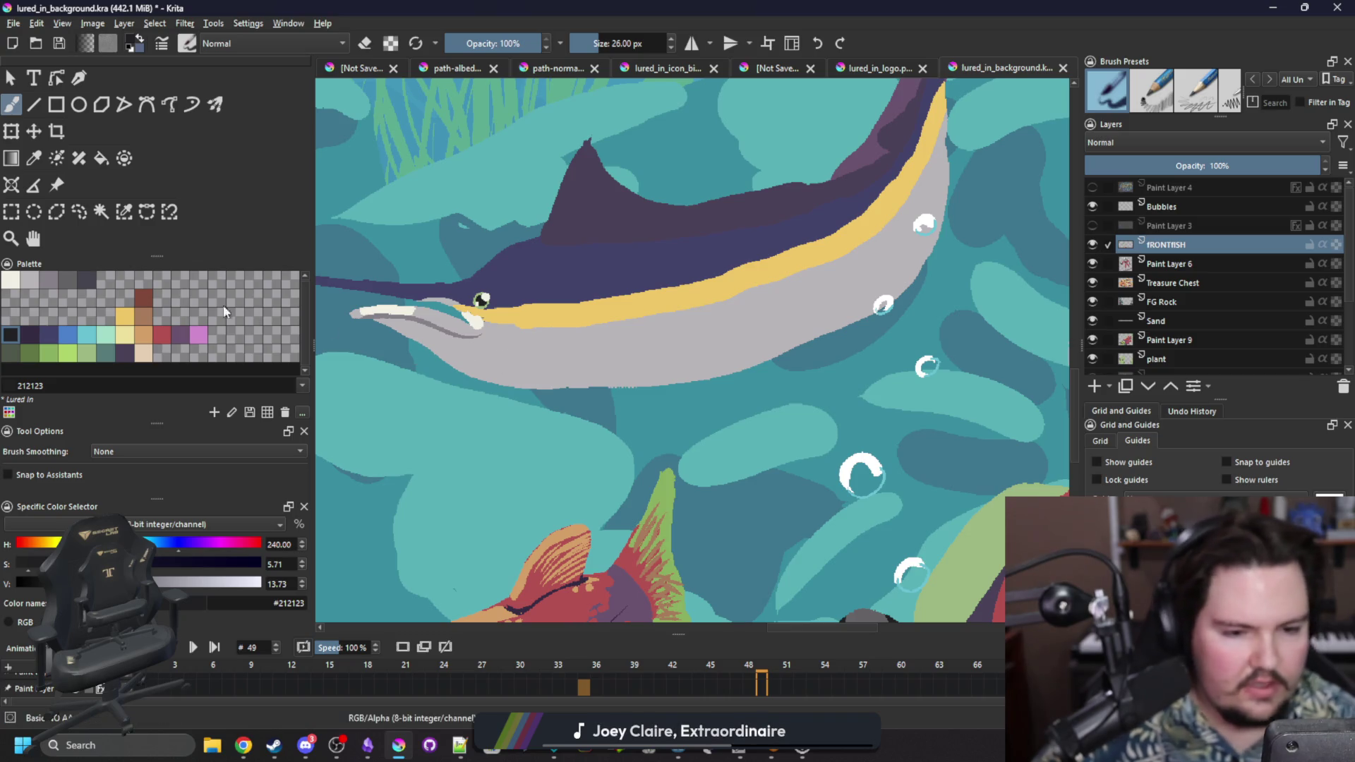
pyautogui.click(50, 282)
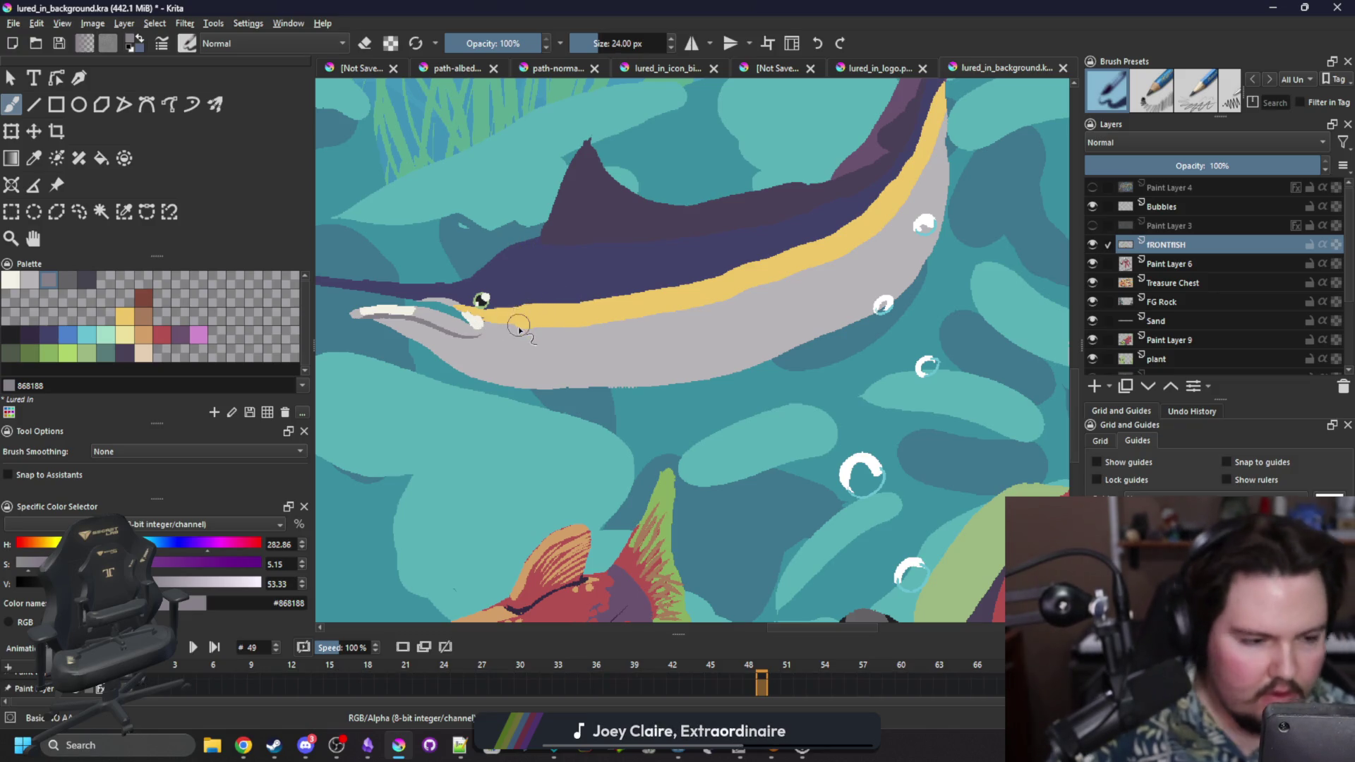
# Shrink the brush to 18 px and try grey curves from the mouth line, undoing each attempt.
pyautogui.press('[')
pyautogui.press('[')
pyautogui.press('[')
pyautogui.moveTo(486, 334); pyautogui.dragTo(549, 300)
pyautogui.hotkey('ctrl', 'z')
pyautogui.moveTo(483, 336); pyautogui.dragTo(547, 300)
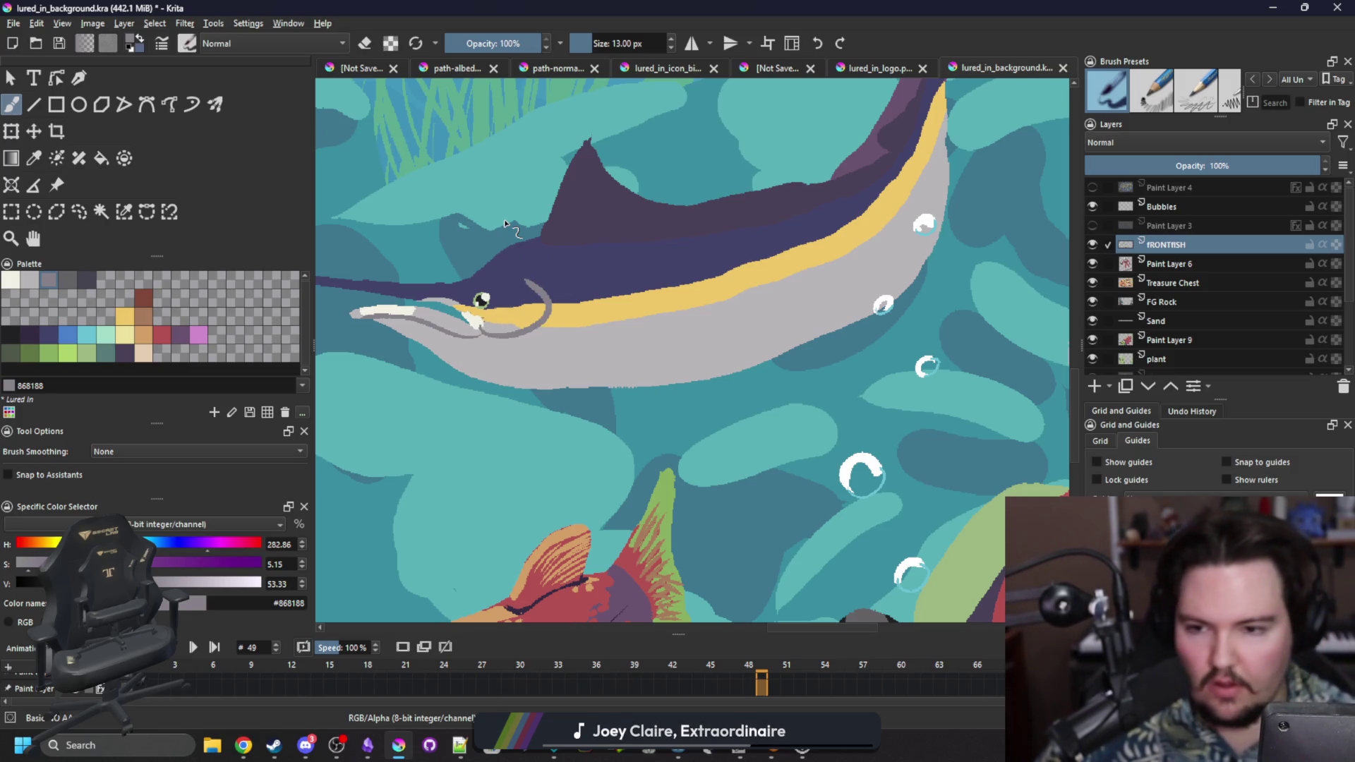
pyautogui.hotkey('ctrl', 'z')
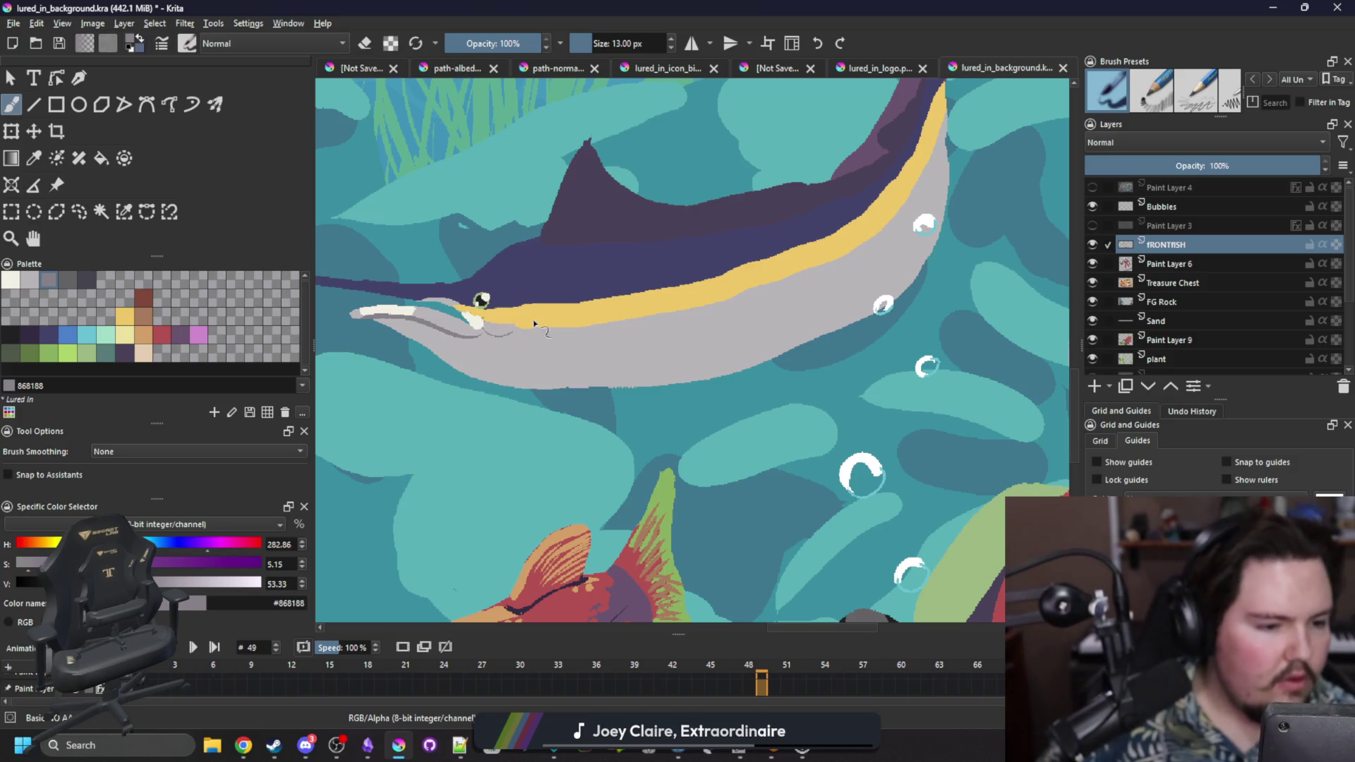
pyautogui.moveTo(485, 336); pyautogui.dragTo(516, 271)
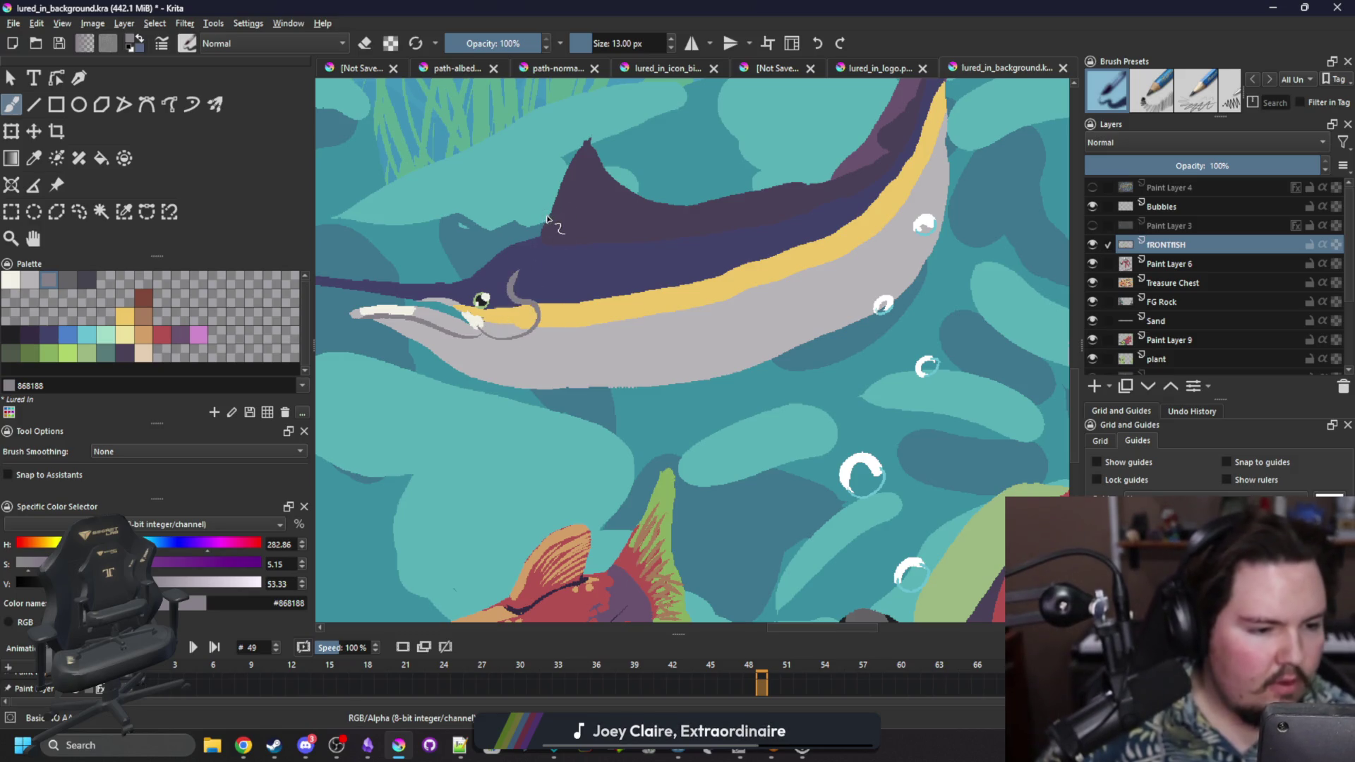
pyautogui.hotkey('ctrl', 'z')
# Draw the final grey curve from the mouth end, a second loop below the eye, and a bill line.
pyautogui.moveTo(536, 320); pyautogui.dragTo(518, 288)
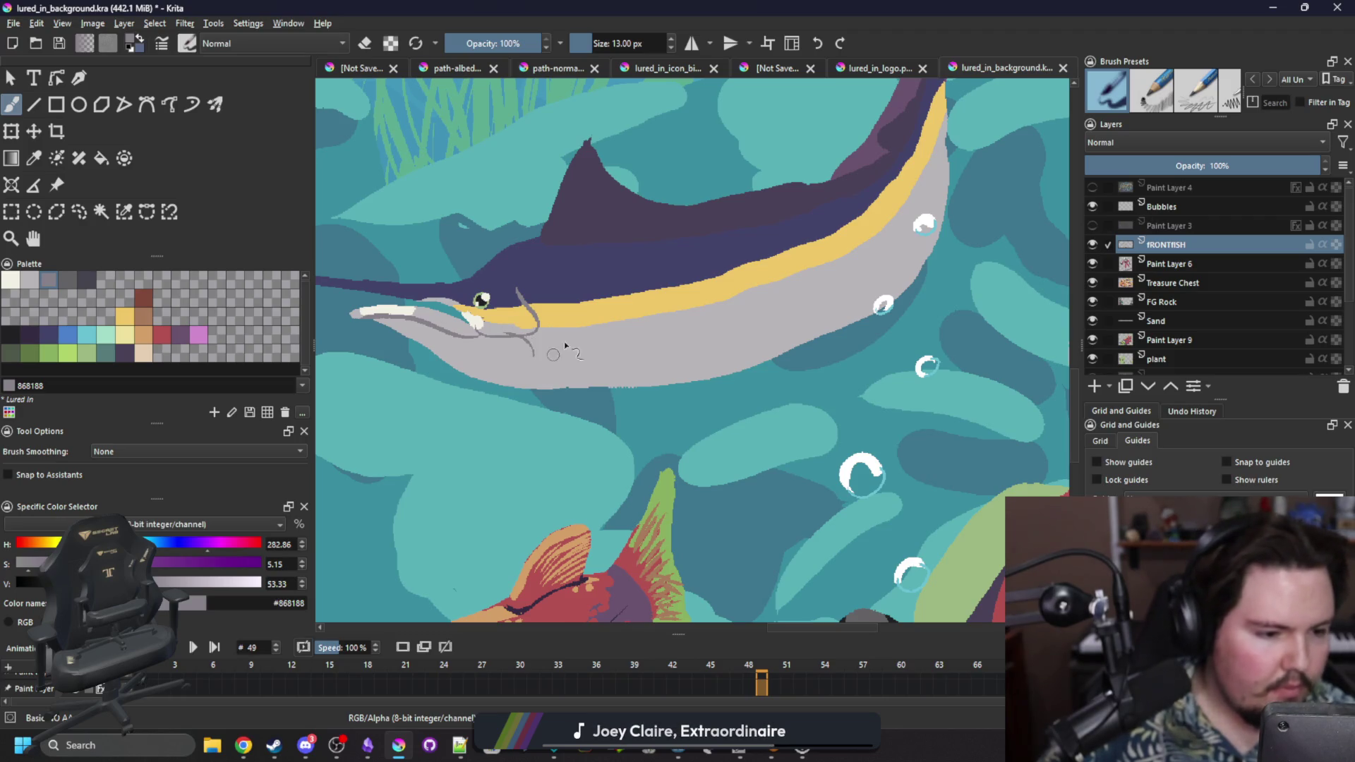
pyautogui.moveTo(563, 284)
pyautogui.mouseDown()
pyautogui.moveTo(579, 331)
pyautogui.moveTo(527, 298)
pyautogui.mouseUp()
pyautogui.moveTo(537, 358); pyautogui.dragTo(534, 339)
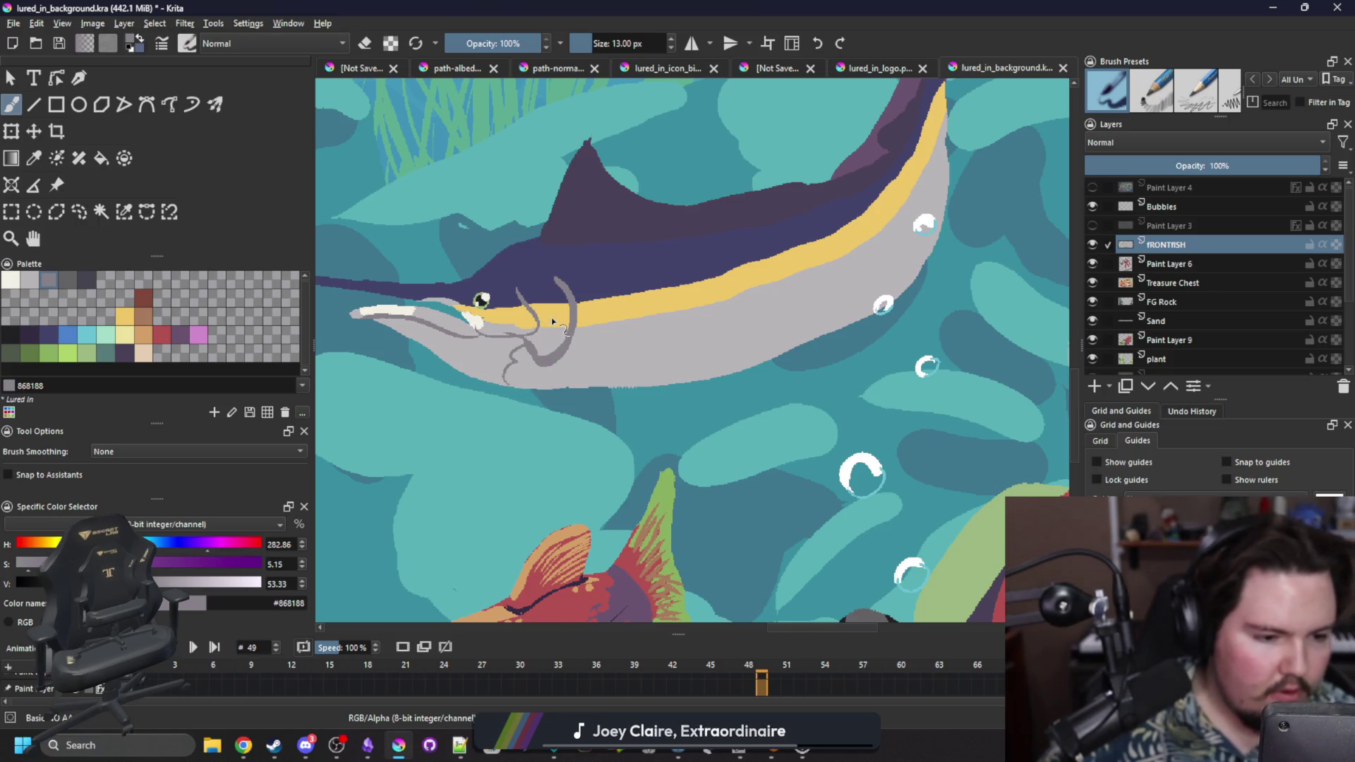
pyautogui.click(123, 213)
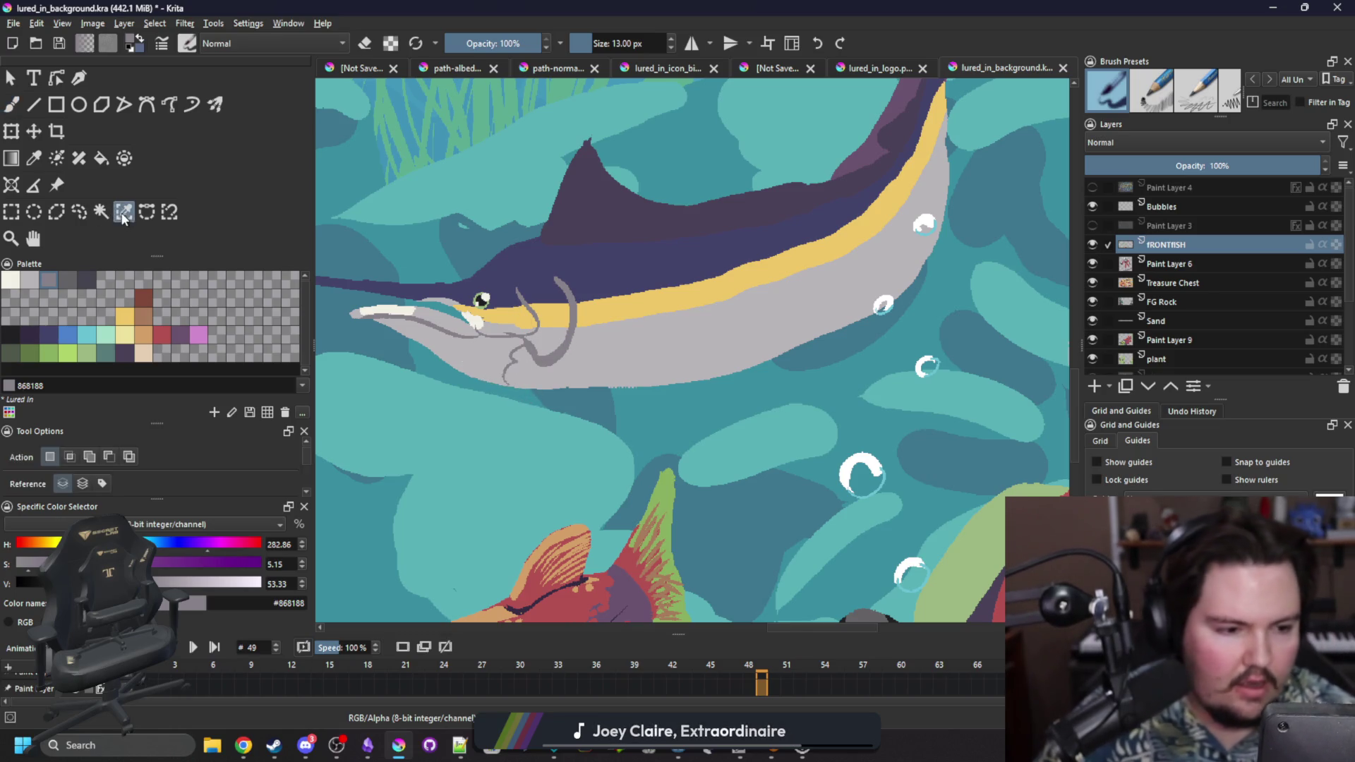
# Within the selected fish body, paint two diagonal grey gill strokes under the head, then deselect.
pyautogui.click(471, 373)
pyautogui.press('b')
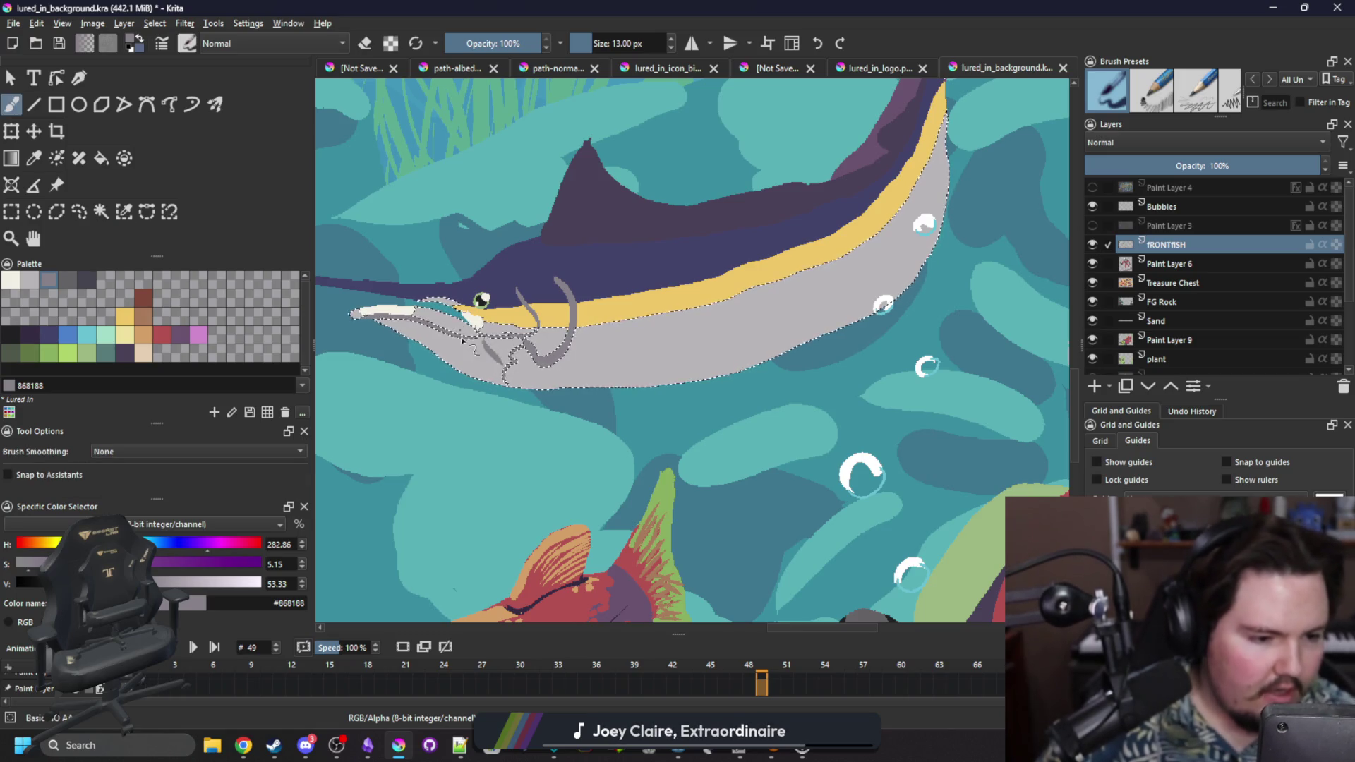
pyautogui.moveTo(452, 332); pyautogui.dragTo(487, 360)
pyautogui.moveTo(424, 326); pyautogui.dragTo(474, 365)
pyautogui.hotkey('ctrl', 'shift', 'a')
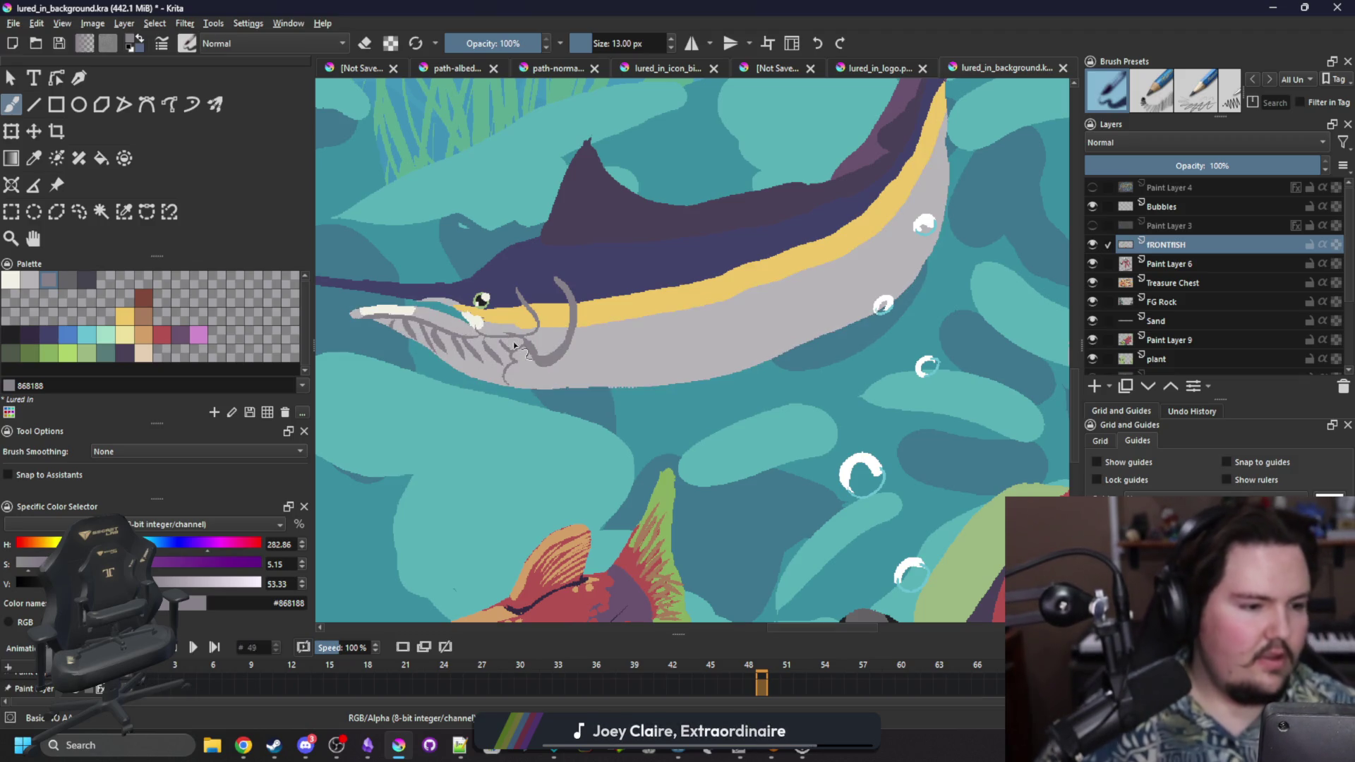
pyautogui.press('space')
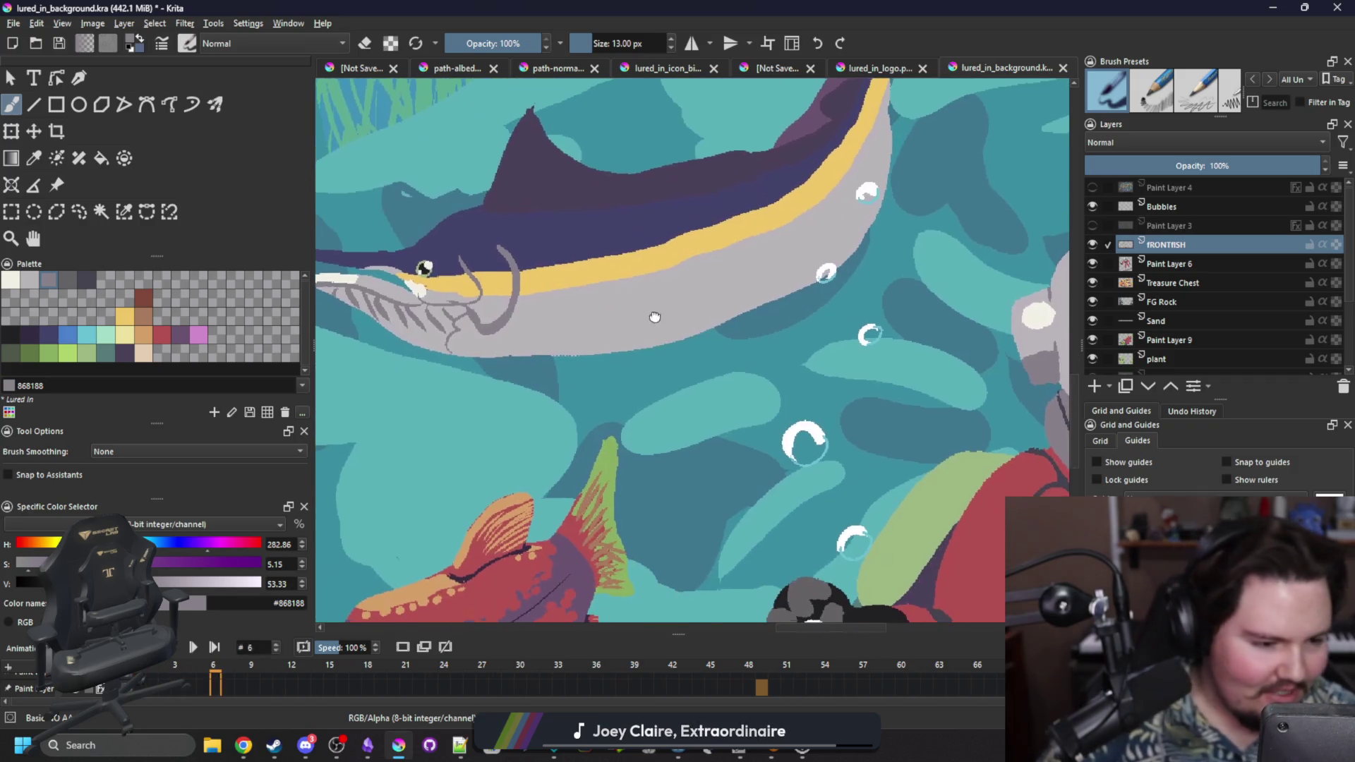
# Select the marlin's body and paint near-black strokes along the lower jaw, undoing the looped one.
pyautogui.click(10, 336)
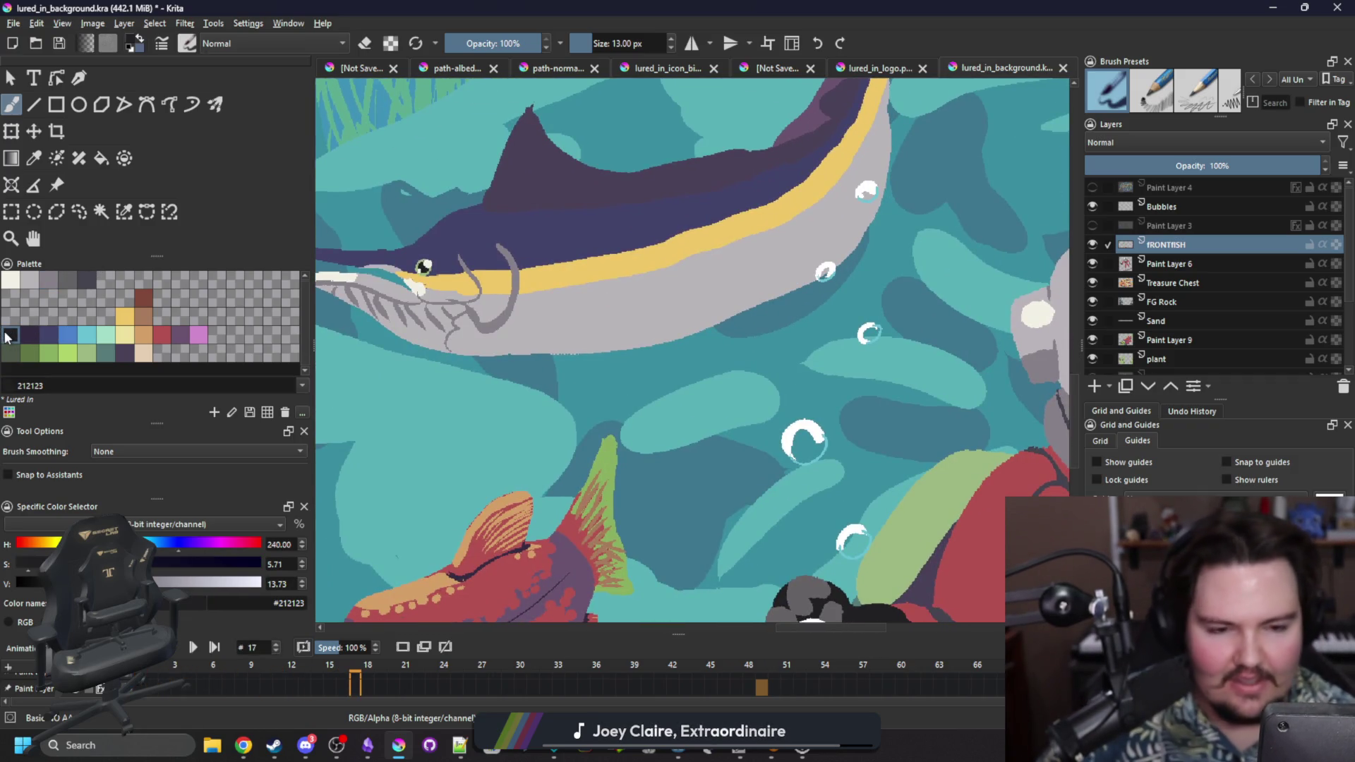
pyautogui.click(124, 211)
pyautogui.click(569, 336)
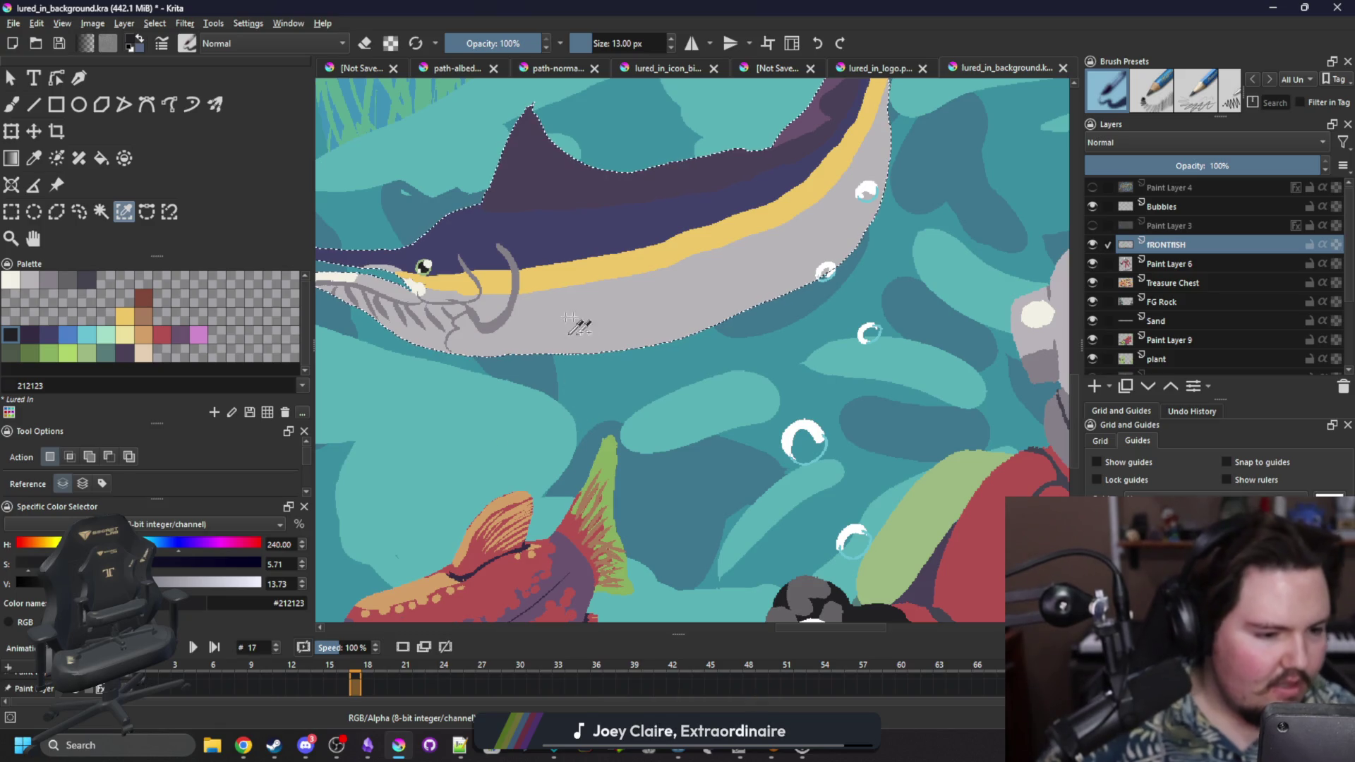
pyautogui.press('b')
pyautogui.moveTo(509, 299); pyautogui.dragTo(483, 327)
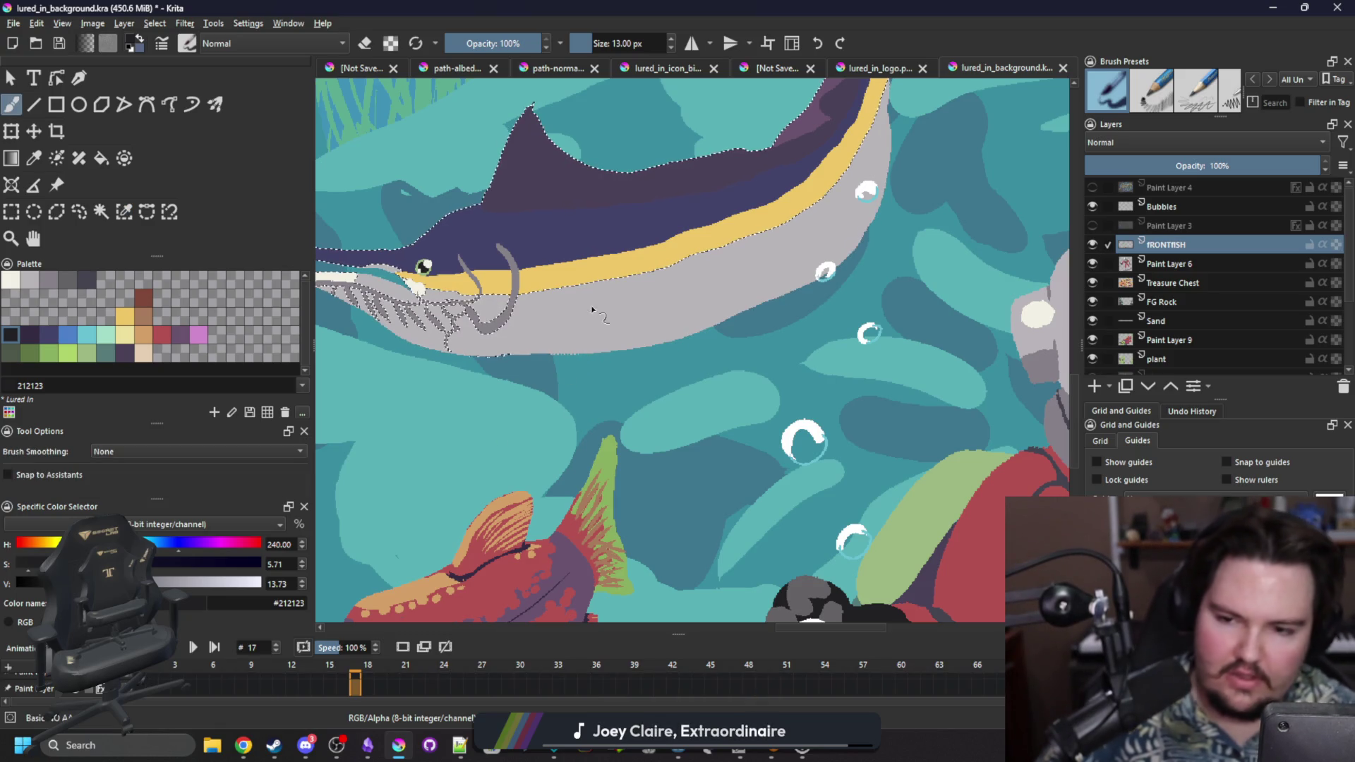
pyautogui.moveTo(520, 321)
pyautogui.mouseDown()
pyautogui.moveTo(561, 328)
pyautogui.moveTo(639, 445)
pyautogui.moveTo(540, 326)
pyautogui.mouseUp()
pyautogui.hotkey('ctrl', 'z')
pyautogui.hotkey('ctrl', 'z')
# Close the V-shaped belly fin, fill it dark, and touch up its teal gap and upper edge.
pyautogui.moveTo(639, 444); pyautogui.dragTo(525, 310)
pyautogui.press('f')
pyautogui.click(554, 340)
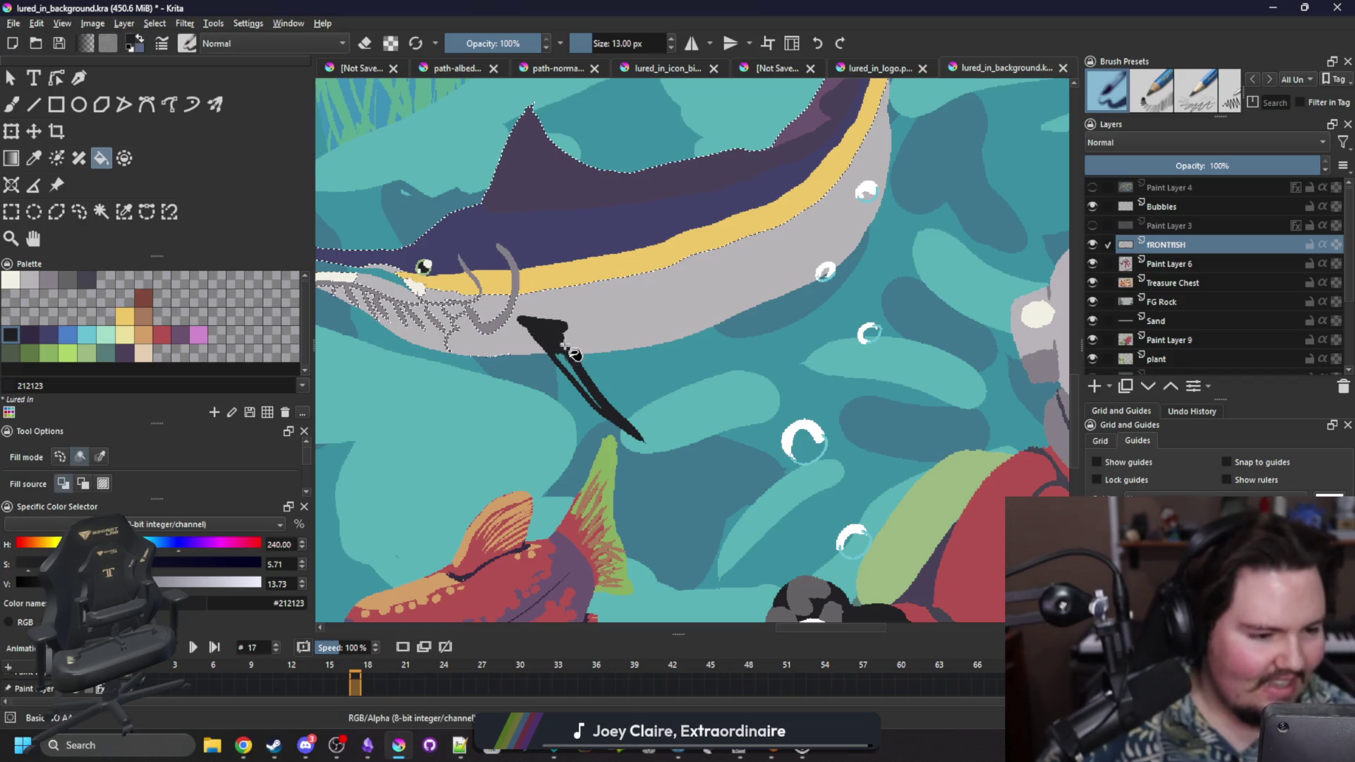
pyautogui.click(101, 211)
pyautogui.press('b')
pyautogui.moveTo(565, 357); pyautogui.dragTo(593, 399)
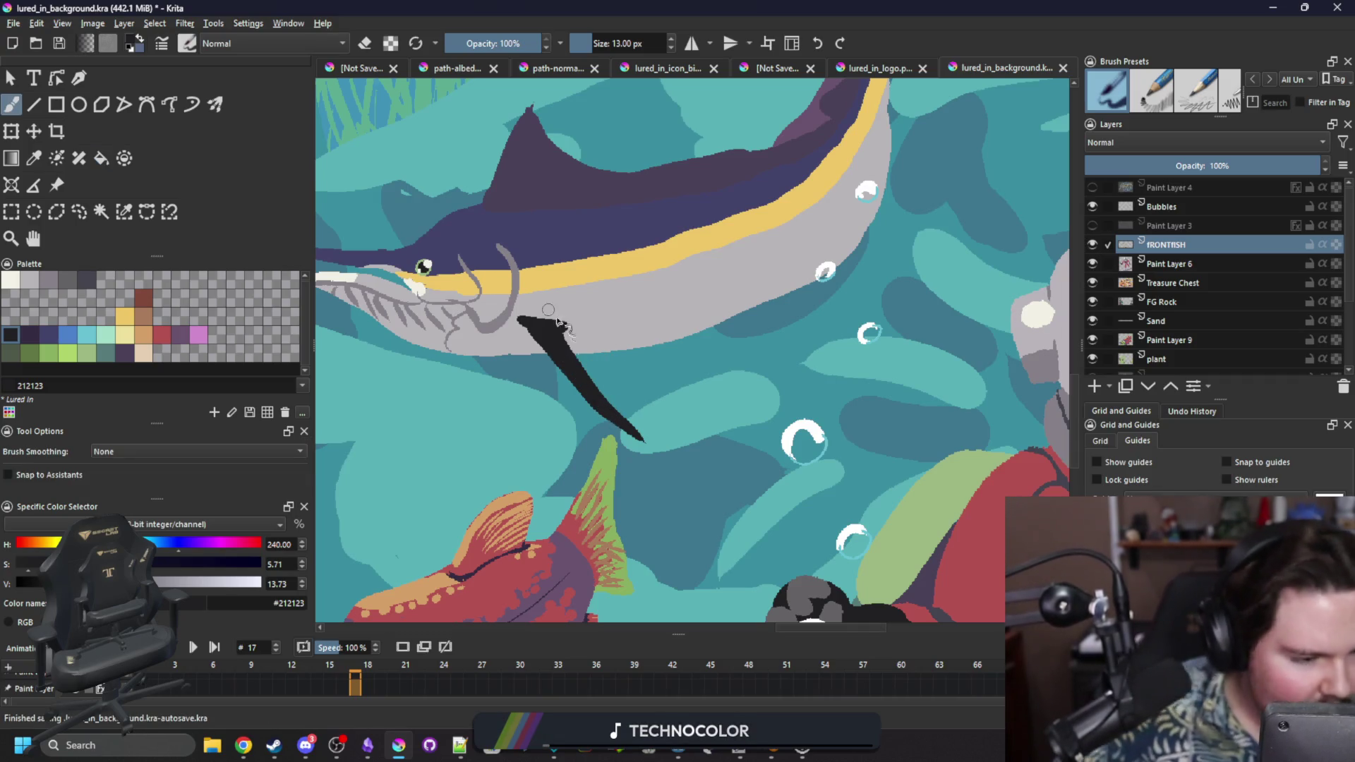
pyautogui.moveTo(568, 326); pyautogui.dragTo(572, 355)
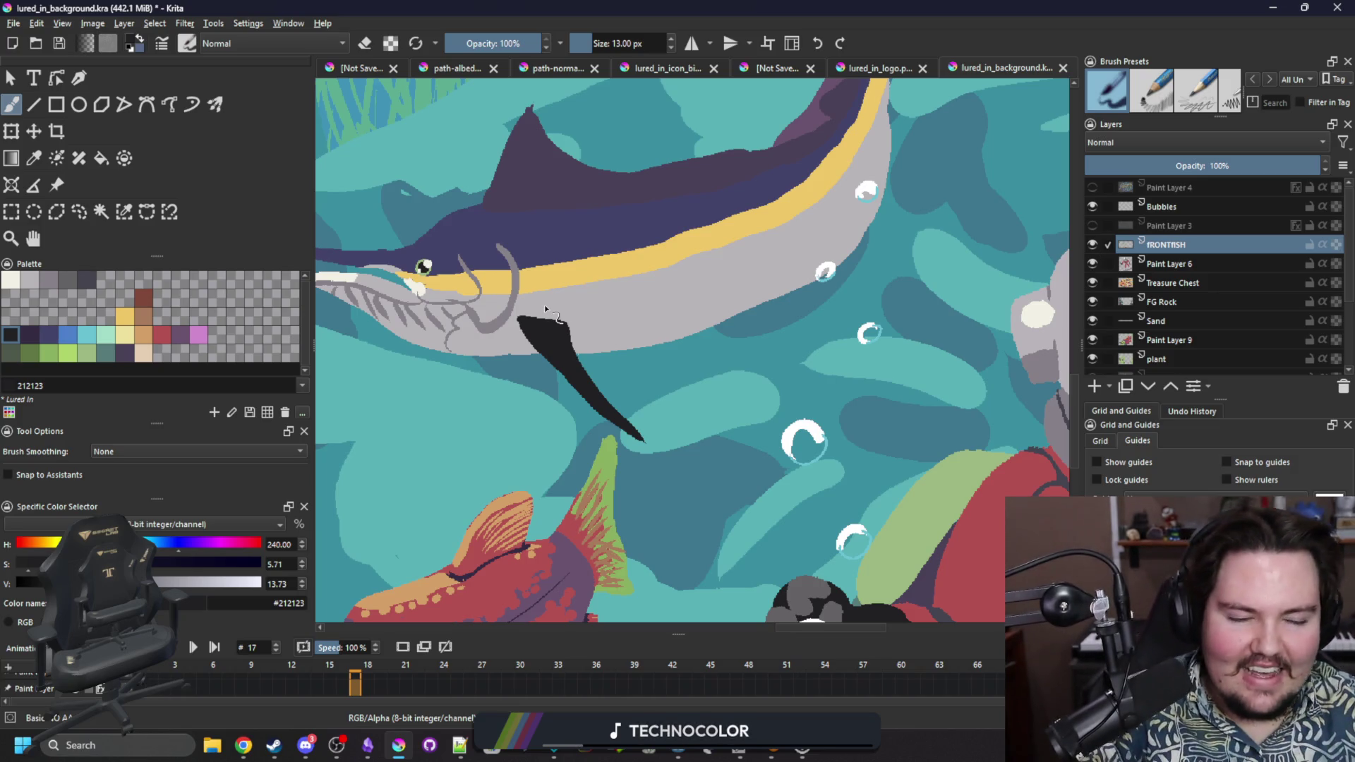
pyautogui.press('space')
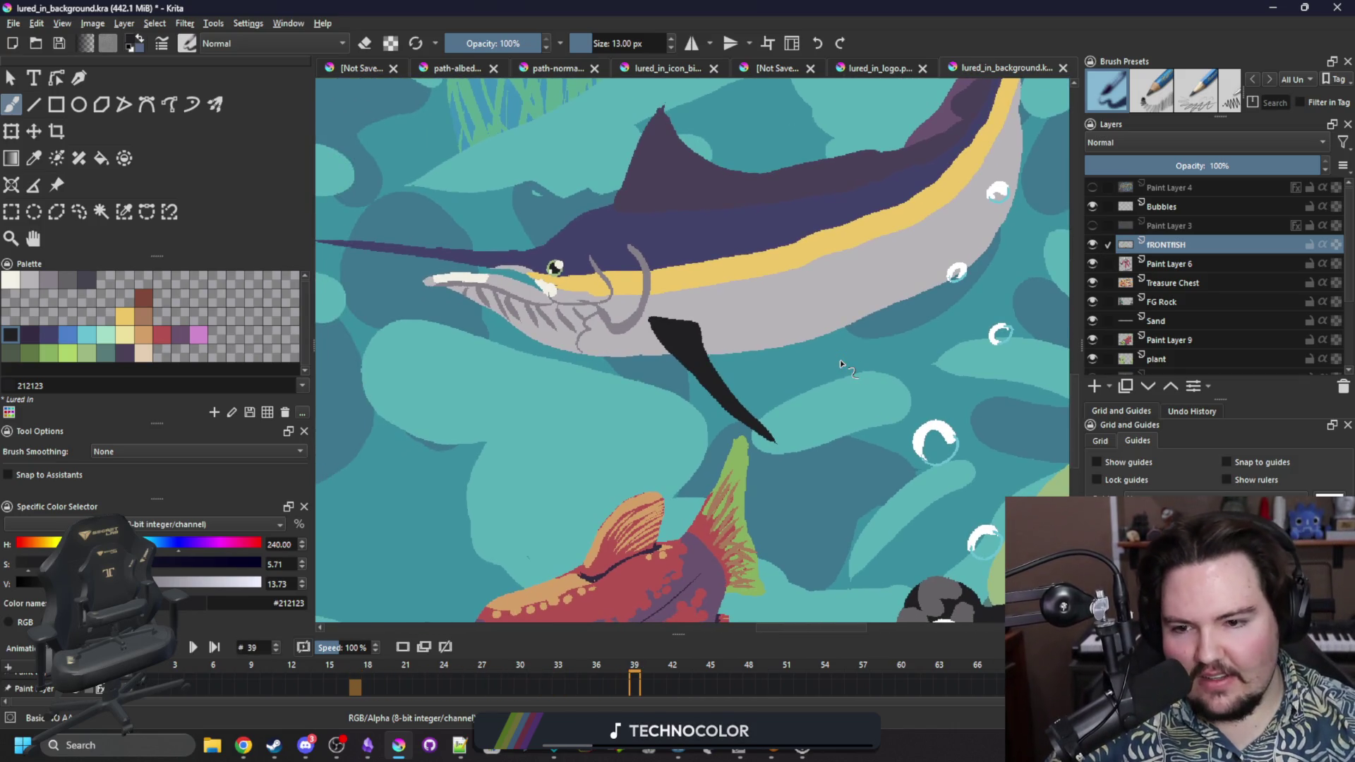
# Paint a thinner dark fin beside the black fin inside the reselected body area.
pyautogui.moveTo(647, 353)
pyautogui.mouseDown()
pyautogui.moveTo(681, 387)
pyautogui.moveTo(648, 356)
pyautogui.moveTo(651, 372)
pyautogui.mouseUp()
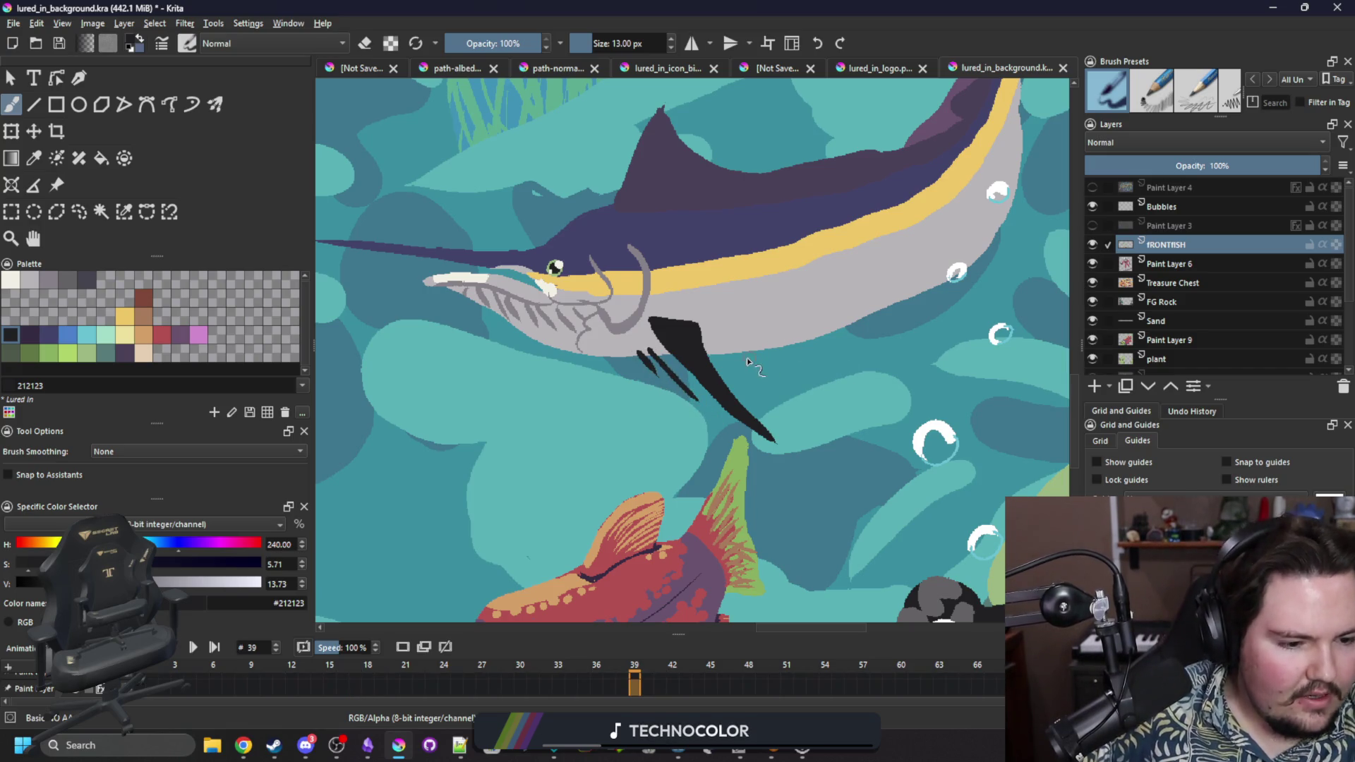
pyautogui.click(124, 214)
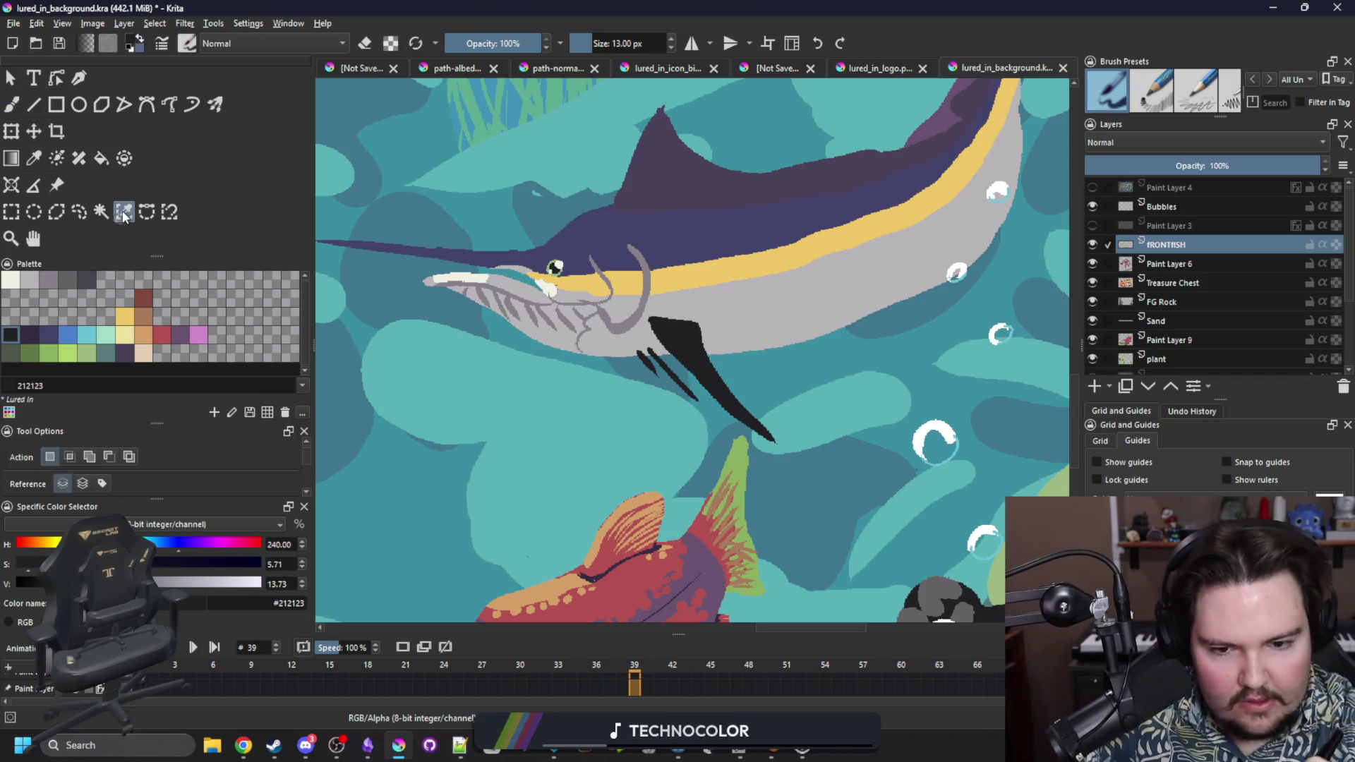
pyautogui.click(787, 388)
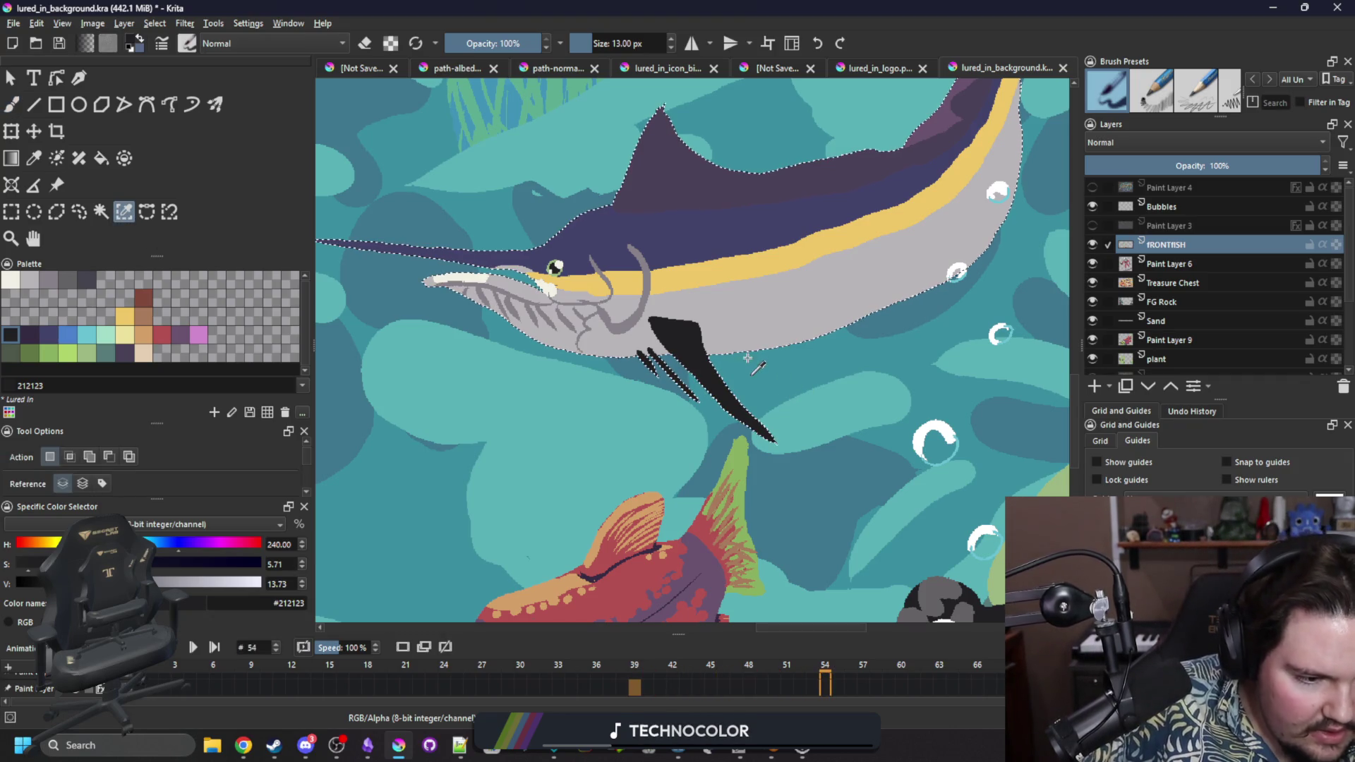
pyautogui.press('b')
pyautogui.moveTo(748, 358)
pyautogui.mouseDown()
pyautogui.moveTo(766, 385)
pyautogui.moveTo(719, 333)
pyautogui.mouseUp()
pyautogui.moveTo(882, 412); pyautogui.dragTo(756, 493)
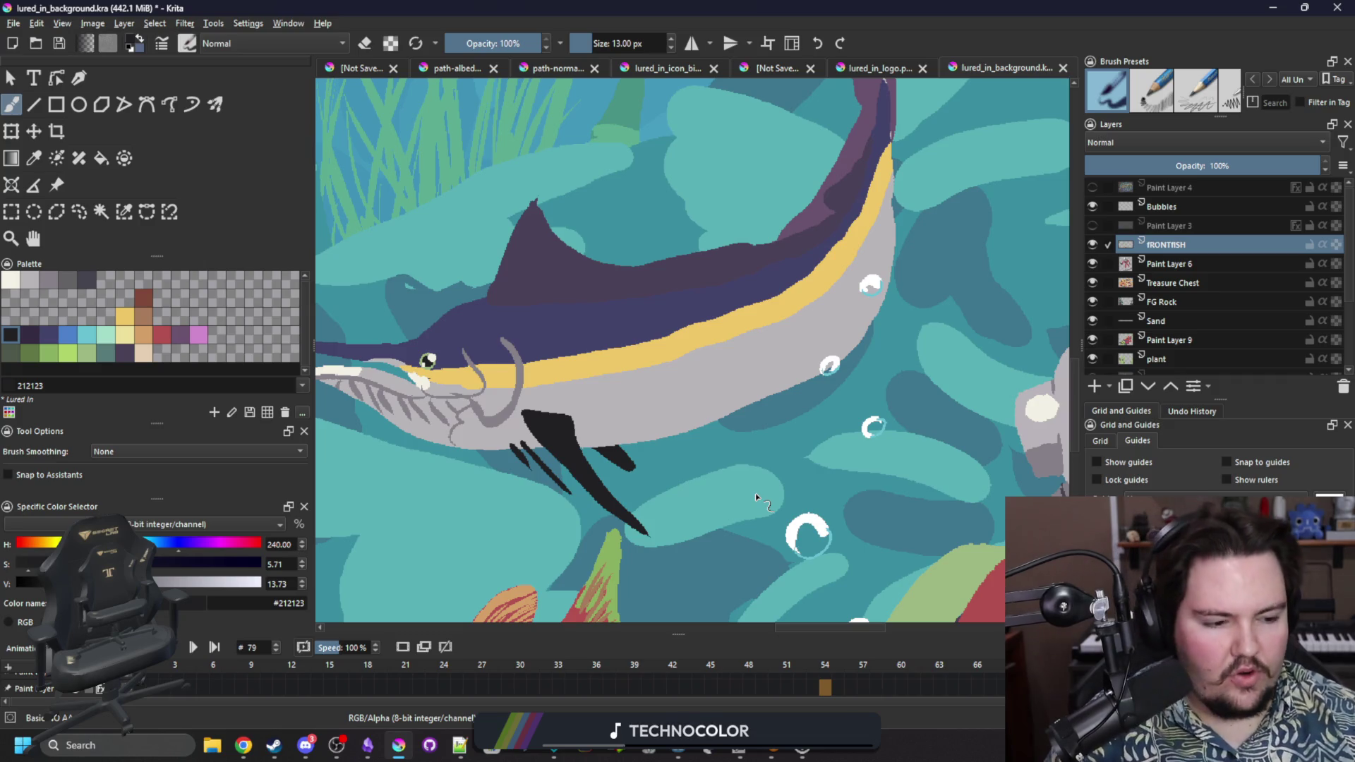
pyautogui.click(50, 280)
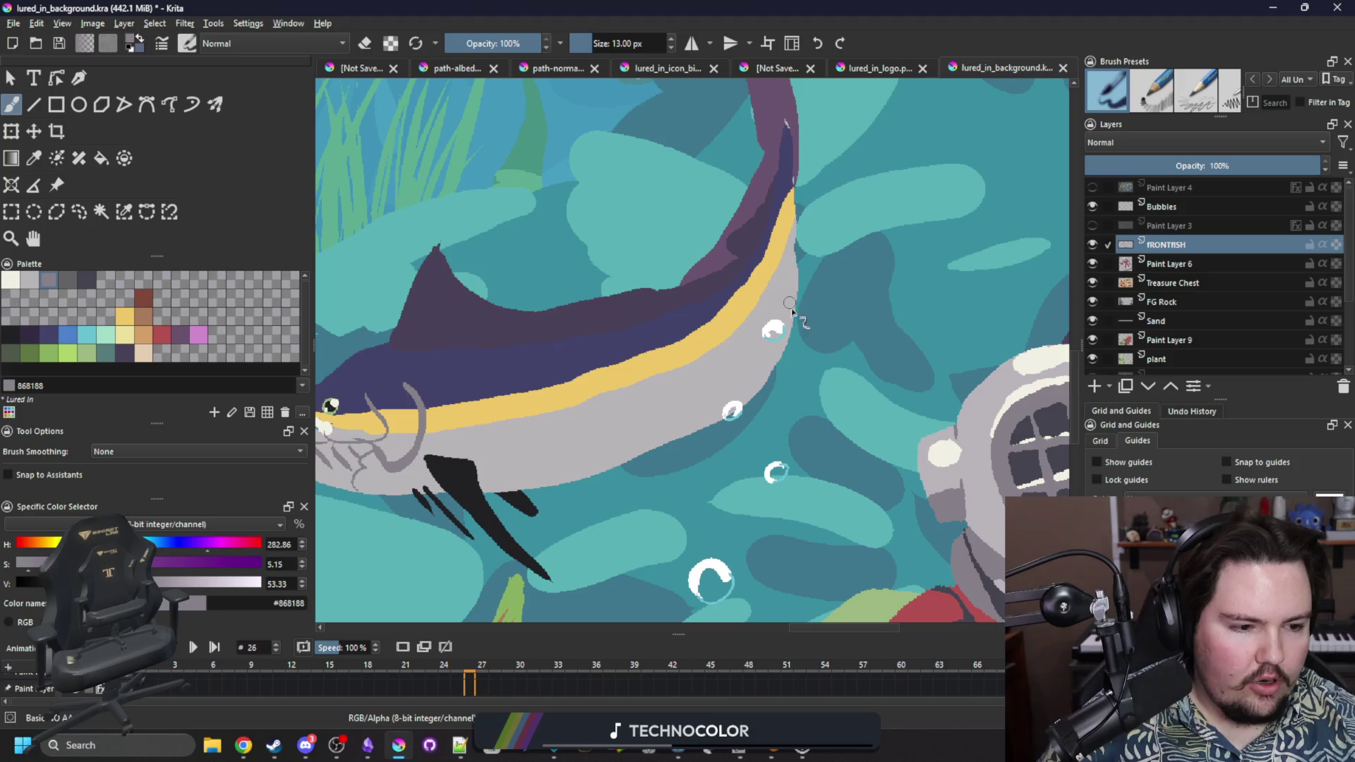
# Paint a small grey fin on the back edge and a filled grey fin below the rear body.
pyautogui.moveTo(782, 320); pyautogui.dragTo(806, 316)
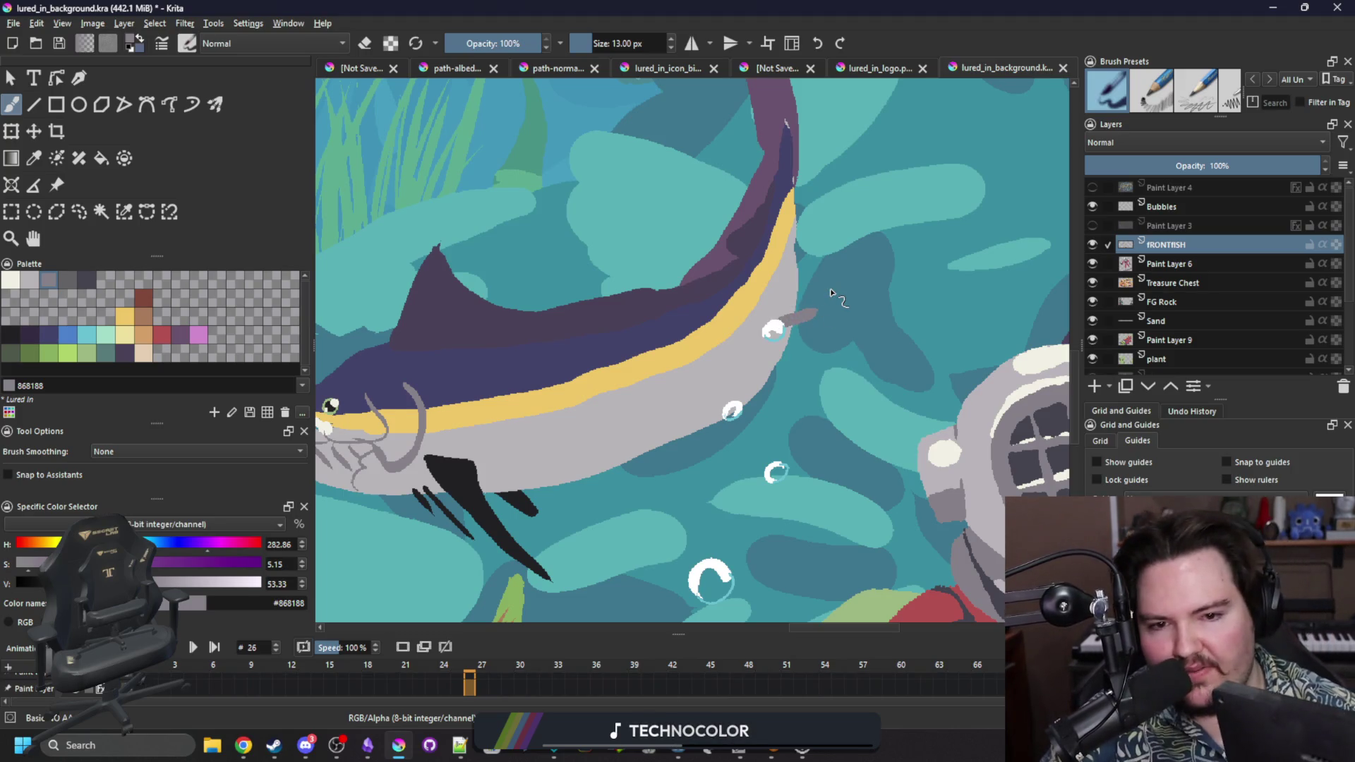
pyautogui.moveTo(808, 304); pyautogui.dragTo(799, 245)
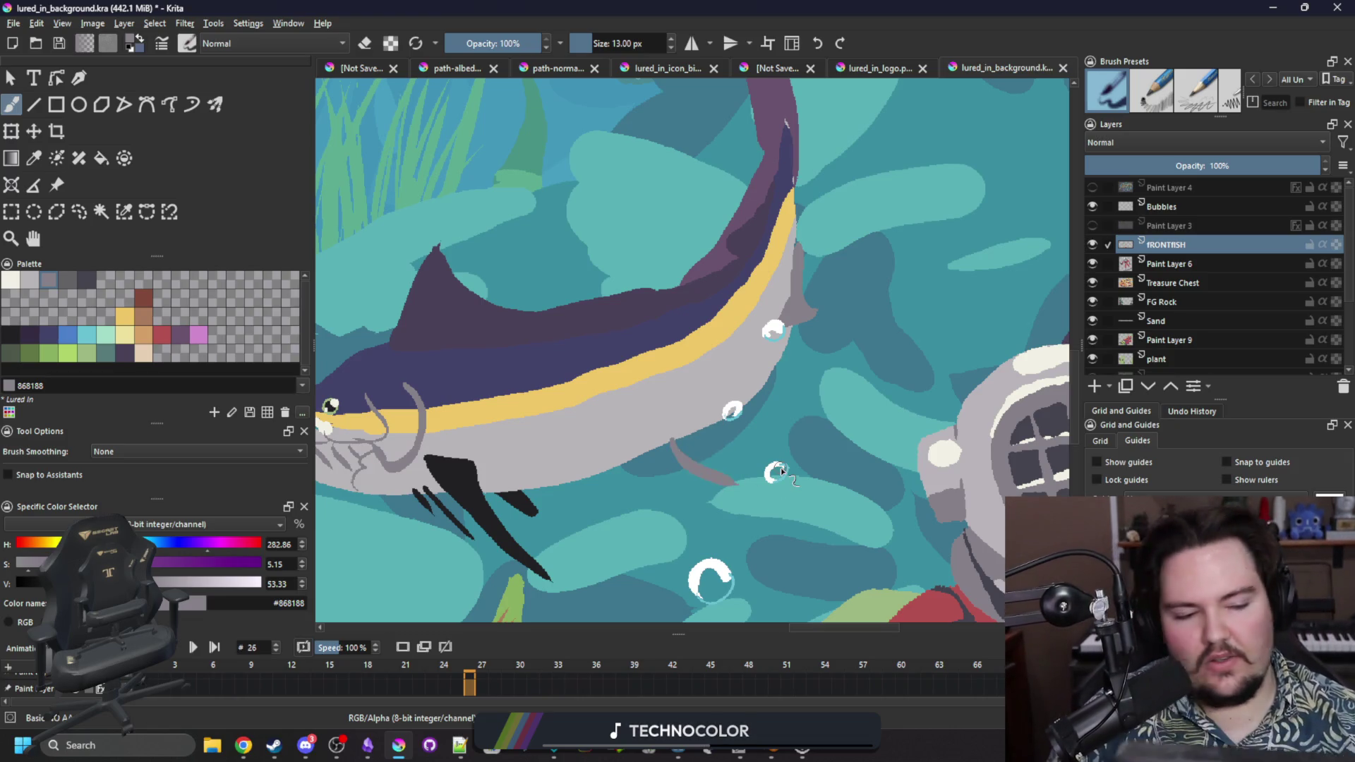
pyautogui.moveTo(734, 482); pyautogui.dragTo(764, 389)
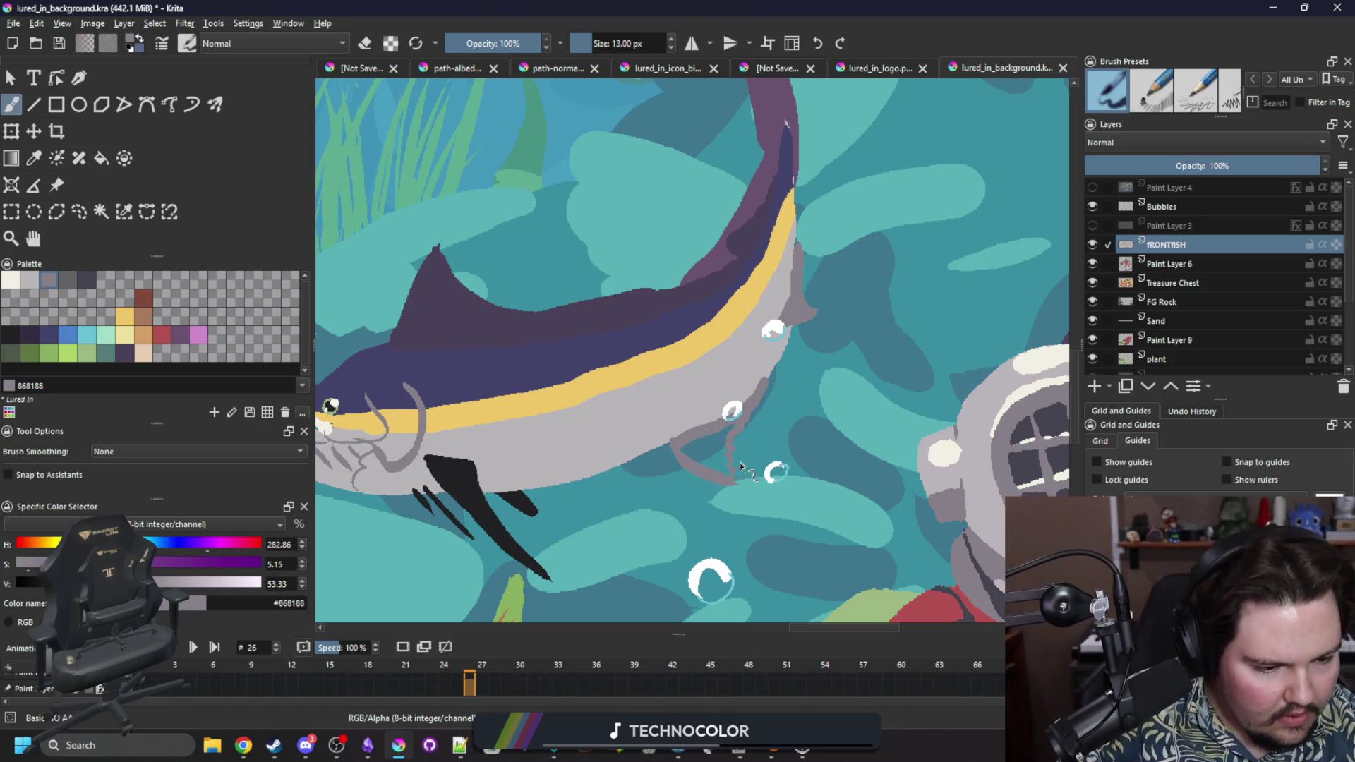
pyautogui.moveTo(714, 460); pyautogui.dragTo(729, 478)
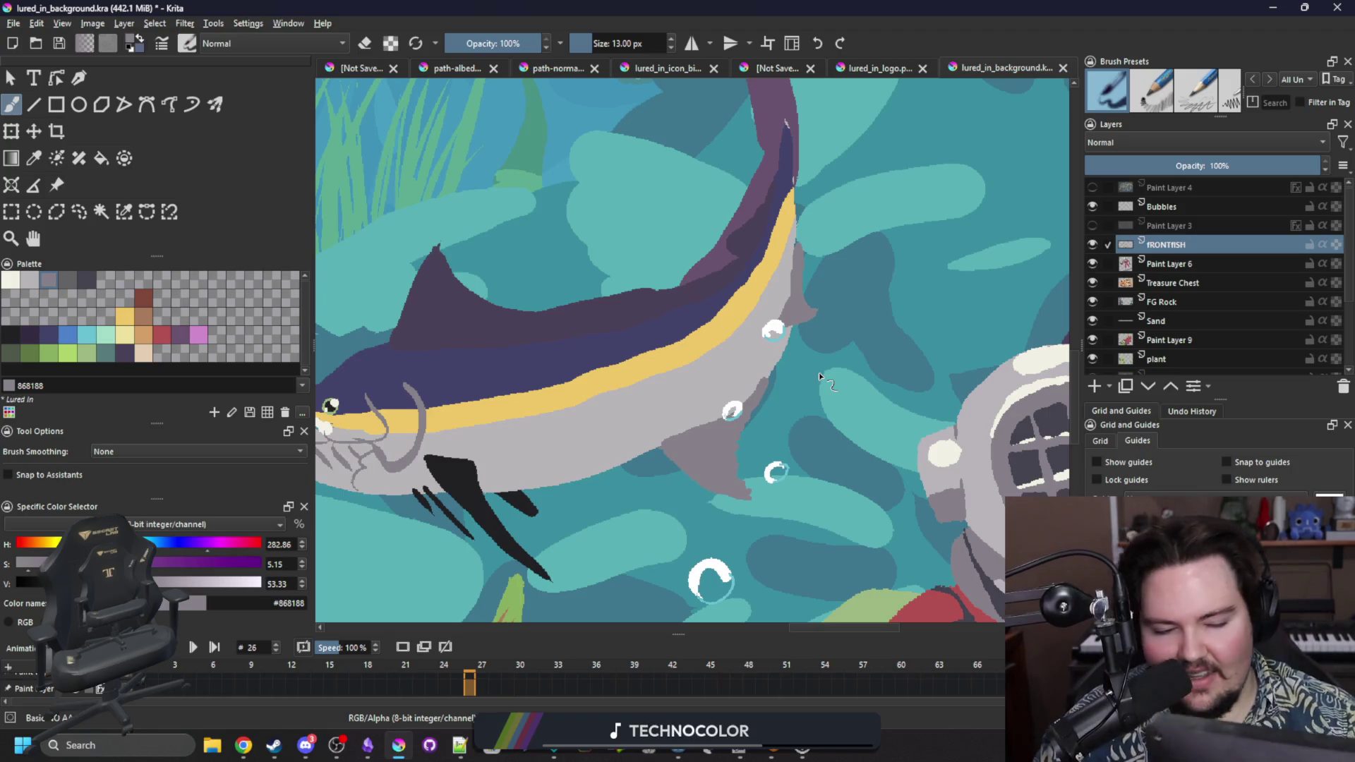
pyautogui.press('p')
pyautogui.click(618, 393)
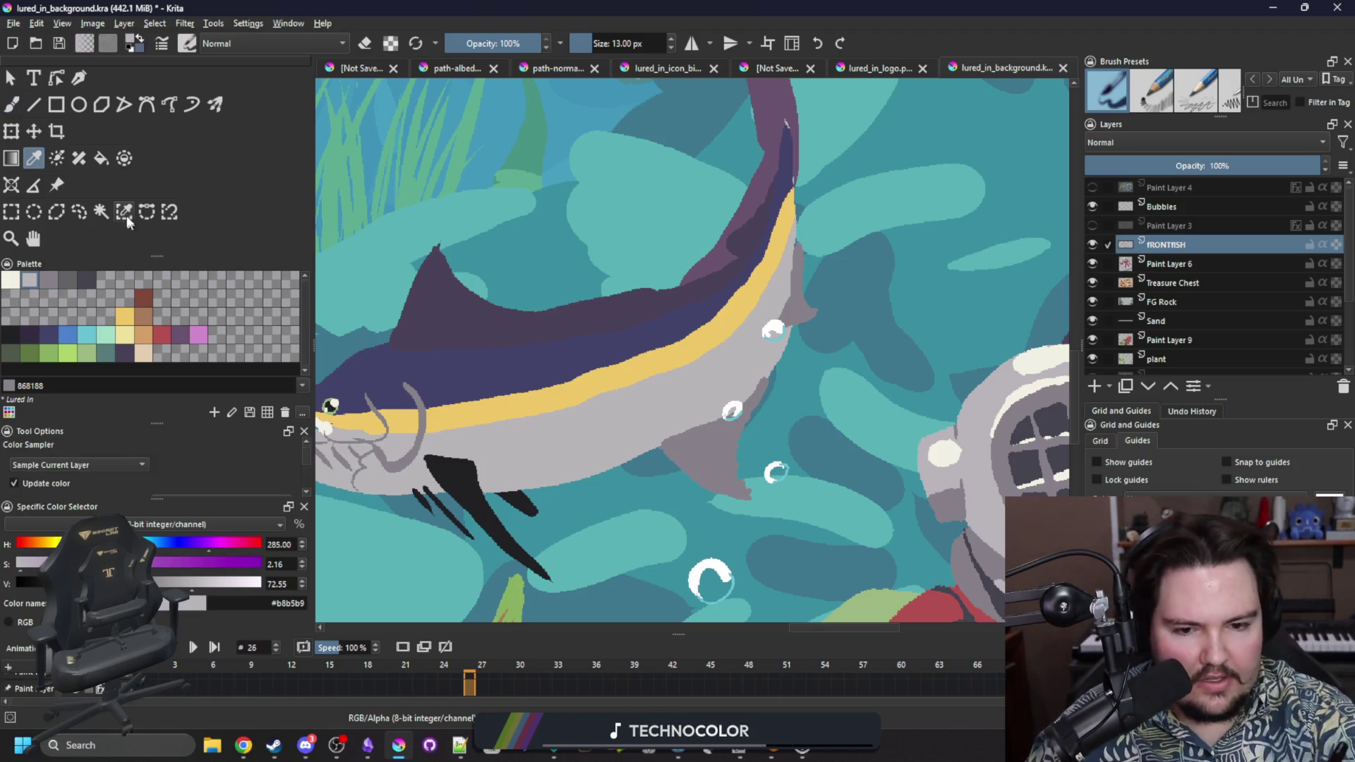
# Select the grey fin areas and hatch darker grey streaks into the lower fin and small back fin.
pyautogui.click(123, 210)
pyautogui.click(711, 463)
pyautogui.press('b')
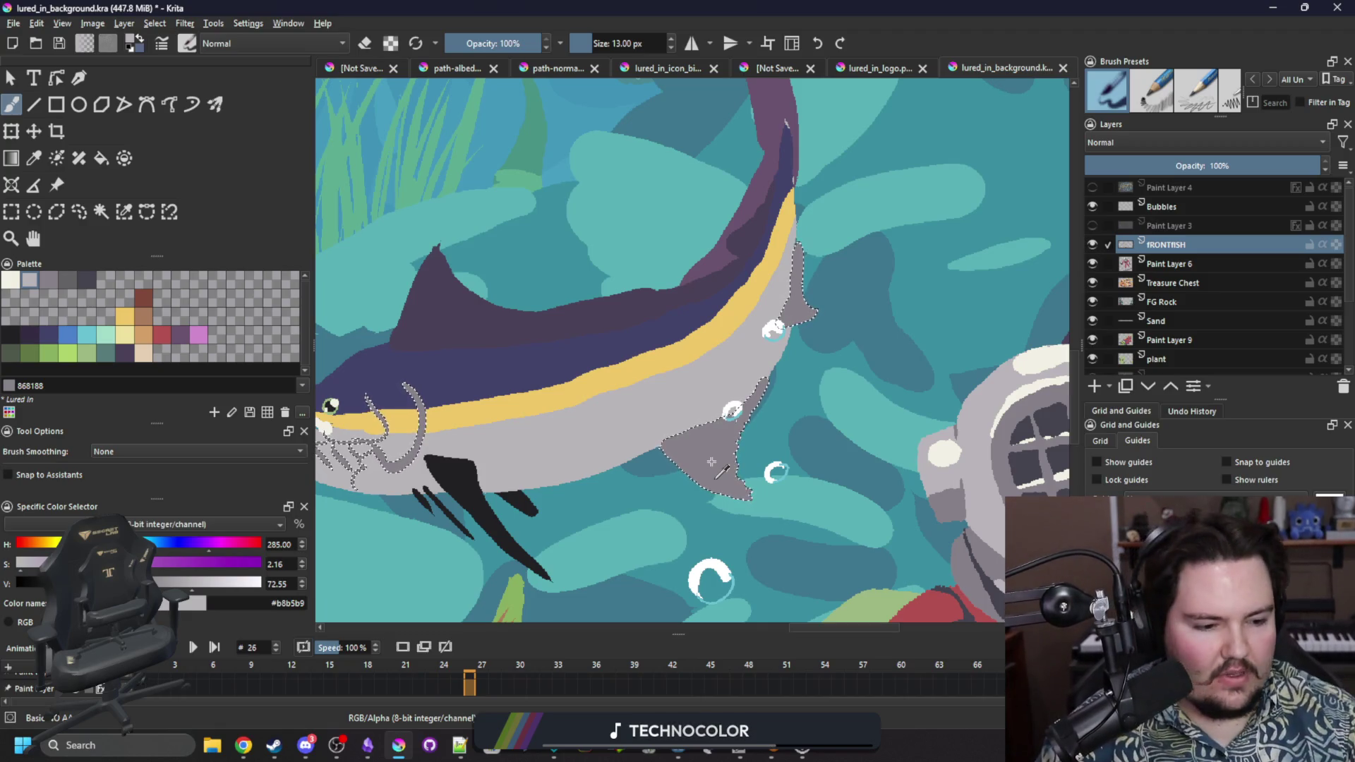
pyautogui.moveTo(706, 465); pyautogui.dragTo(695, 487)
pyautogui.moveTo(716, 434)
pyautogui.mouseDown()
pyautogui.moveTo(706, 490)
pyautogui.moveTo(720, 494)
pyautogui.moveTo(718, 429)
pyautogui.moveTo(741, 490)
pyautogui.mouseUp()
pyautogui.moveTo(755, 441)
pyautogui.mouseDown()
pyautogui.moveTo(734, 497)
pyautogui.moveTo(723, 492)
pyautogui.mouseUp()
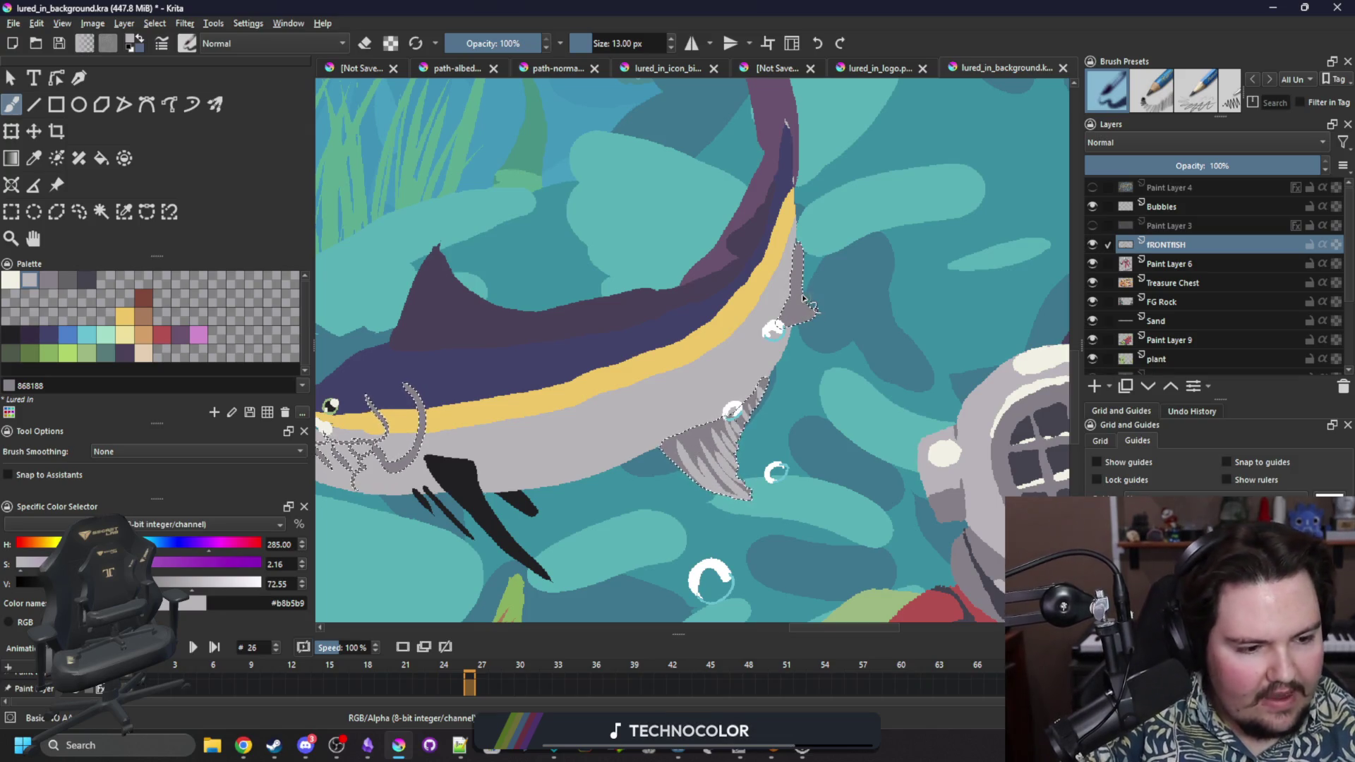
pyautogui.moveTo(798, 296)
pyautogui.mouseDown()
pyautogui.moveTo(790, 328)
pyautogui.moveTo(794, 282)
pyautogui.moveTo(796, 317)
pyautogui.mouseUp()
pyautogui.moveTo(806, 268)
pyautogui.mouseDown()
pyautogui.moveTo(794, 321)
pyautogui.moveTo(807, 261)
pyautogui.mouseUp()
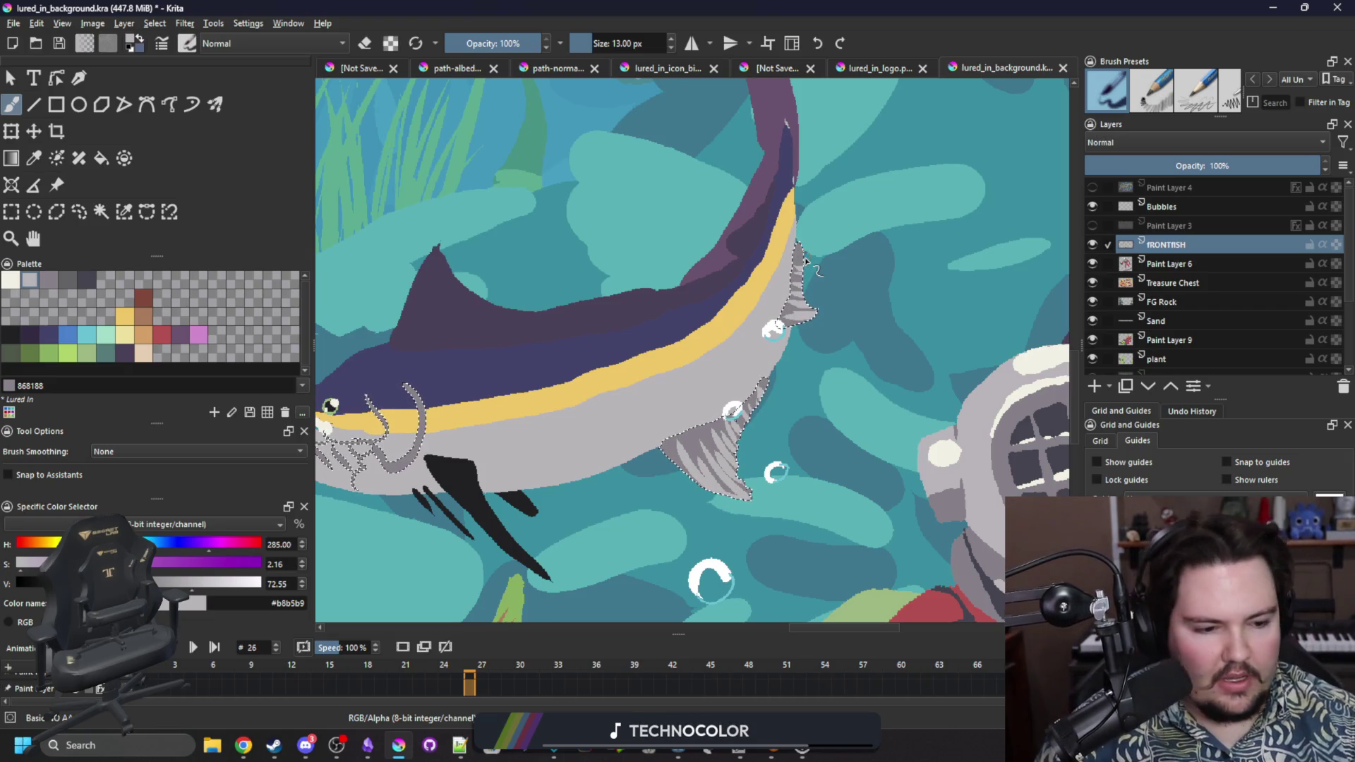
pyautogui.press('space')
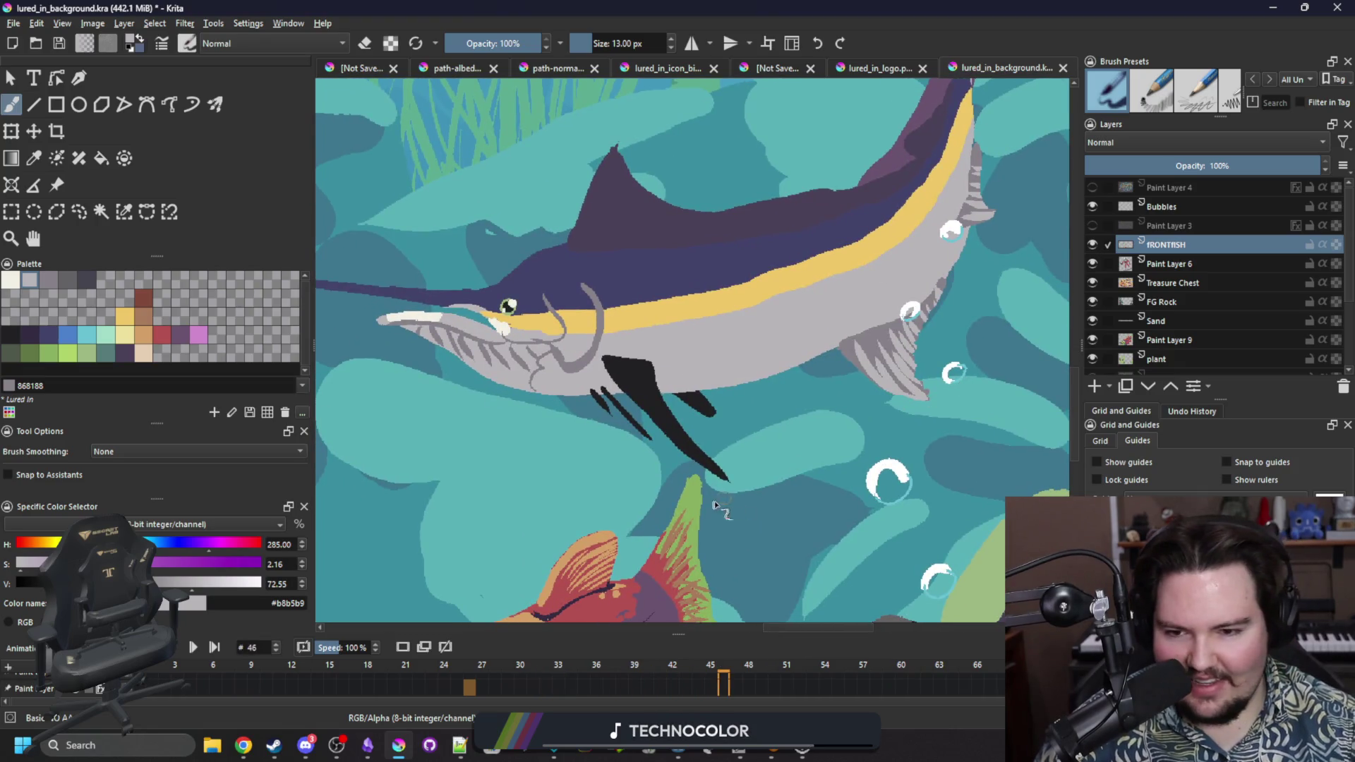
# Sample mid grey, select the black belly fin, and paint grey streaks across it.
pyautogui.press('p')
pyautogui.click(856, 304)
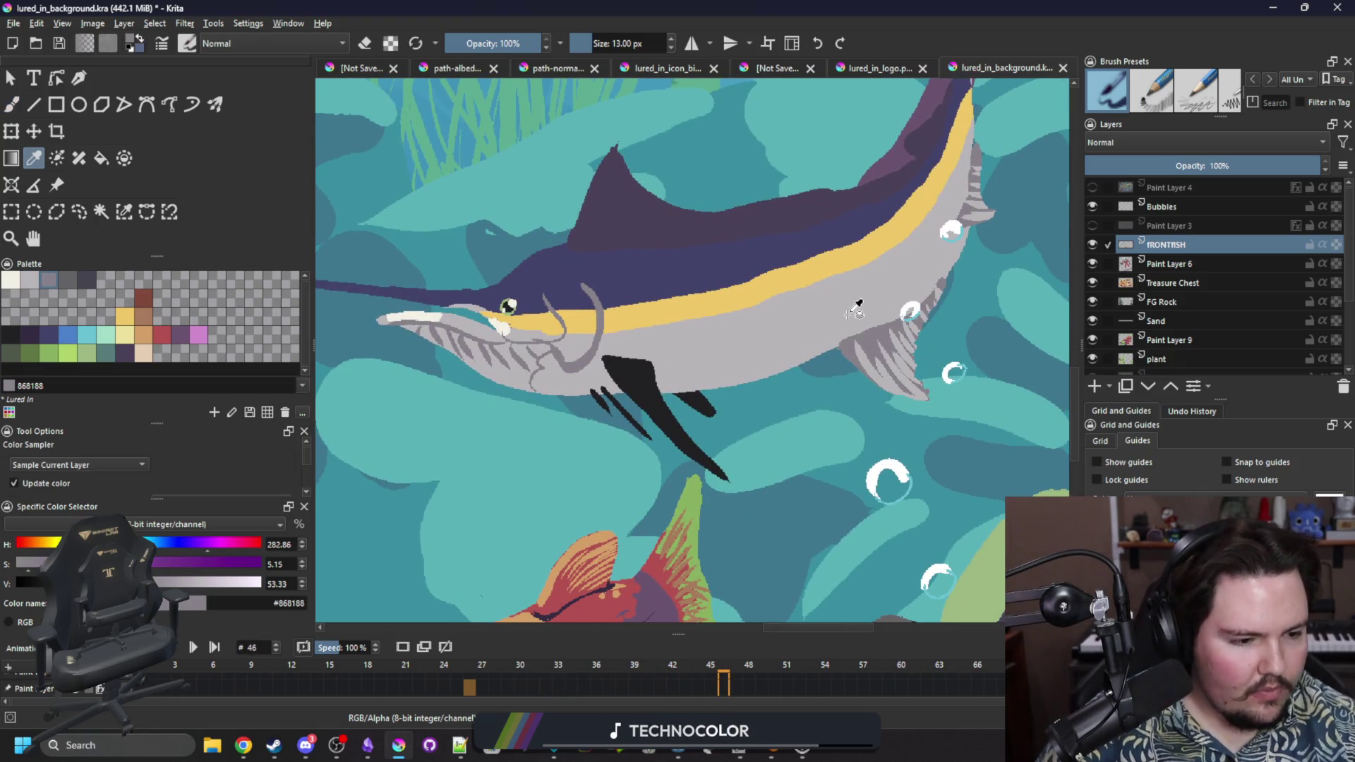
pyautogui.click(123, 212)
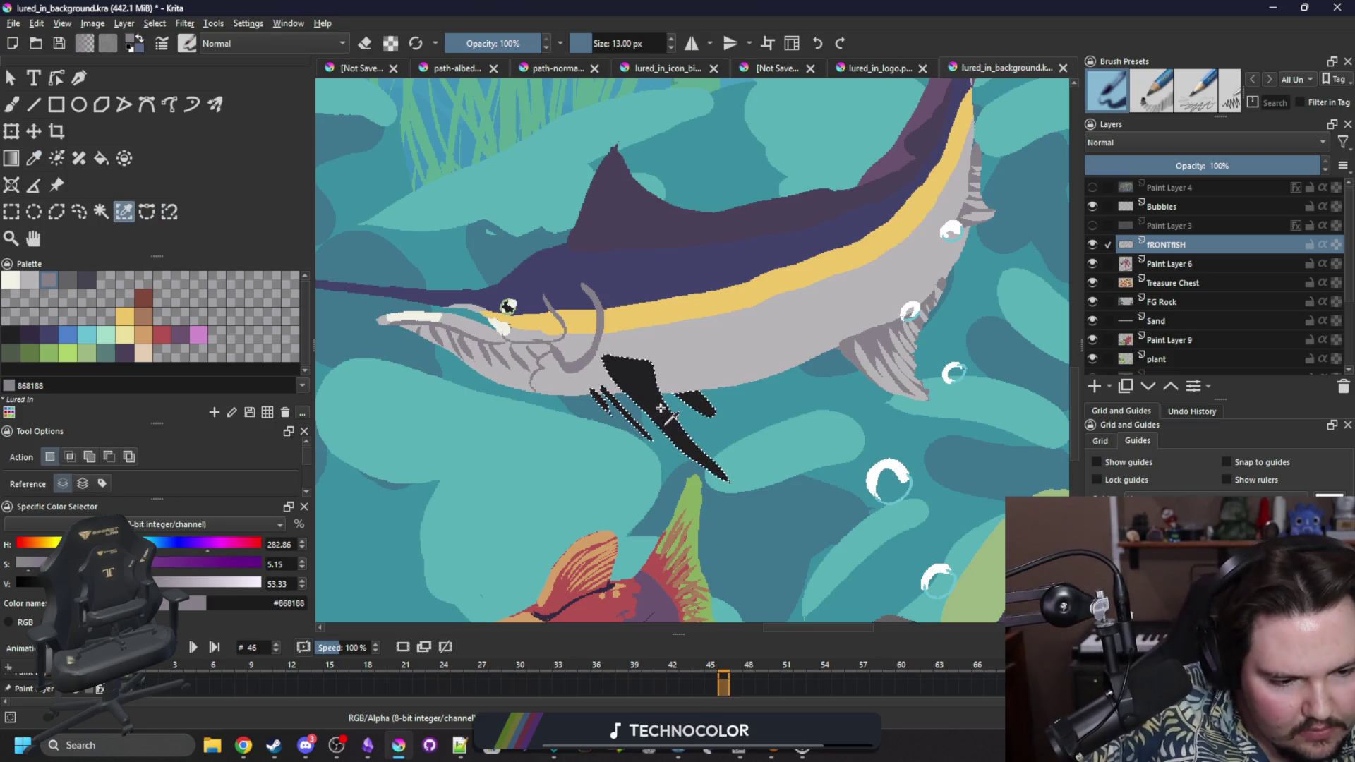
pyautogui.click(638, 384)
pyautogui.press('b')
pyautogui.moveTo(682, 394); pyautogui.dragTo(843, 443)
pyautogui.hotkey('ctrl', 'shift', 'a')
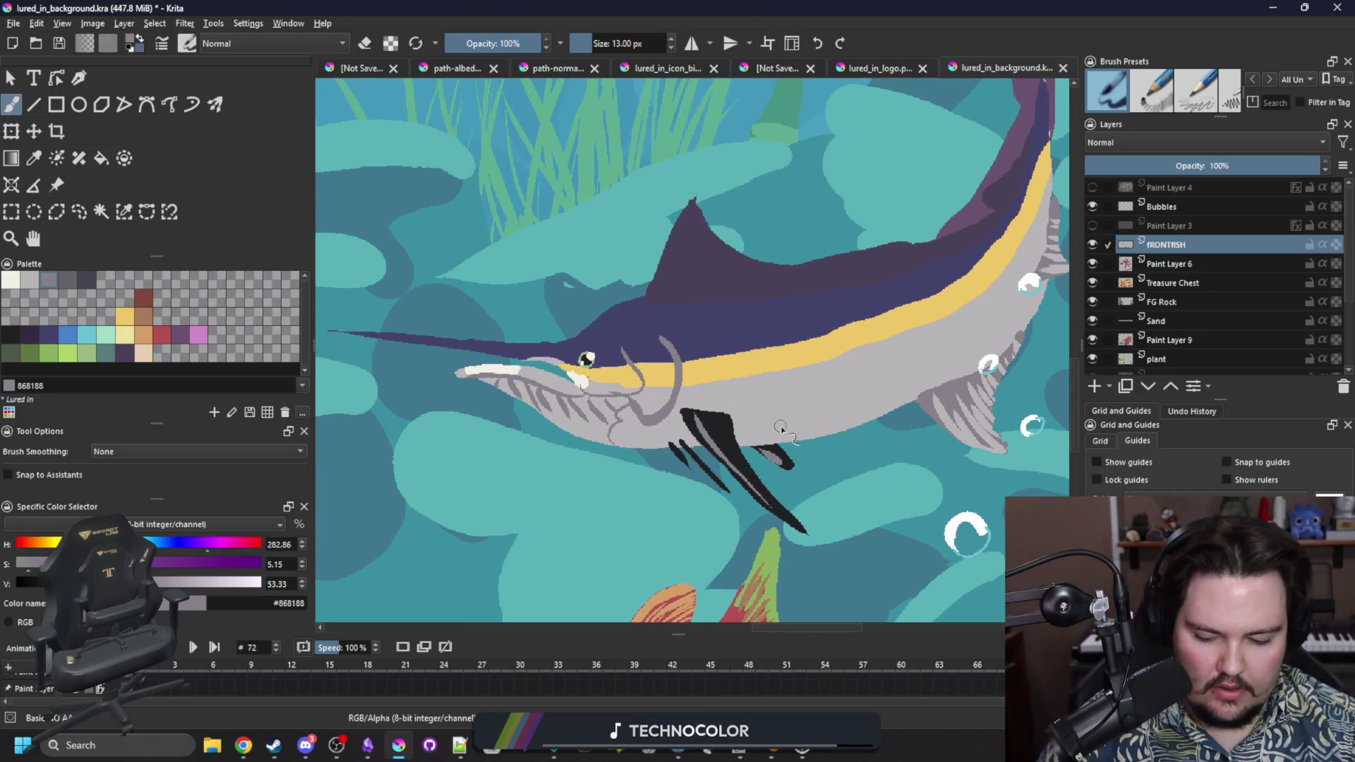
# Sample the body grey and select the dark purple upper body for painting.
pyautogui.press('p')
pyautogui.click(809, 398)
pyautogui.hotkey('ctrl', 'shift', 'w')
pyautogui.click(750, 318)
pyautogui.press('b')
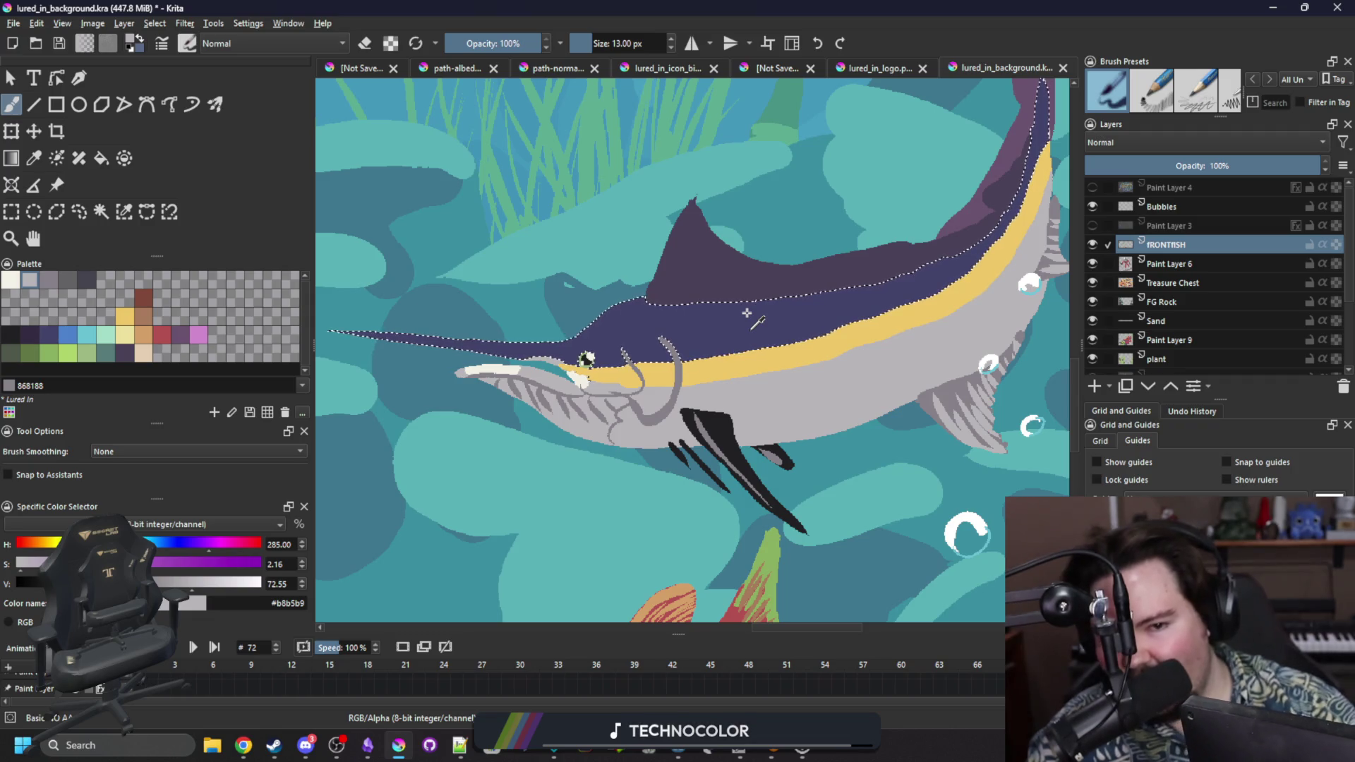
# Try a thin grey line along the upper back, undo it, and add a longer grey stroke lower down.
pyautogui.moveTo(878, 291)
pyautogui.mouseDown()
pyautogui.moveTo(626, 319)
pyautogui.moveTo(798, 301)
pyautogui.mouseUp()
pyautogui.hotkey('ctrl', 'z')
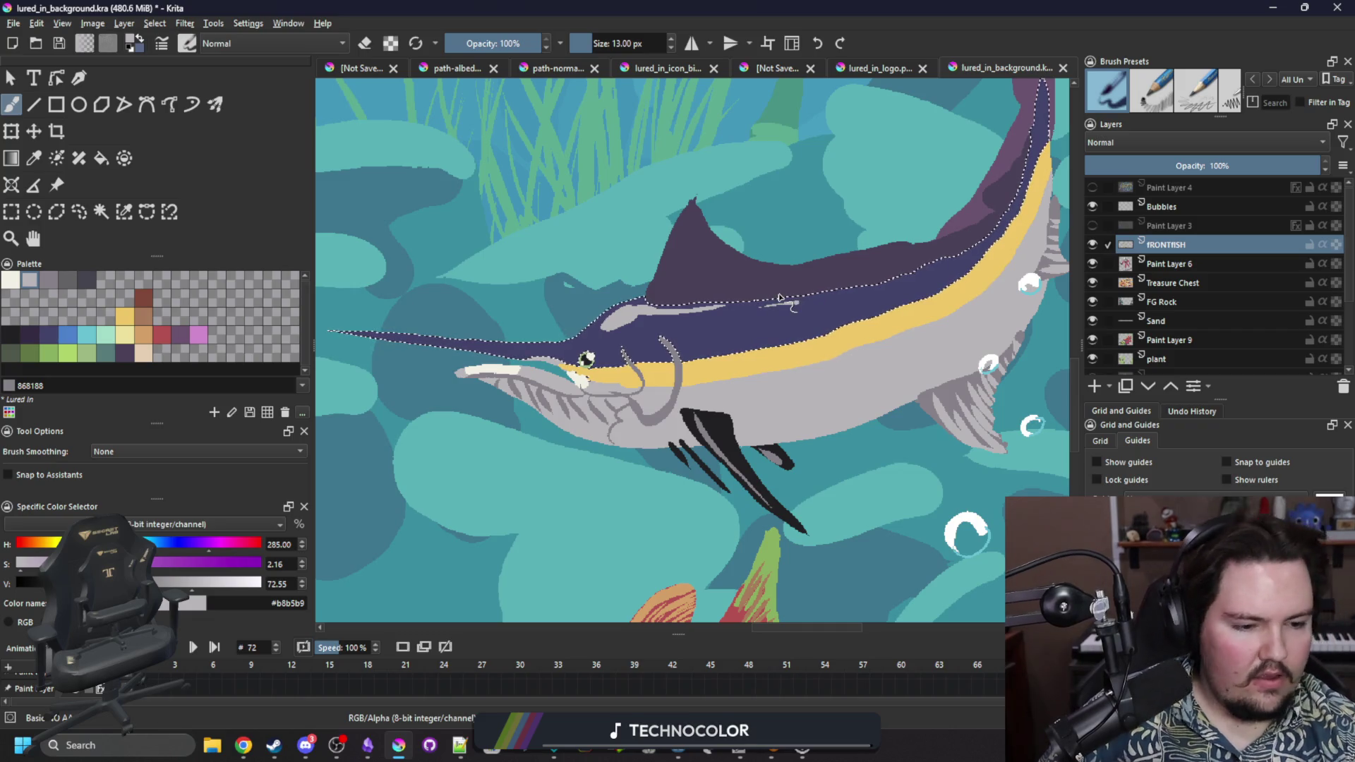
pyautogui.moveTo(849, 446); pyautogui.dragTo(617, 503)
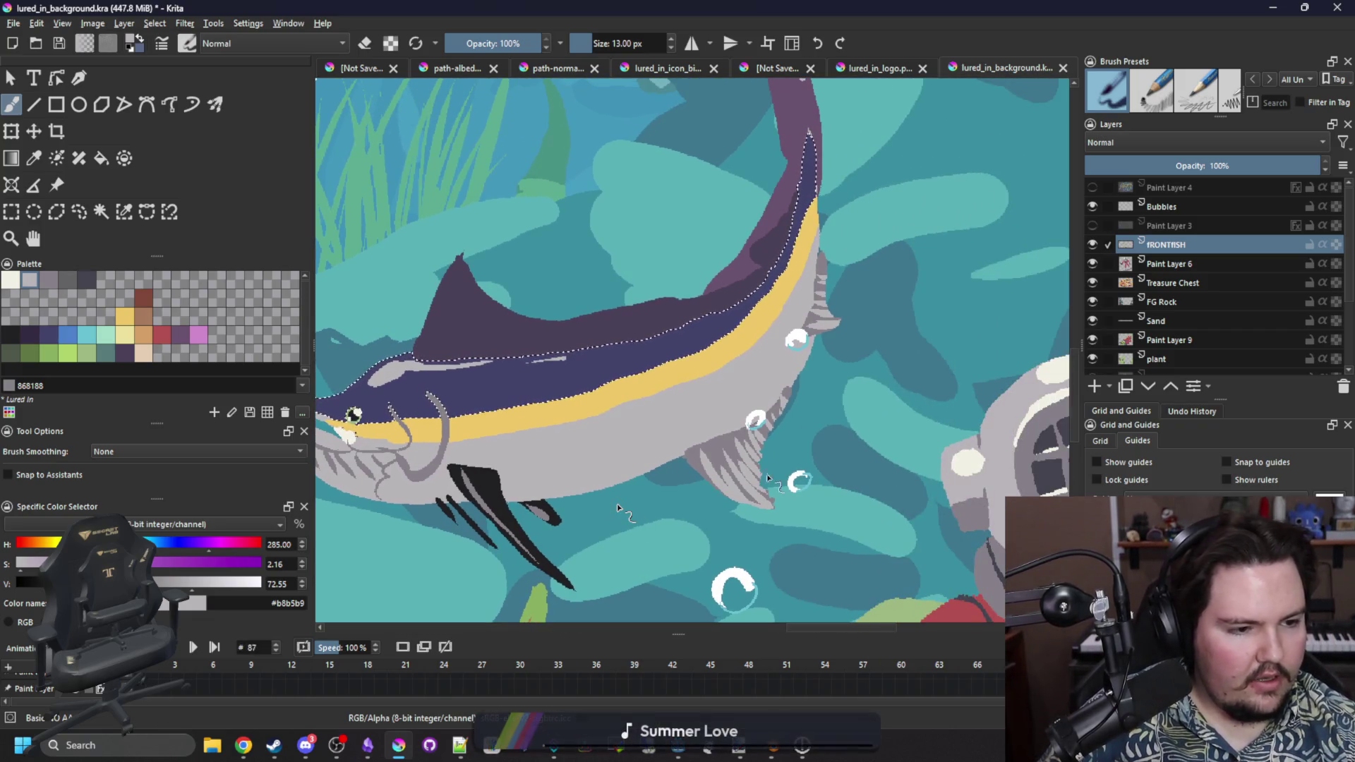
pyautogui.scroll(3, 804, 487)
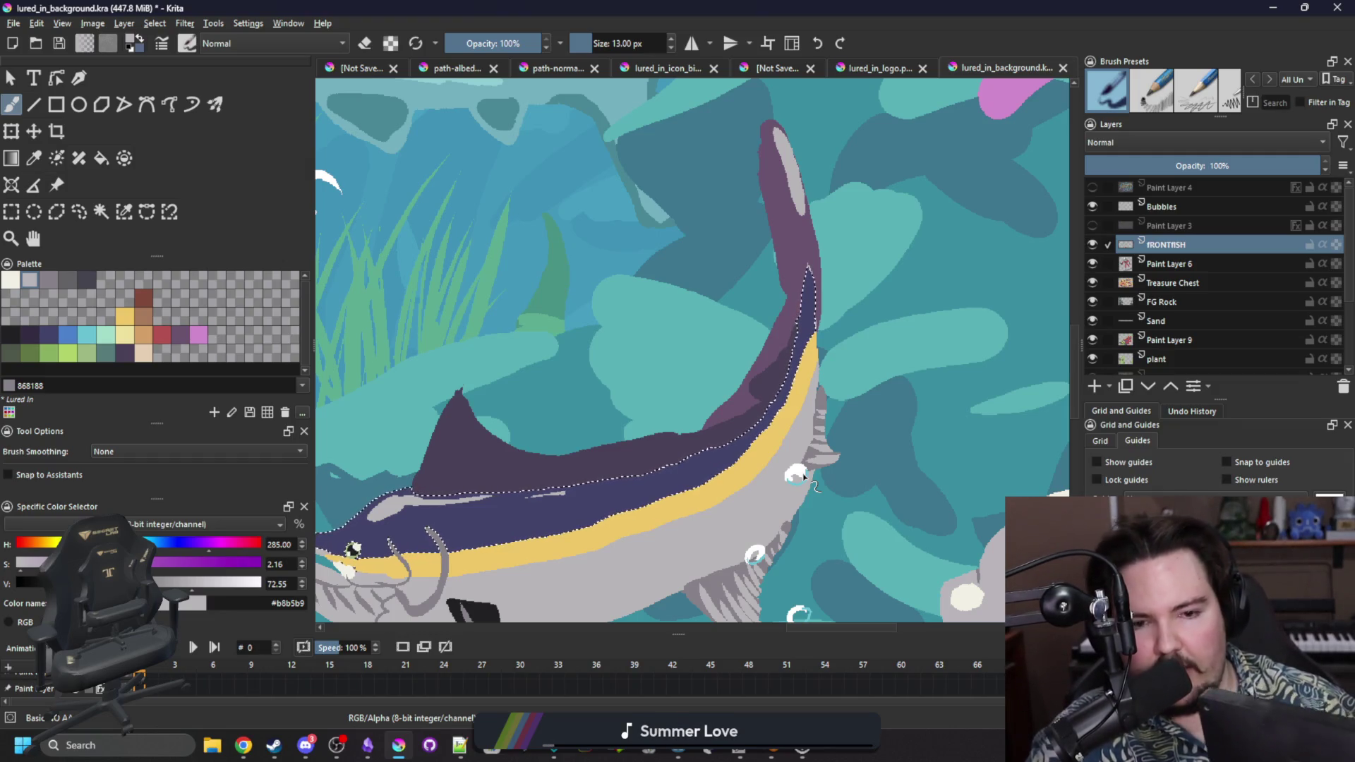
# Select the mauve tail fin by colour and paint a lighter grey streak down its edge.
pyautogui.hotkey('ctrl', 'r')
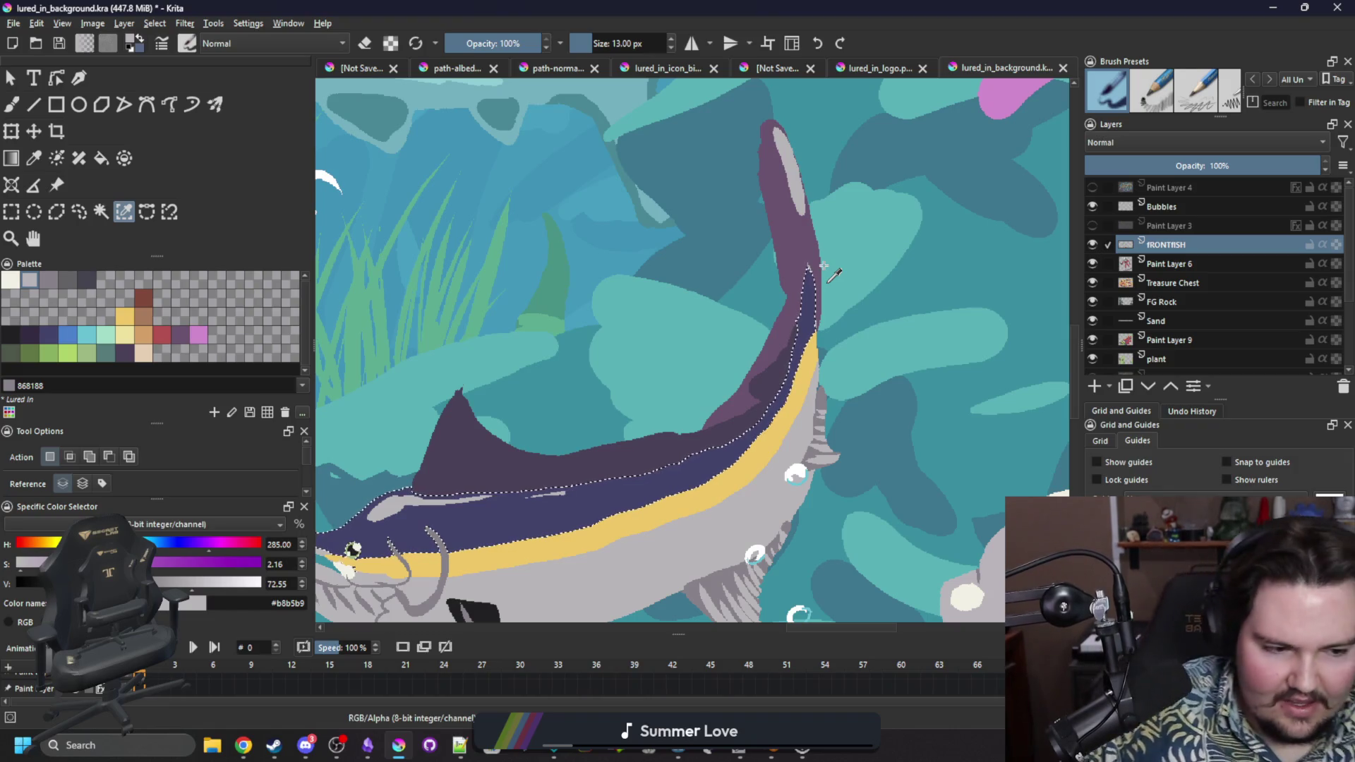
pyautogui.click(805, 250)
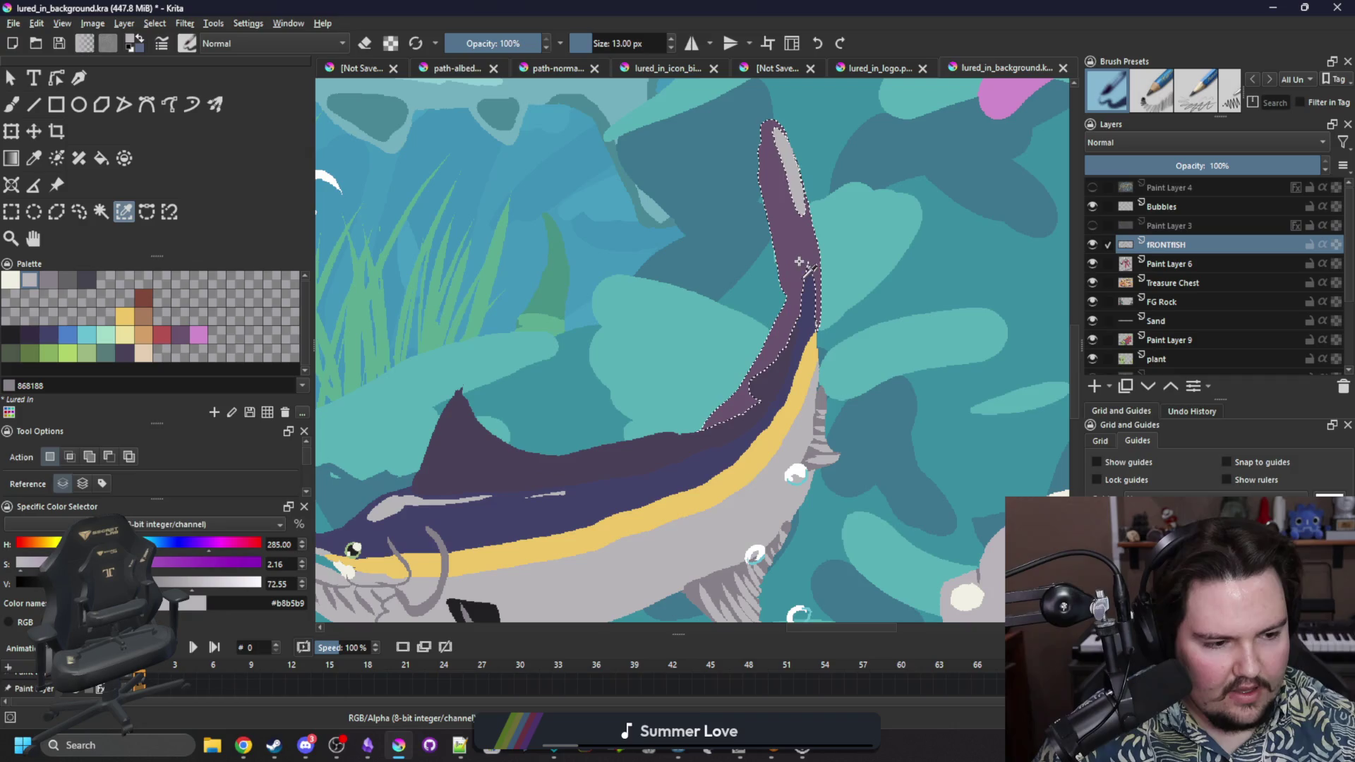
pyautogui.press('b')
pyautogui.moveTo(792, 336)
pyautogui.mouseDown()
pyautogui.moveTo(783, 282)
pyautogui.moveTo(776, 309)
pyautogui.mouseUp()
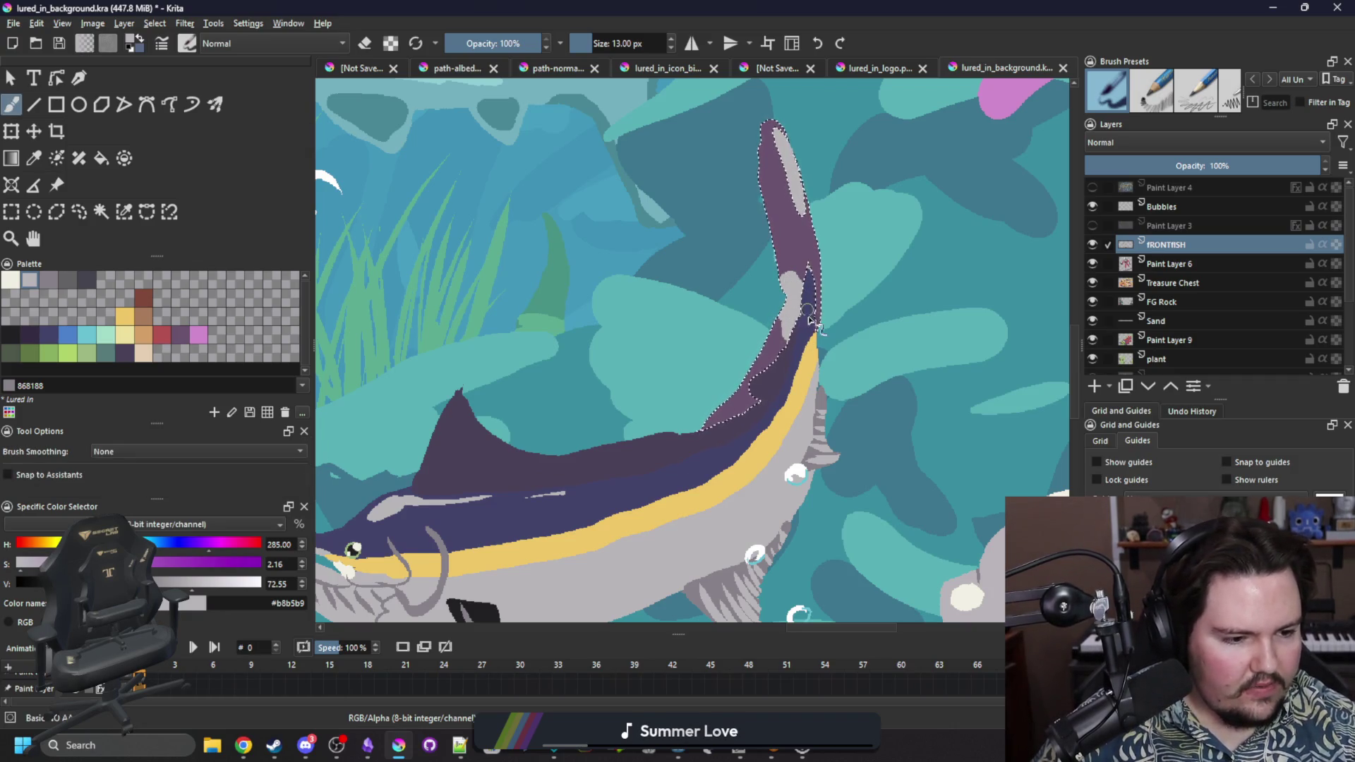
pyautogui.hotkey('ctrl', 'shift', 'a')
pyautogui.hotkey('ctrl', 'shift', 'd')
pyautogui.hotkey('ctrl', 'shift', 'a')
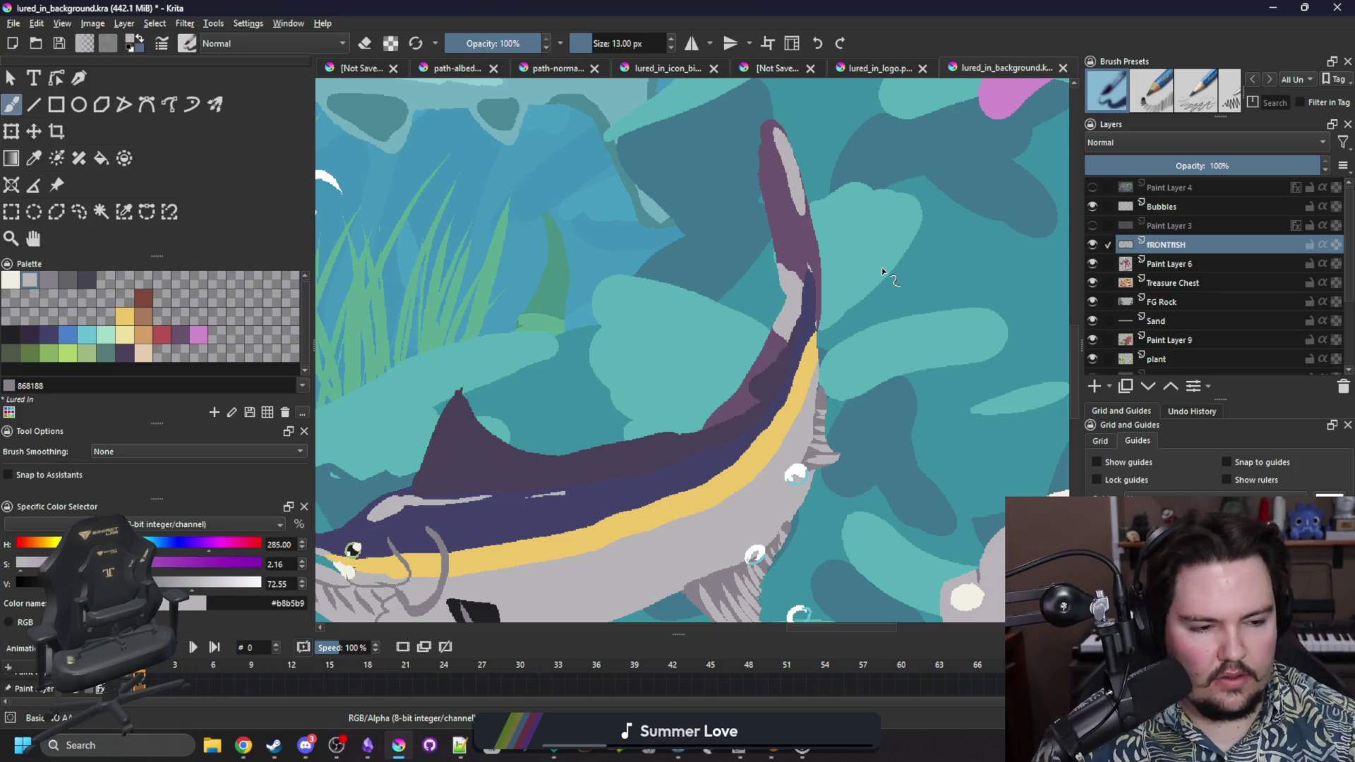
pyautogui.click(29, 335)
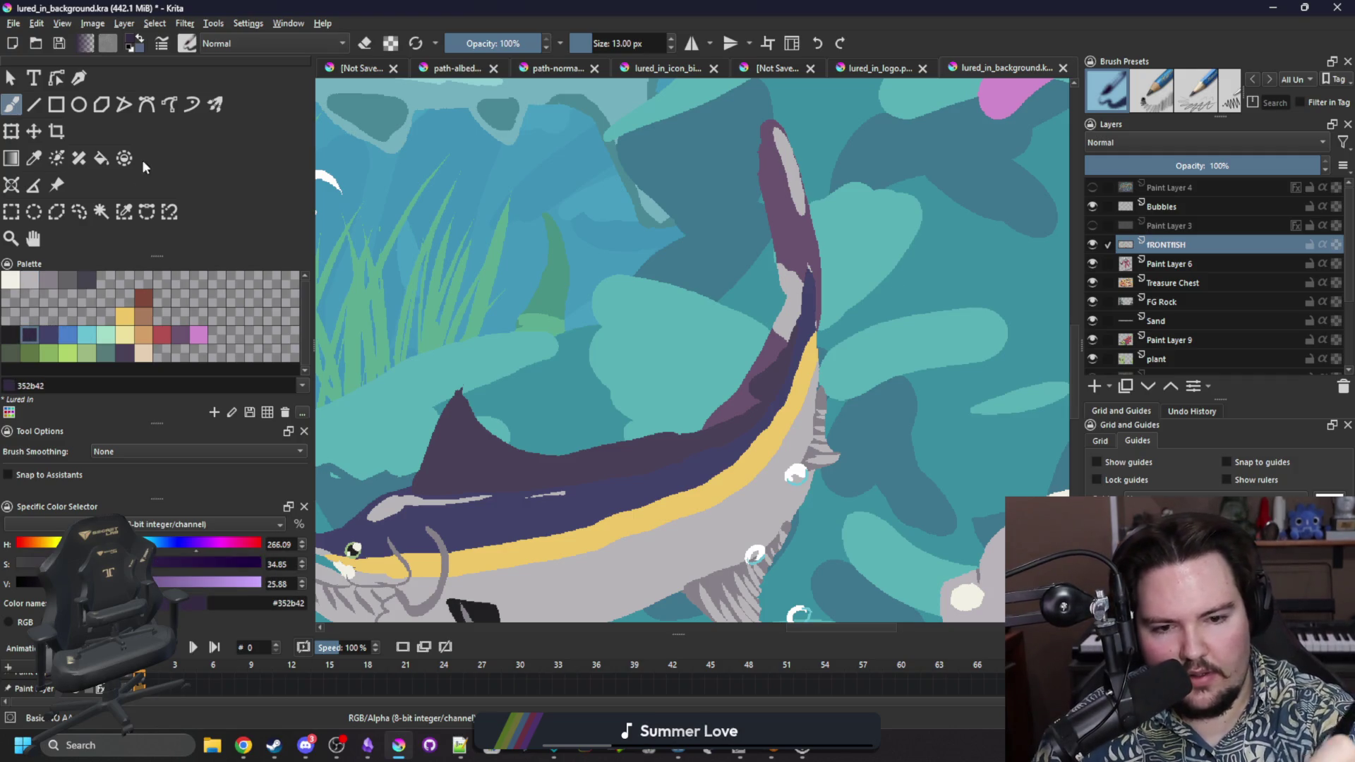
# Paint dark #352b42 streaks inside the similar-colour-selected mauve tail fin, then jump to frame 10.
pyautogui.click(123, 210)
pyautogui.click(780, 197)
pyautogui.press('b')
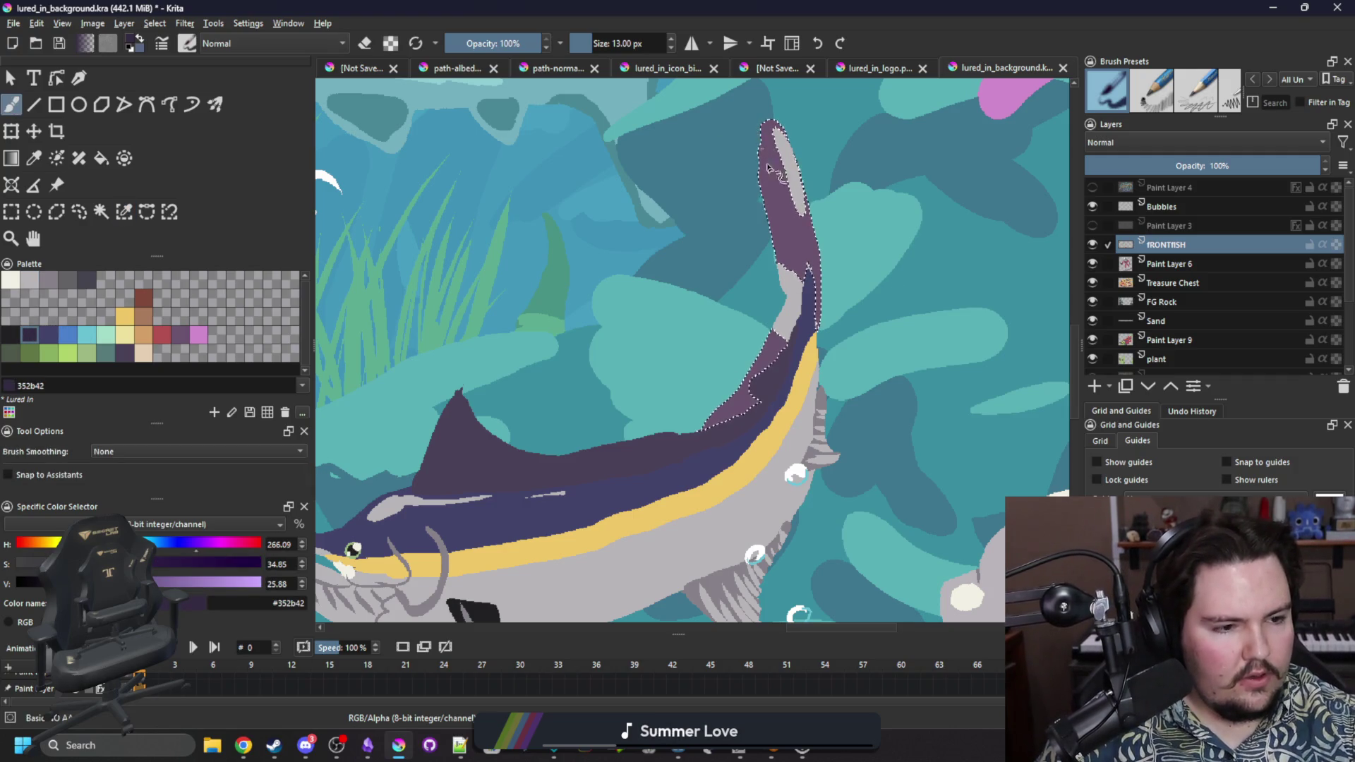
pyautogui.moveTo(797, 238)
pyautogui.mouseDown()
pyautogui.moveTo(798, 204)
pyautogui.moveTo(775, 349)
pyautogui.moveTo(770, 255)
pyautogui.moveTo(786, 253)
pyautogui.moveTo(755, 150)
pyautogui.moveTo(783, 197)
pyautogui.mouseUp()
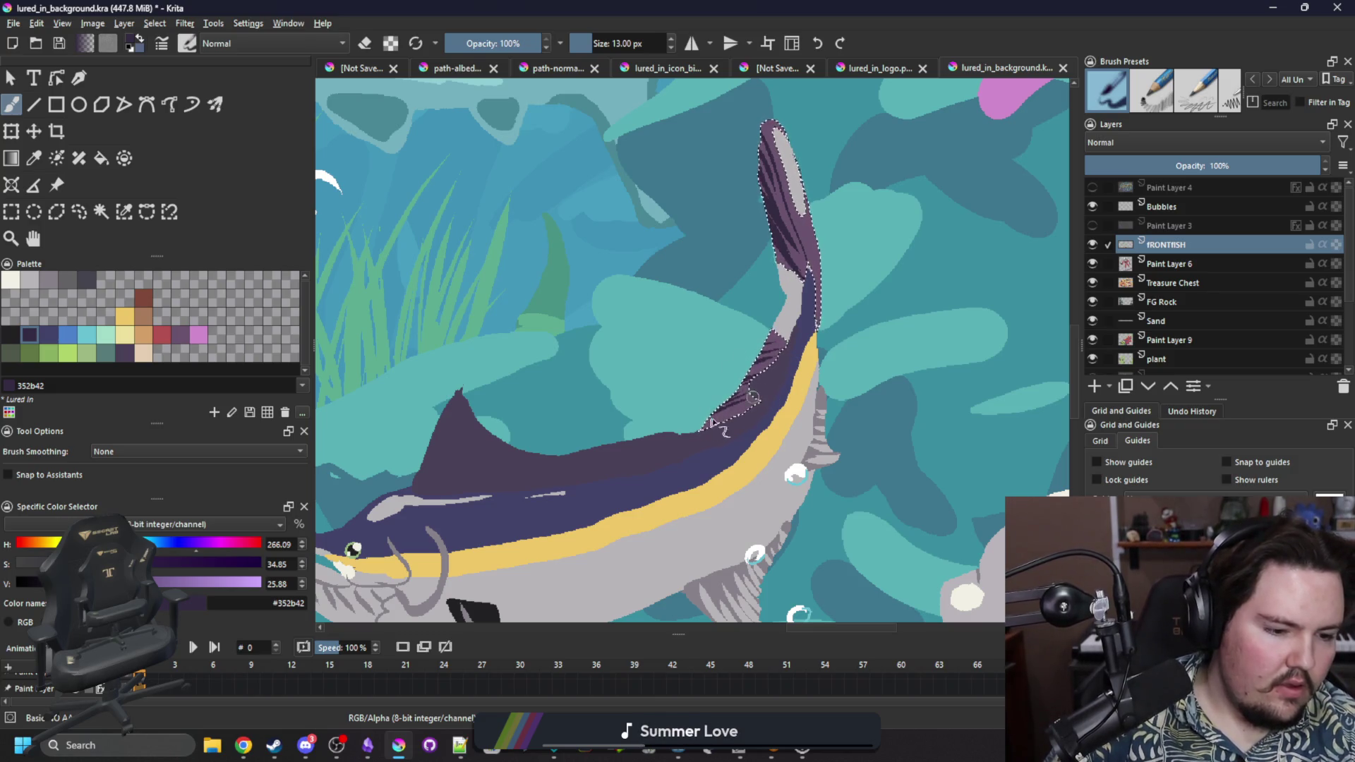
pyautogui.press('.')
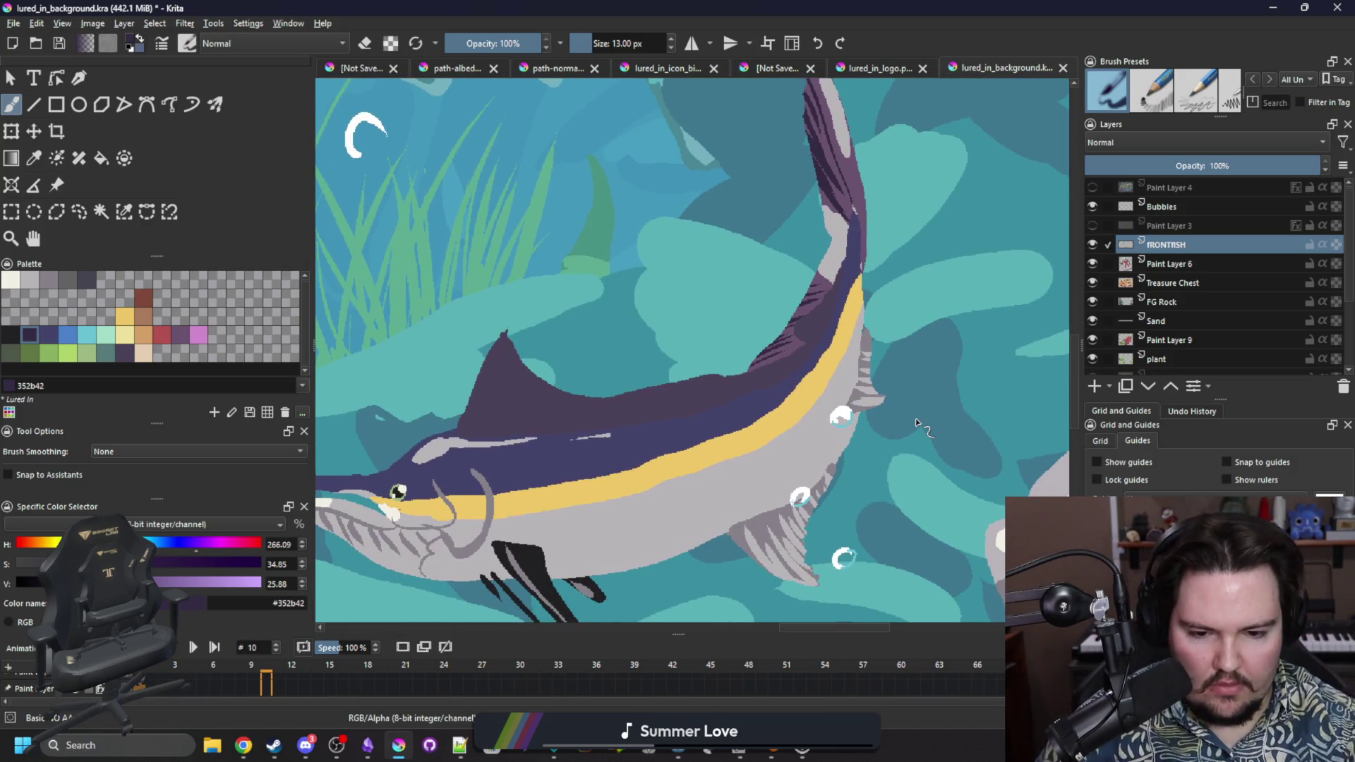
pyautogui.click(124, 211)
# Select the dark purple dorsal fin and back by similar colour and try blue #4b80ca strokes.
pyautogui.click(530, 417)
pyautogui.press('b')
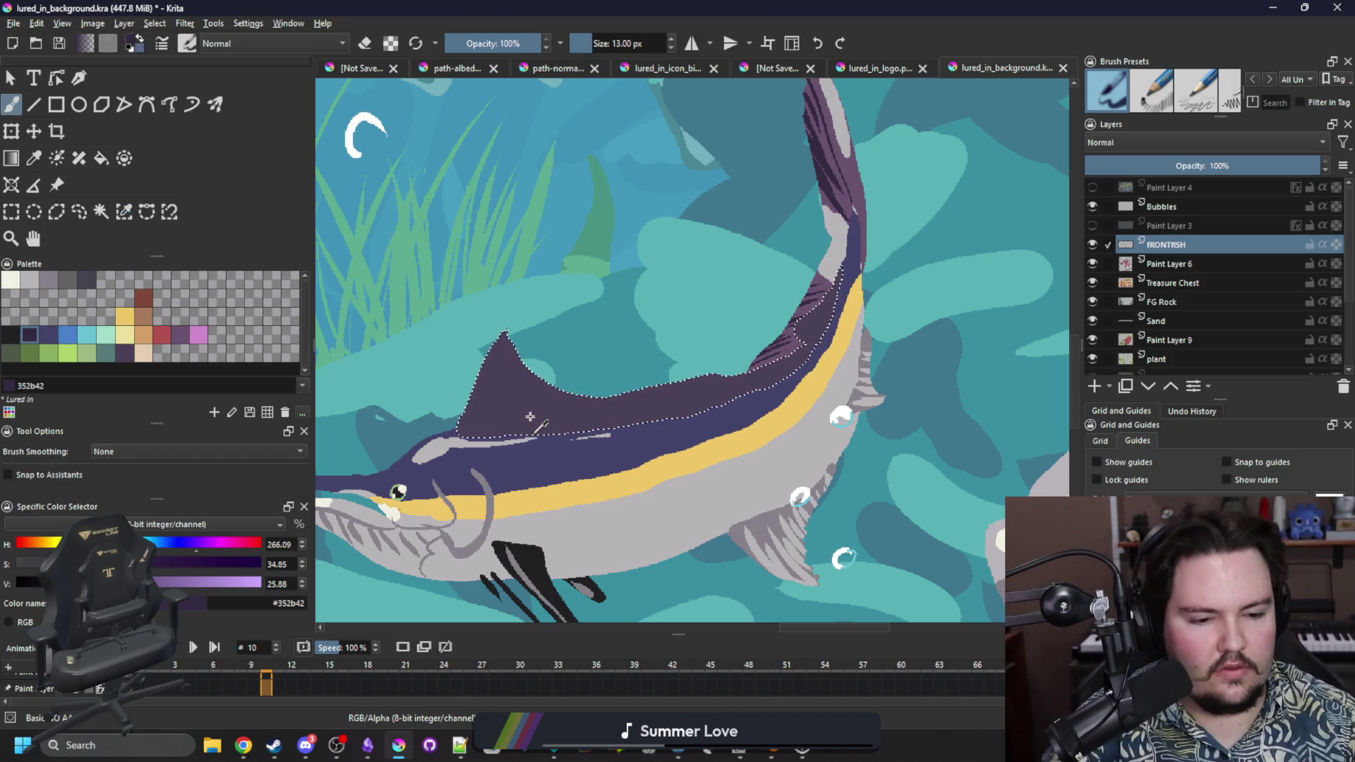
pyautogui.click(70, 334)
pyautogui.moveTo(477, 421); pyautogui.dragTo(488, 371)
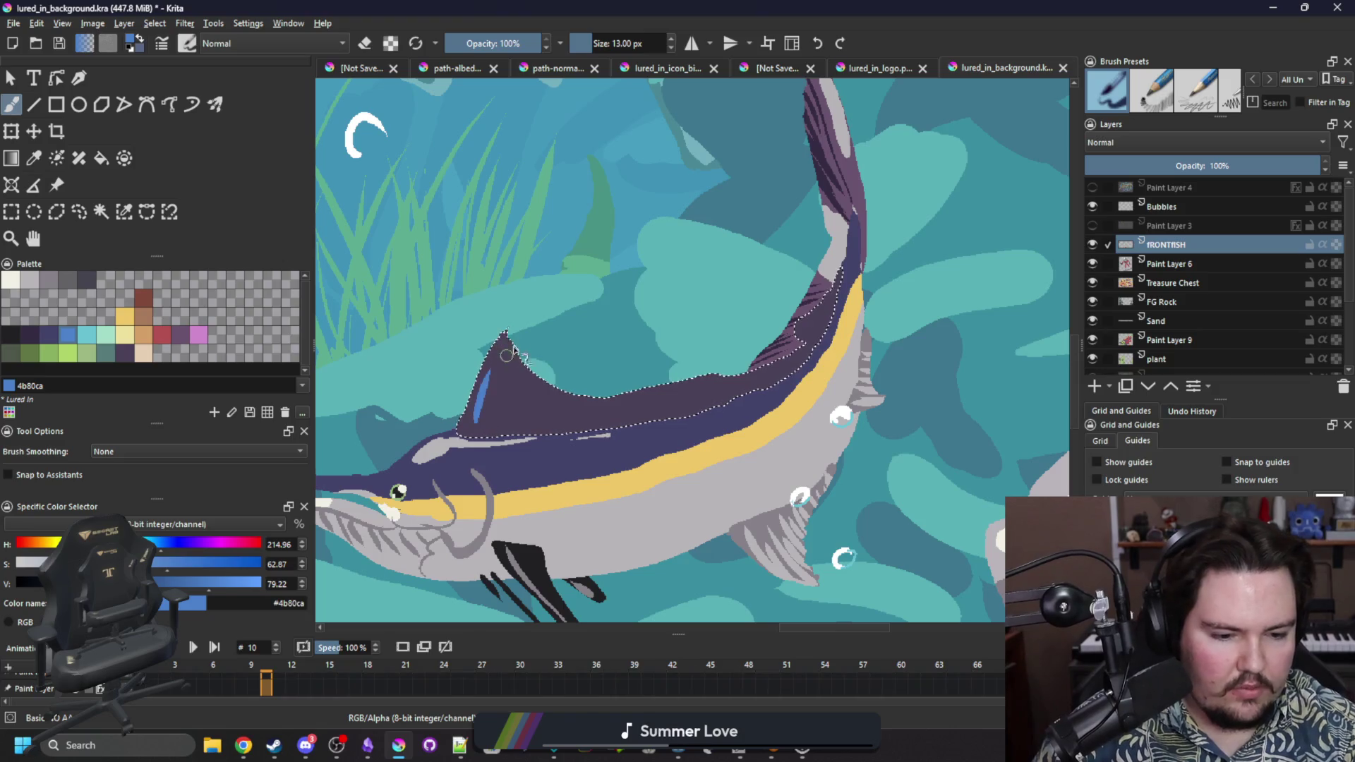
pyautogui.click(55, 334)
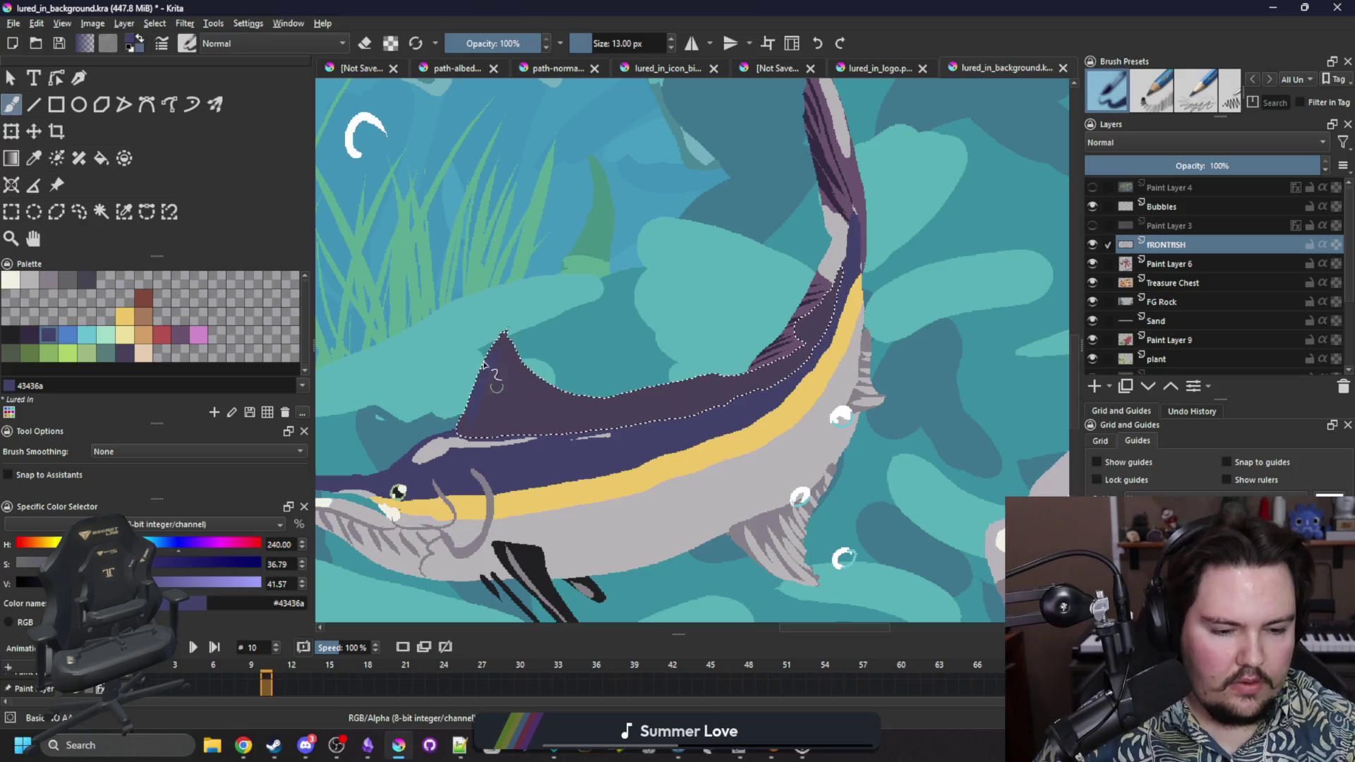
pyautogui.click(66, 334)
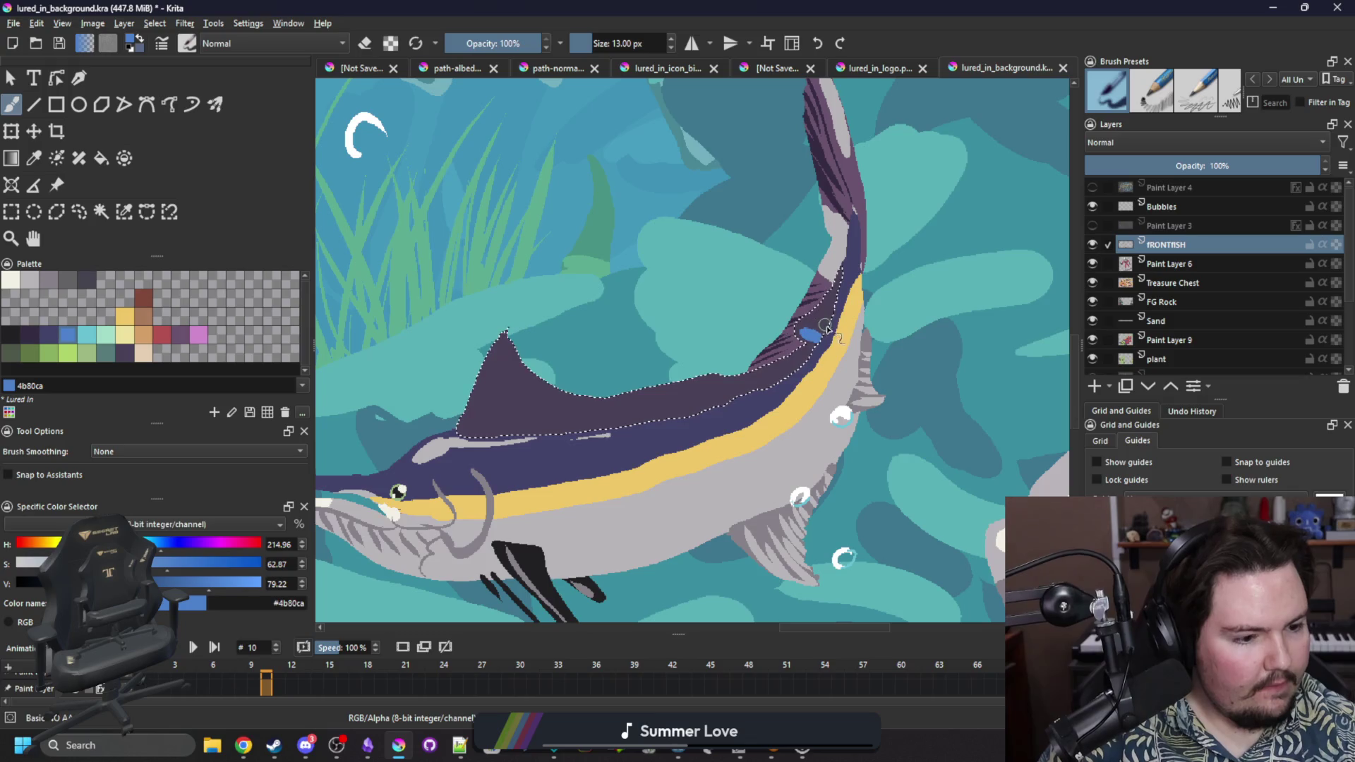
pyautogui.hotkey('ctrl', 'z')
# Hatch thin 8 px blue lines across the back and dorsal fin, then deselect.
pyautogui.press('[')
pyautogui.press('[')
pyautogui.moveTo(815, 341); pyautogui.dragTo(812, 311)
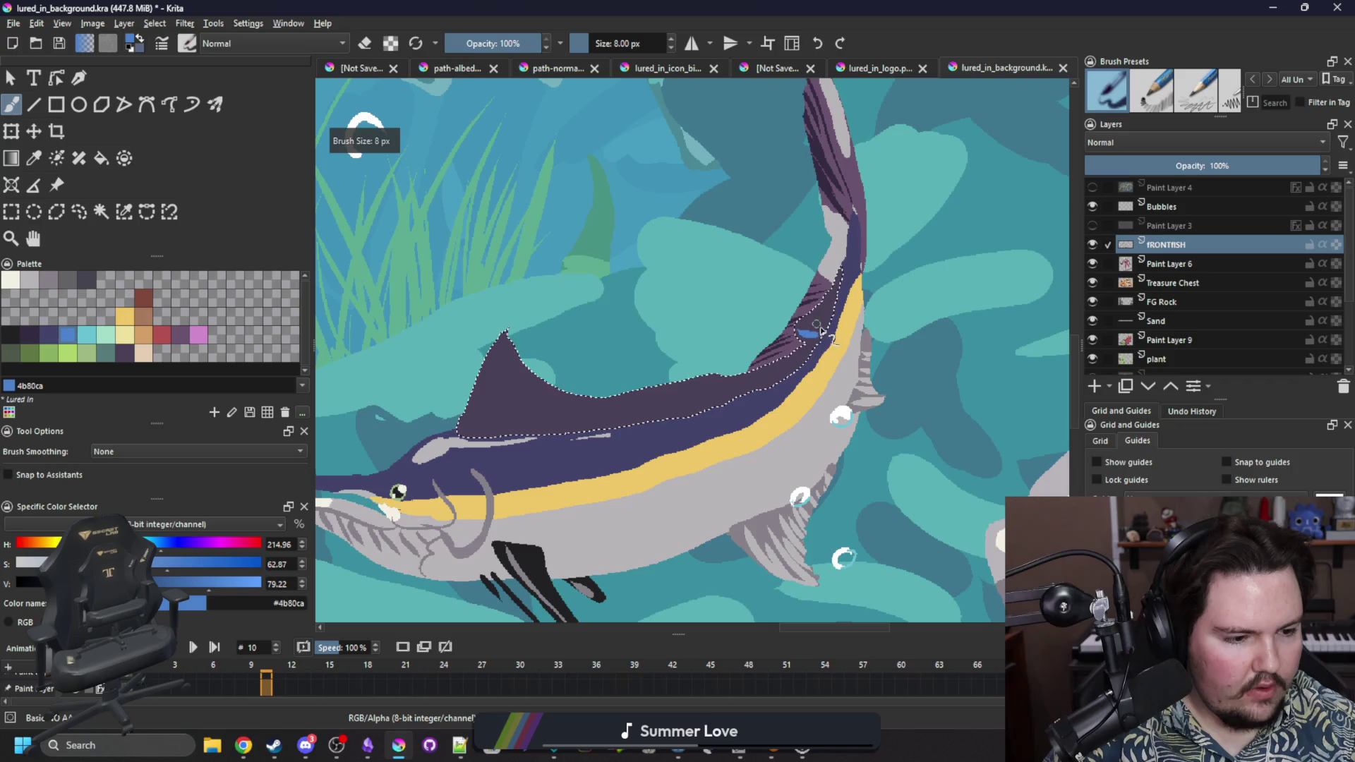
pyautogui.moveTo(501, 374)
pyautogui.mouseDown()
pyautogui.moveTo(493, 420)
pyautogui.moveTo(594, 426)
pyautogui.mouseUp()
pyautogui.moveTo(613, 399)
pyautogui.mouseDown()
pyautogui.moveTo(611, 423)
pyautogui.moveTo(683, 403)
pyautogui.mouseUp()
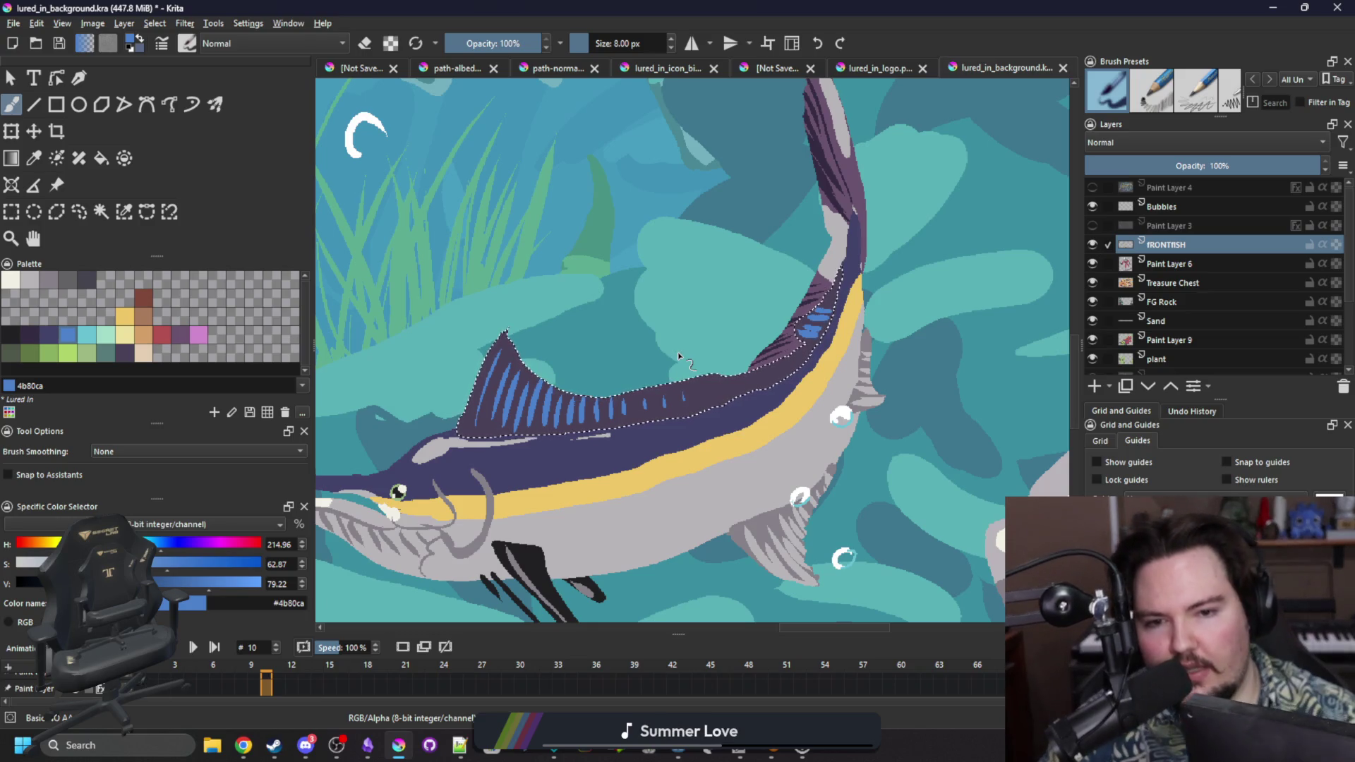
pyautogui.moveTo(672, 385)
pyautogui.mouseDown()
pyautogui.moveTo(670, 400)
pyautogui.moveTo(695, 401)
pyautogui.moveTo(774, 373)
pyautogui.mouseUp()
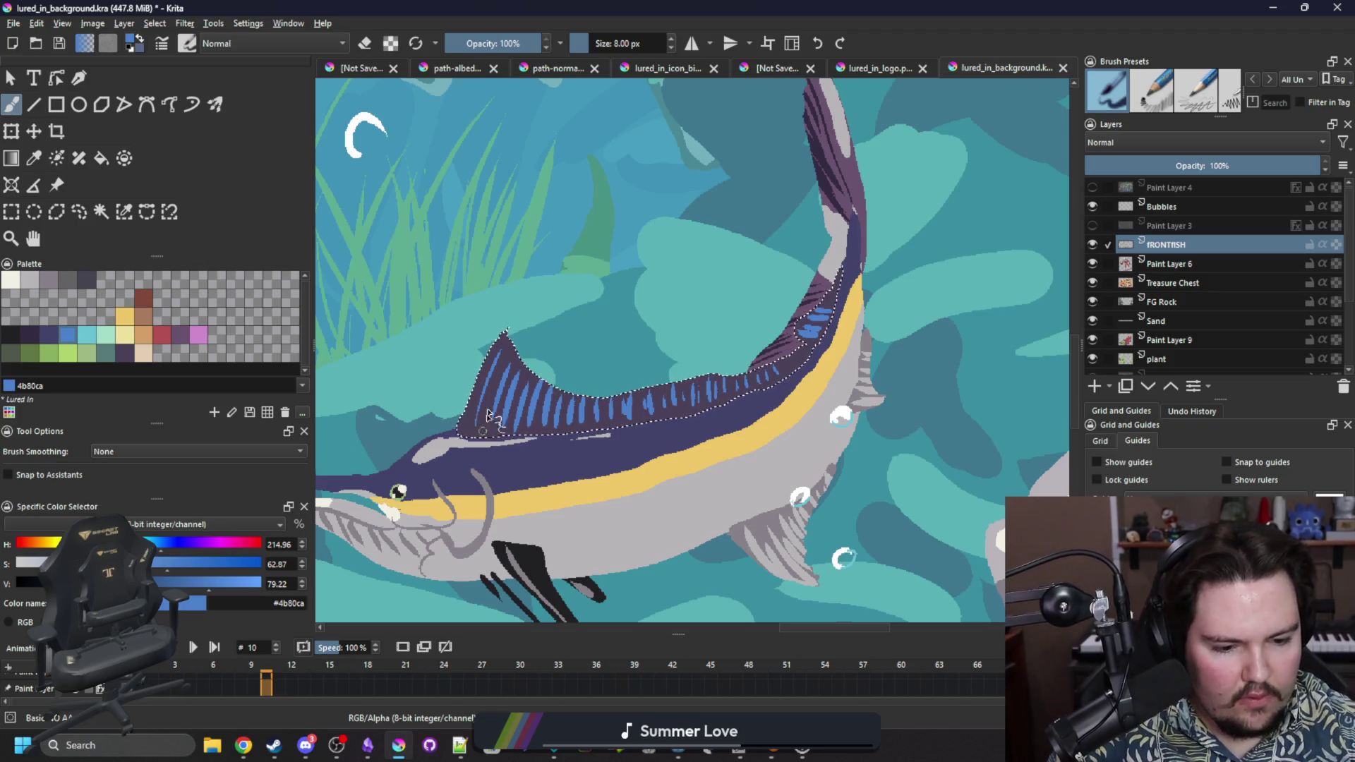
pyautogui.hotkey('ctrl', 'shift', 'a')
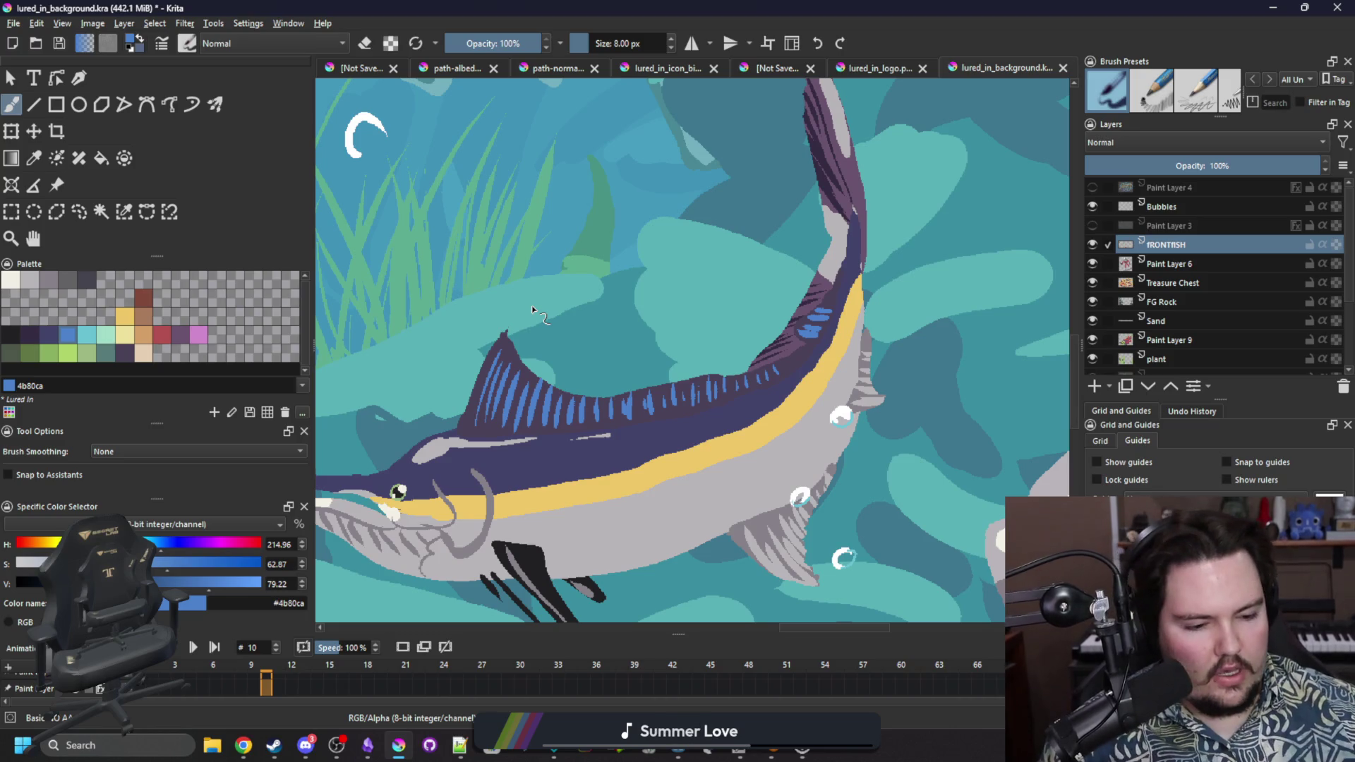
pyautogui.click(48, 280)
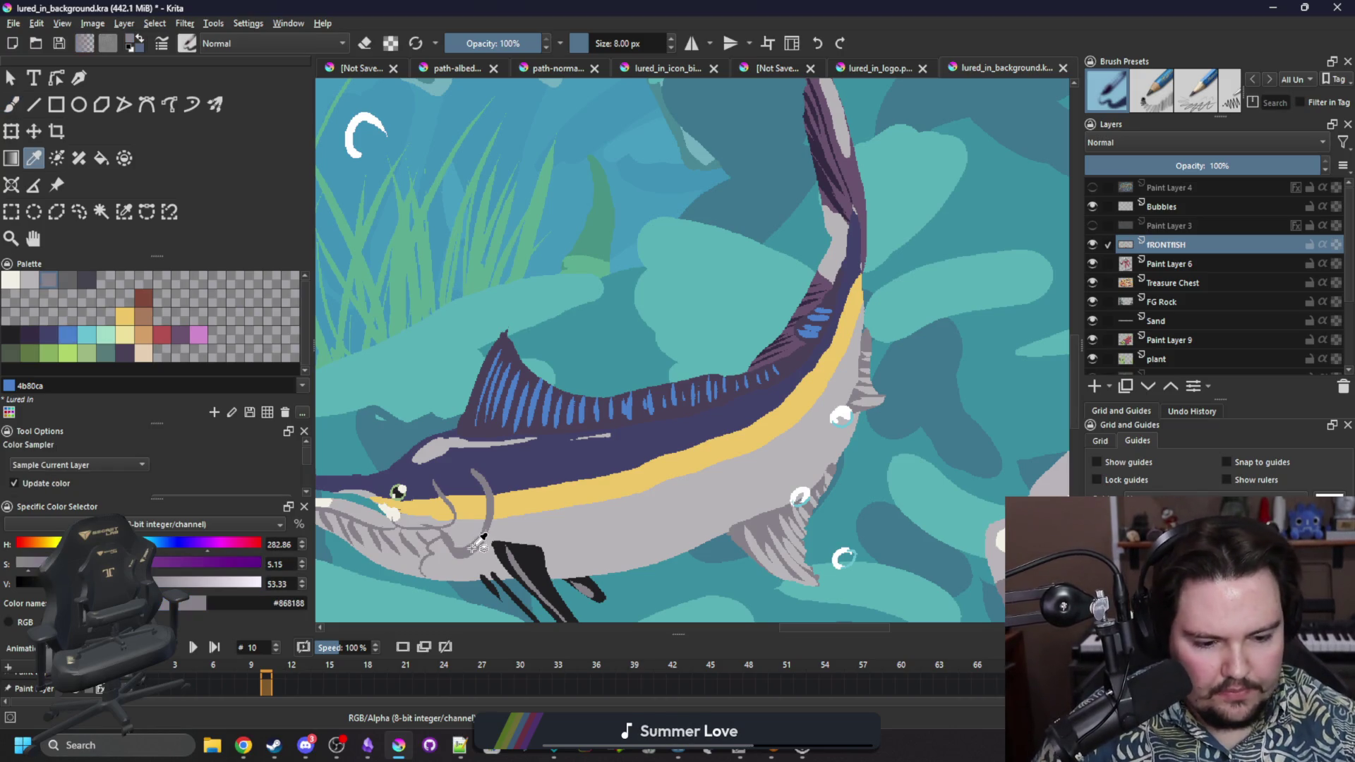
# On frame 24, select the marlin's grey body with Similar Color Selection.
pyautogui.click(124, 211)
pyautogui.press('.')
pyautogui.press('.')
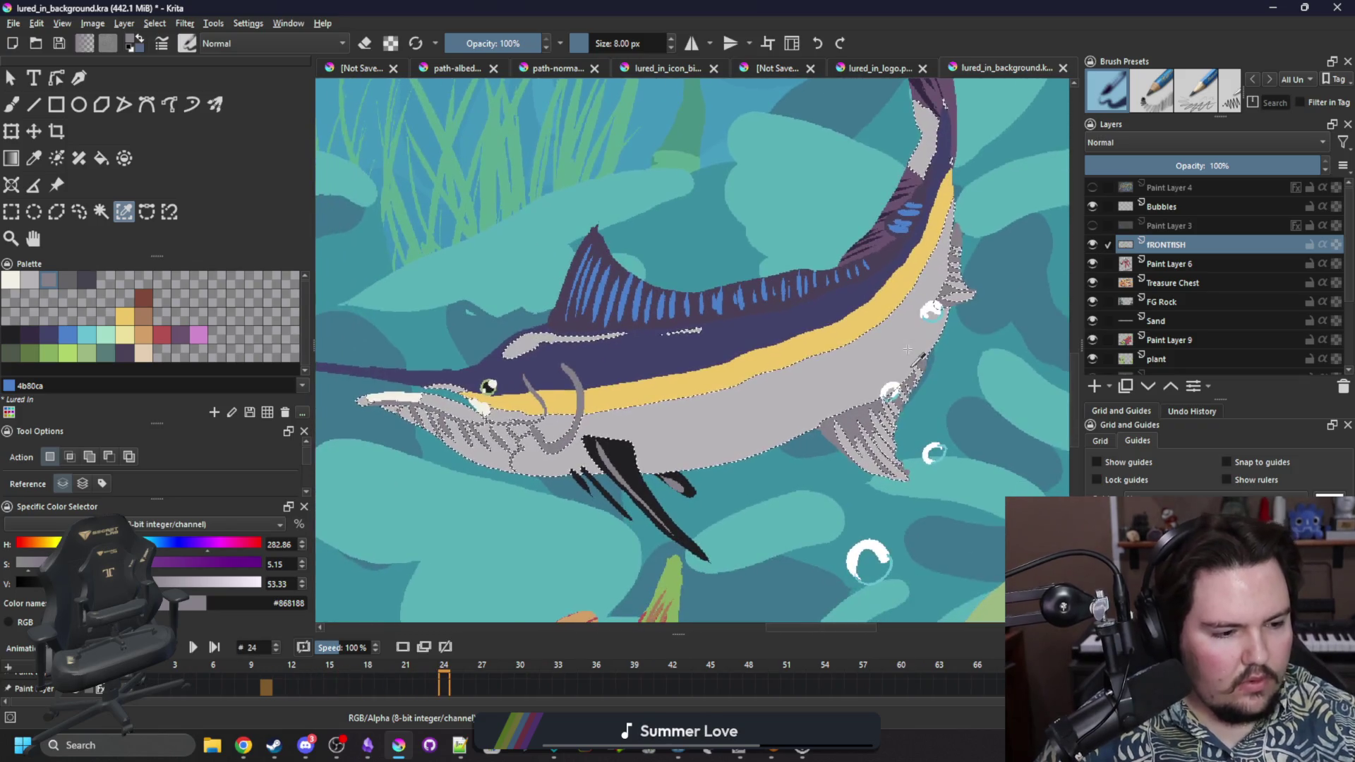
pyautogui.click(909, 349)
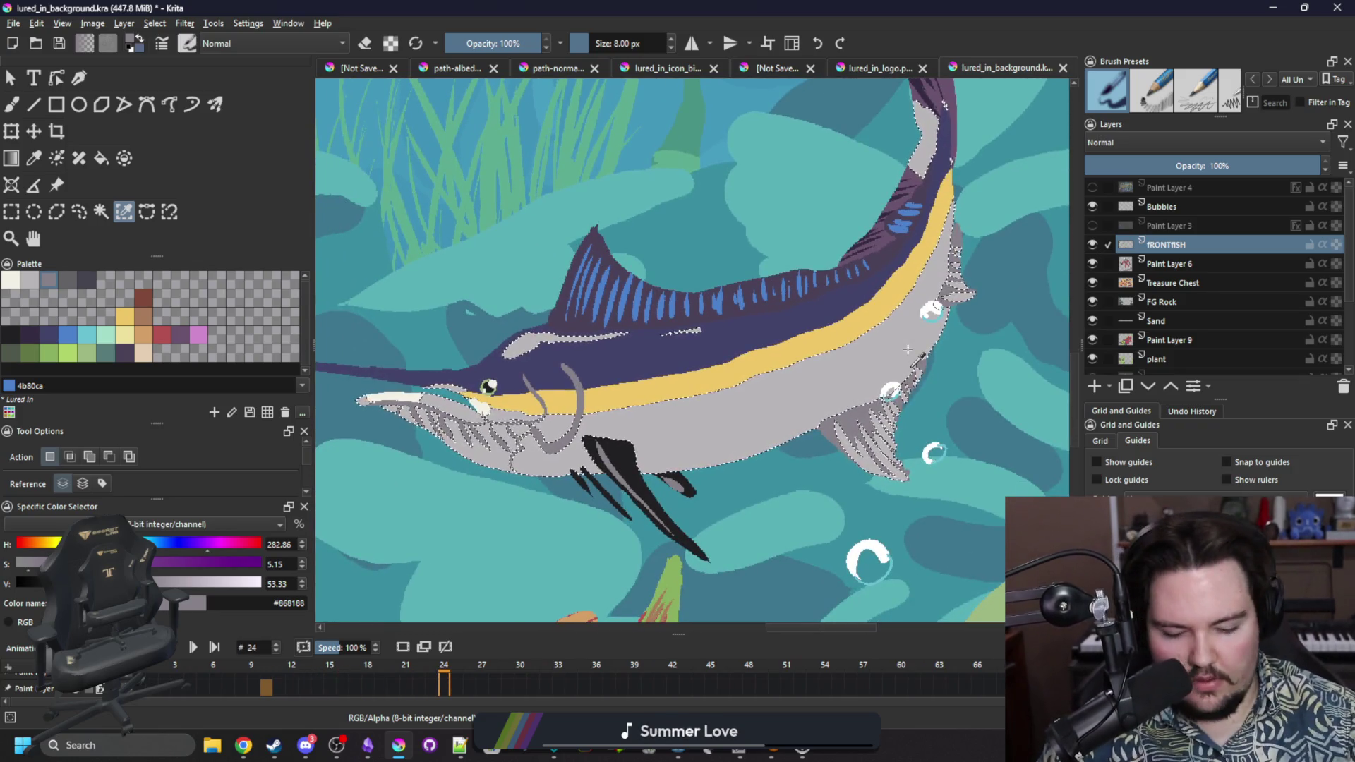
pyautogui.press('b')
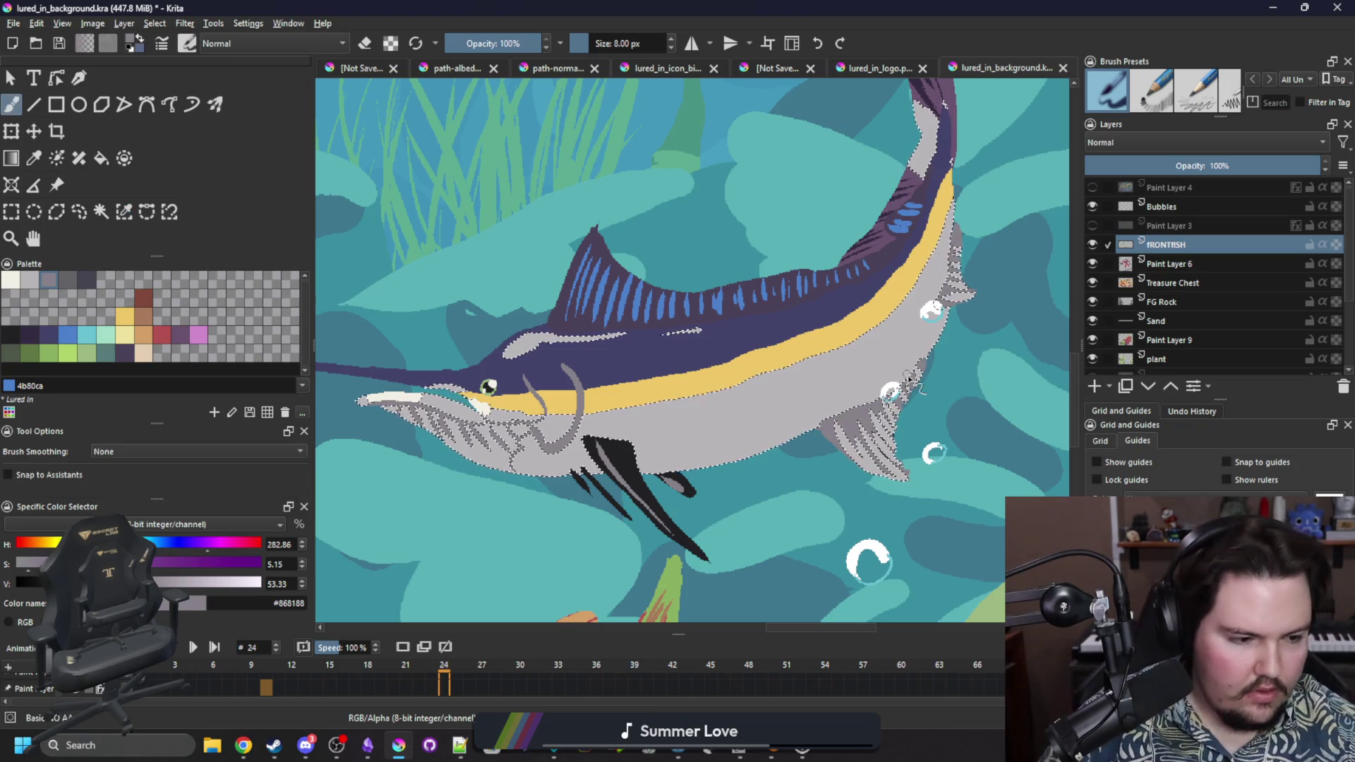
# Shade the belly and the pectoral fin's upper edge with darker grey, then deselect.
pyautogui.moveTo(862, 372); pyautogui.dragTo(916, 364)
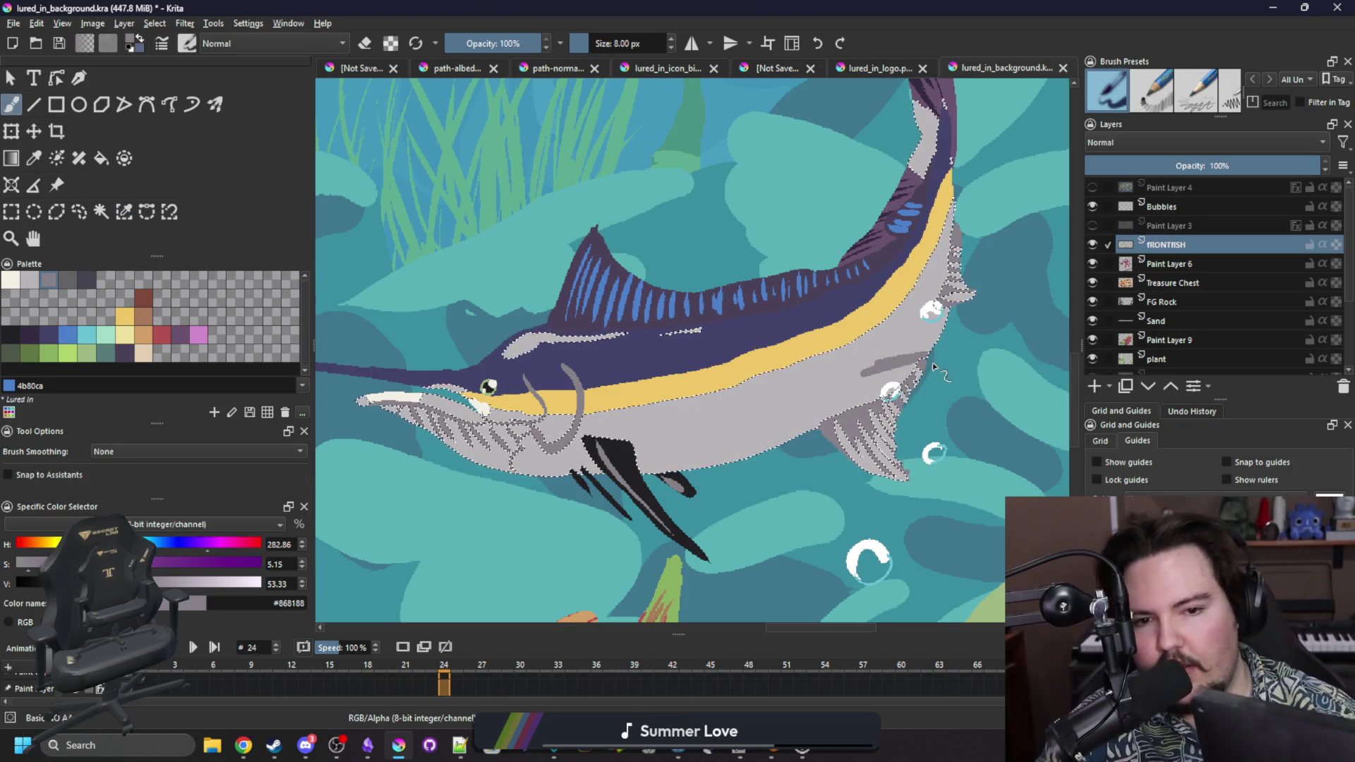
pyautogui.hotkey('ctrl', 'z')
pyautogui.moveTo(917, 360); pyautogui.dragTo(844, 385)
pyautogui.hotkey('ctrl', 'z')
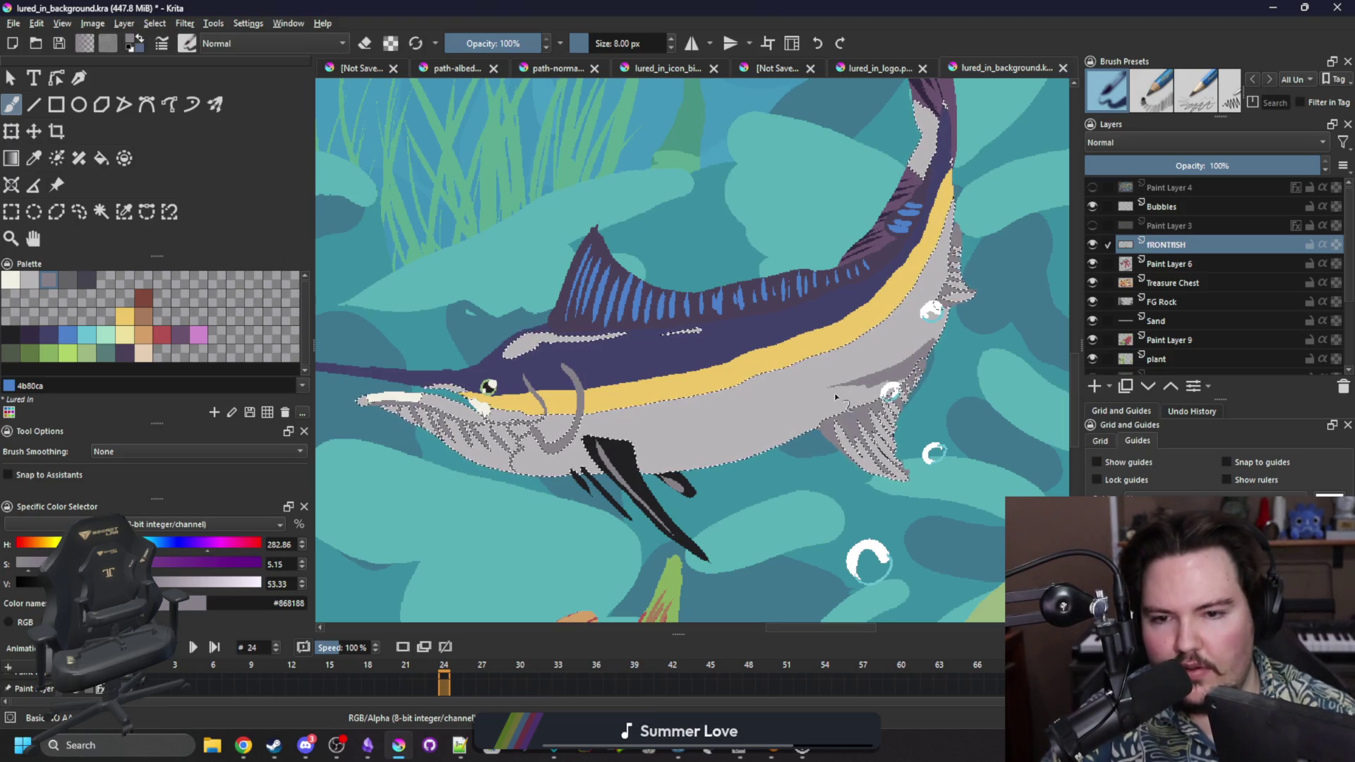
pyautogui.moveTo(630, 438)
pyautogui.mouseDown()
pyautogui.moveTo(586, 436)
pyautogui.moveTo(693, 433)
pyautogui.mouseUp()
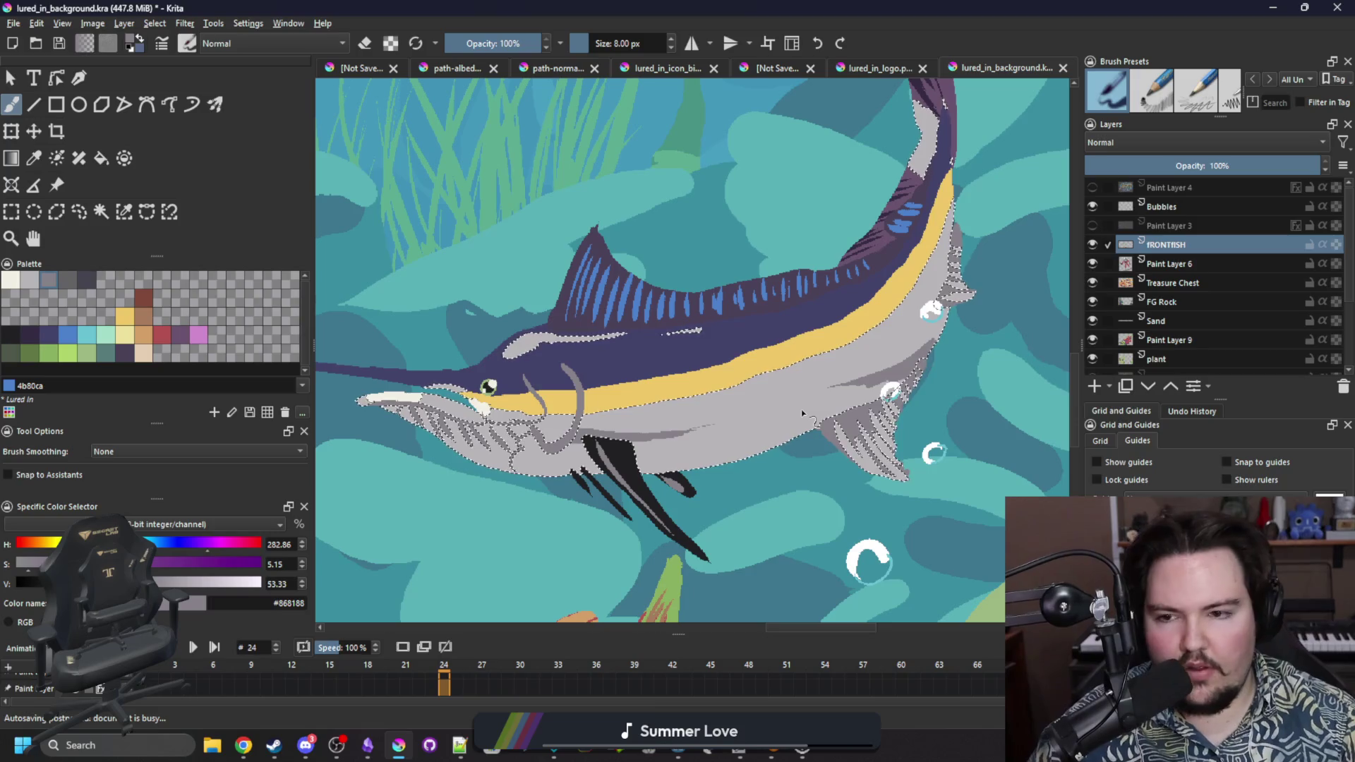
pyautogui.hotkey('ctrl', 'shift', 'a')
pyautogui.scroll(-8, 791, 345)
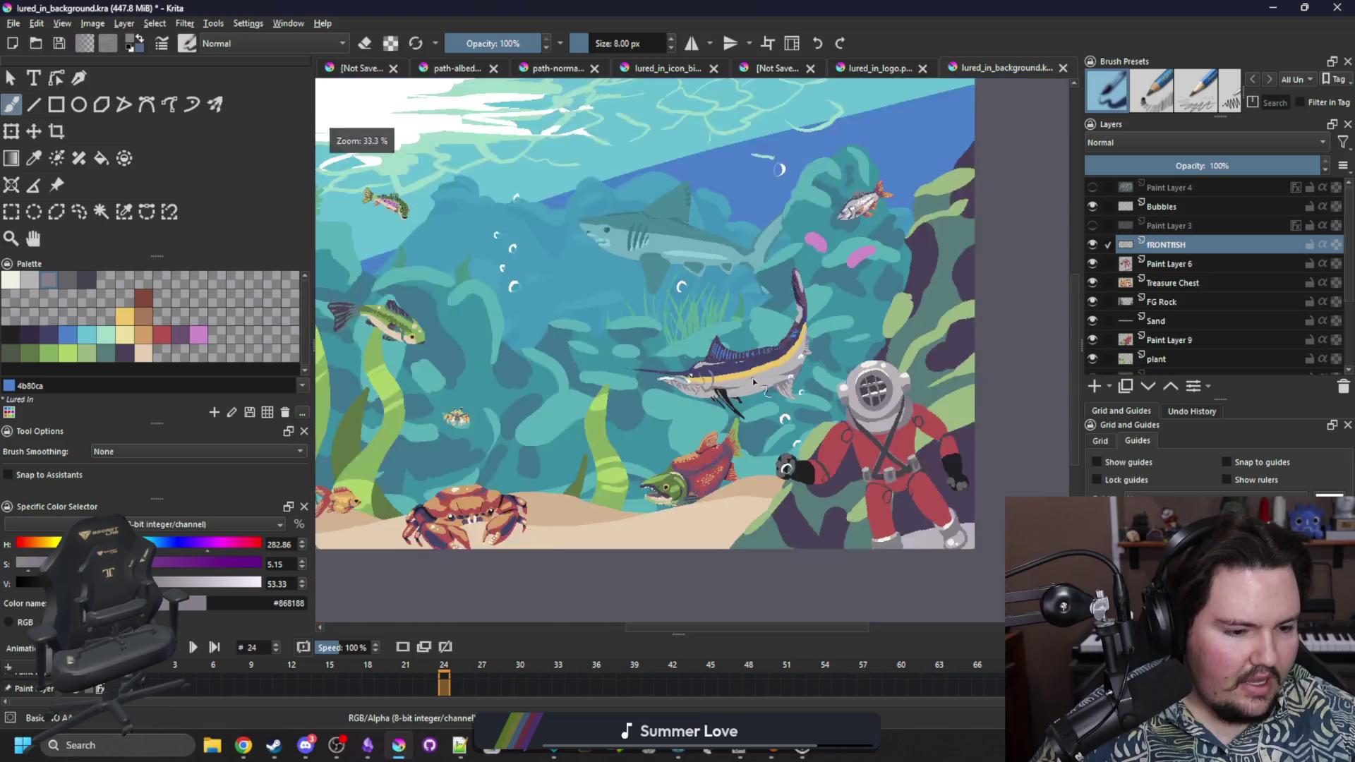
pyautogui.scroll(8, 753, 424)
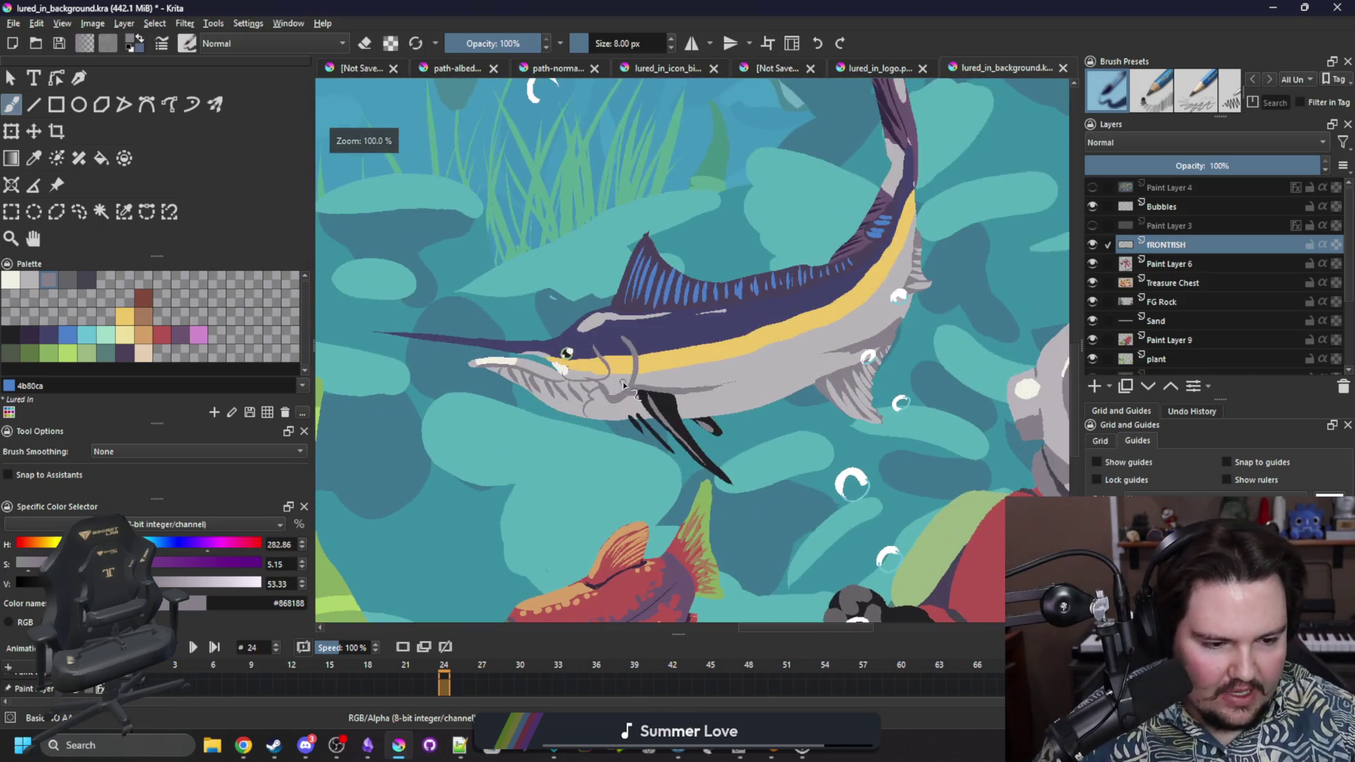
# Lasso a loose freehand outline around the whole marlin, from past its tail to under its belly.
pyautogui.moveTo(624, 385); pyautogui.dragTo(564, 391)
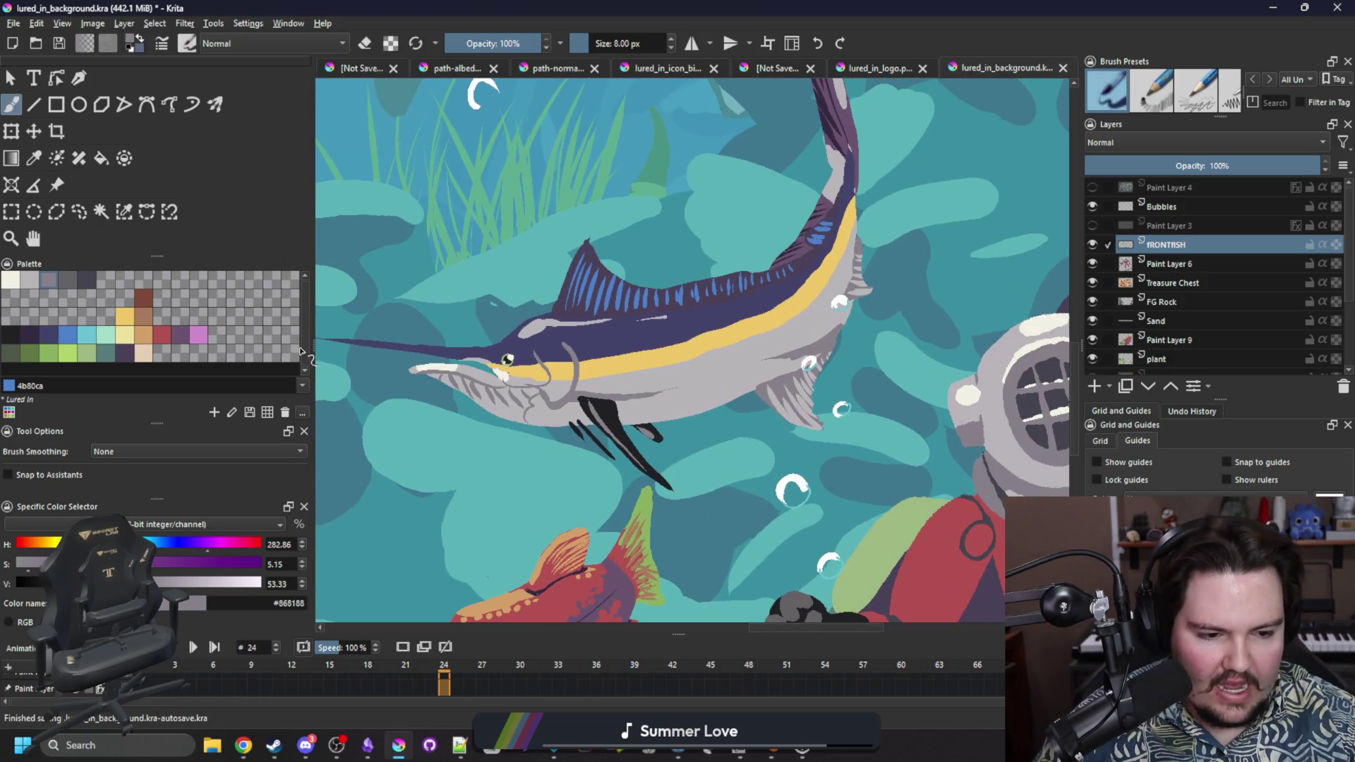
pyautogui.scroll(-3, 596, 428)
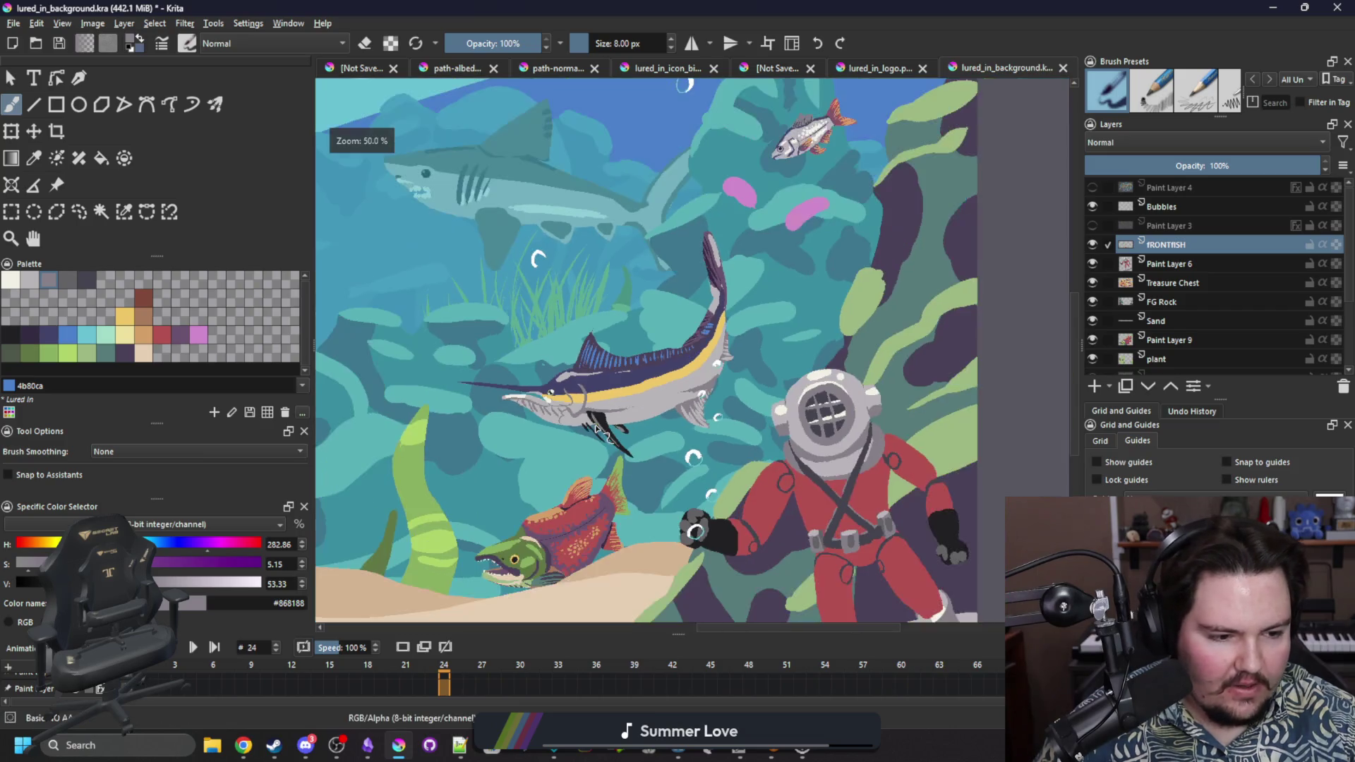
pyautogui.click(109, 218)
pyautogui.click(79, 213)
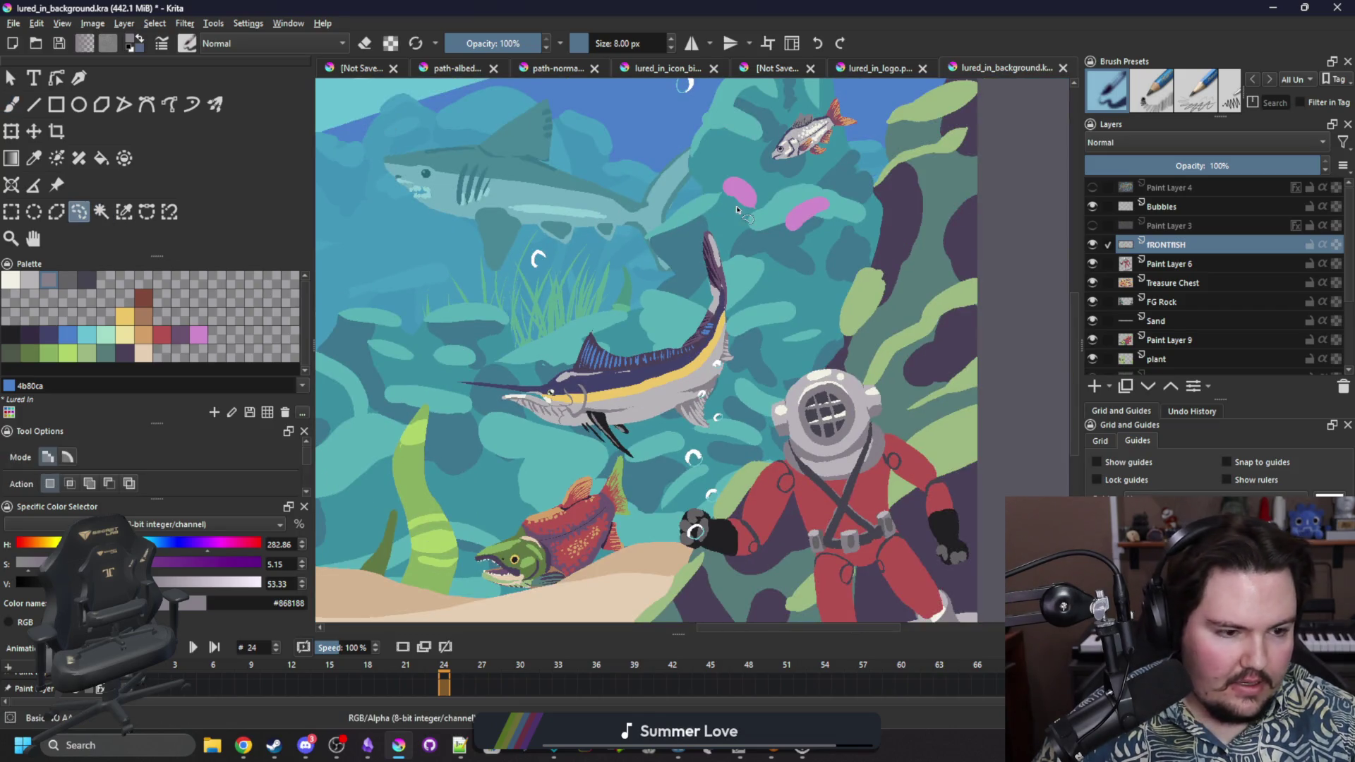
pyautogui.moveTo(752, 242)
pyautogui.mouseDown()
pyautogui.moveTo(723, 219)
pyautogui.moveTo(623, 290)
pyautogui.mouseUp()
pyautogui.moveTo(438, 366)
pyautogui.mouseDown()
pyautogui.moveTo(449, 439)
pyautogui.moveTo(609, 471)
pyautogui.mouseUp()
pyautogui.scroll(1, 602, 511)
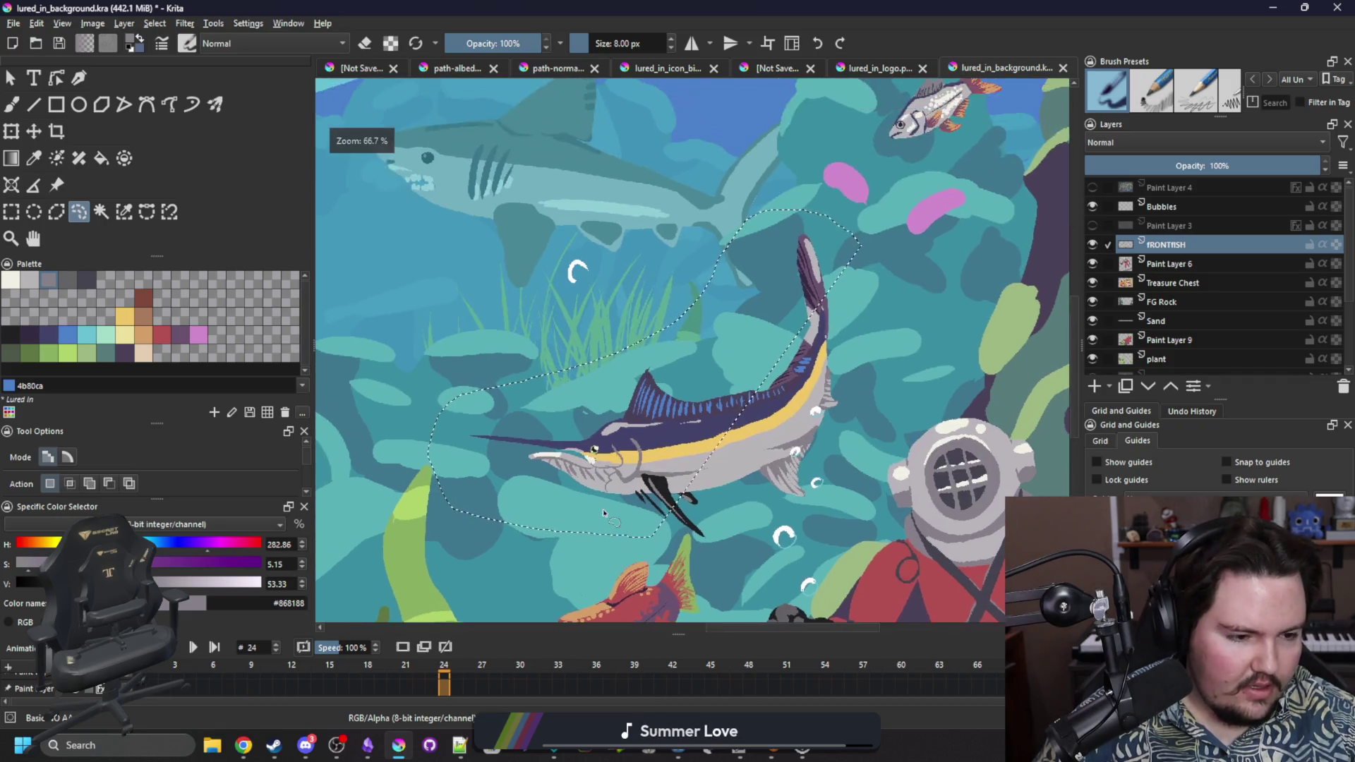
pyautogui.scroll(1, 602, 511)
pyautogui.hotkey('ctrl', 'shift', 'a')
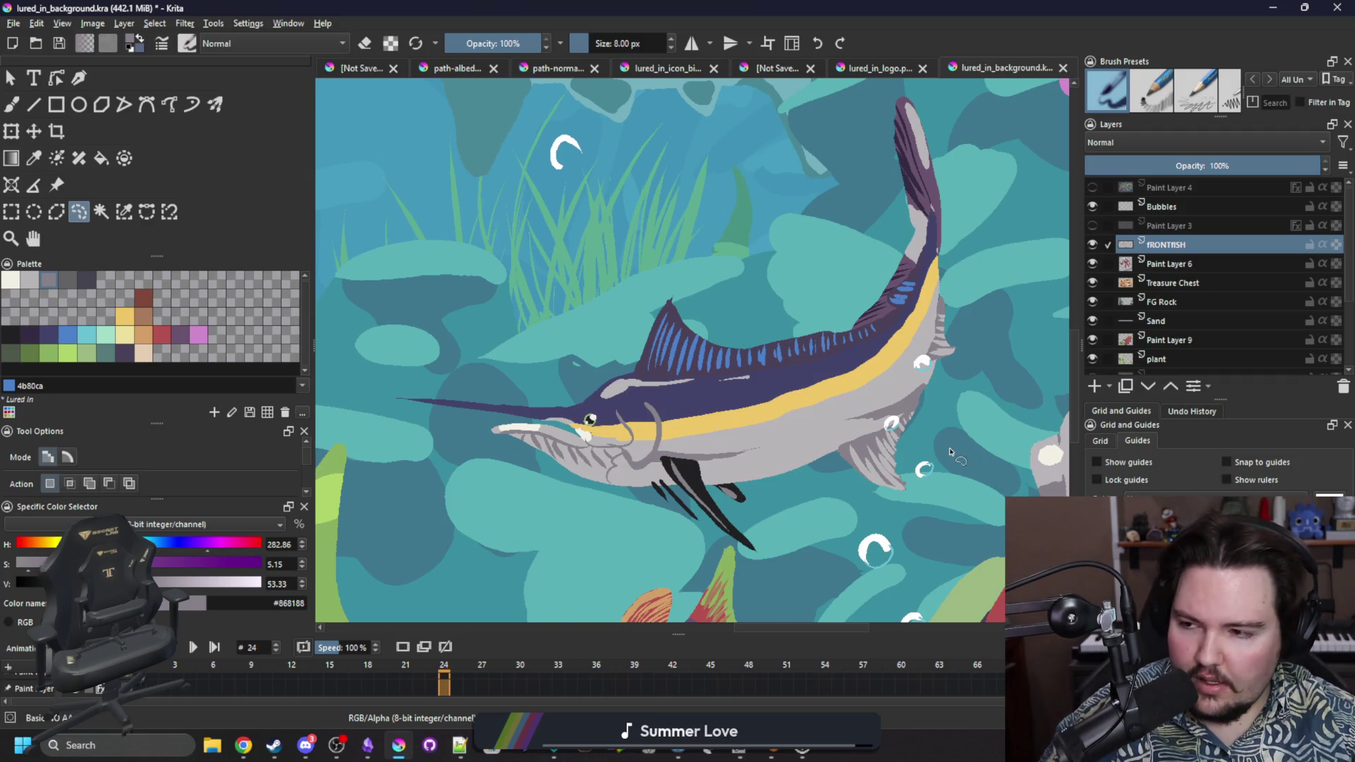
pyautogui.moveTo(1009, 275)
pyautogui.mouseDown()
pyautogui.moveTo(953, 116)
pyautogui.moveTo(902, 89)
pyautogui.moveTo(754, 256)
pyautogui.moveTo(433, 321)
pyautogui.mouseUp()
pyautogui.moveTo(374, 432)
pyautogui.mouseDown()
pyautogui.moveTo(536, 537)
pyautogui.moveTo(684, 544)
pyautogui.moveTo(773, 568)
pyautogui.moveTo(935, 498)
pyautogui.moveTo(981, 409)
pyautogui.mouseUp()
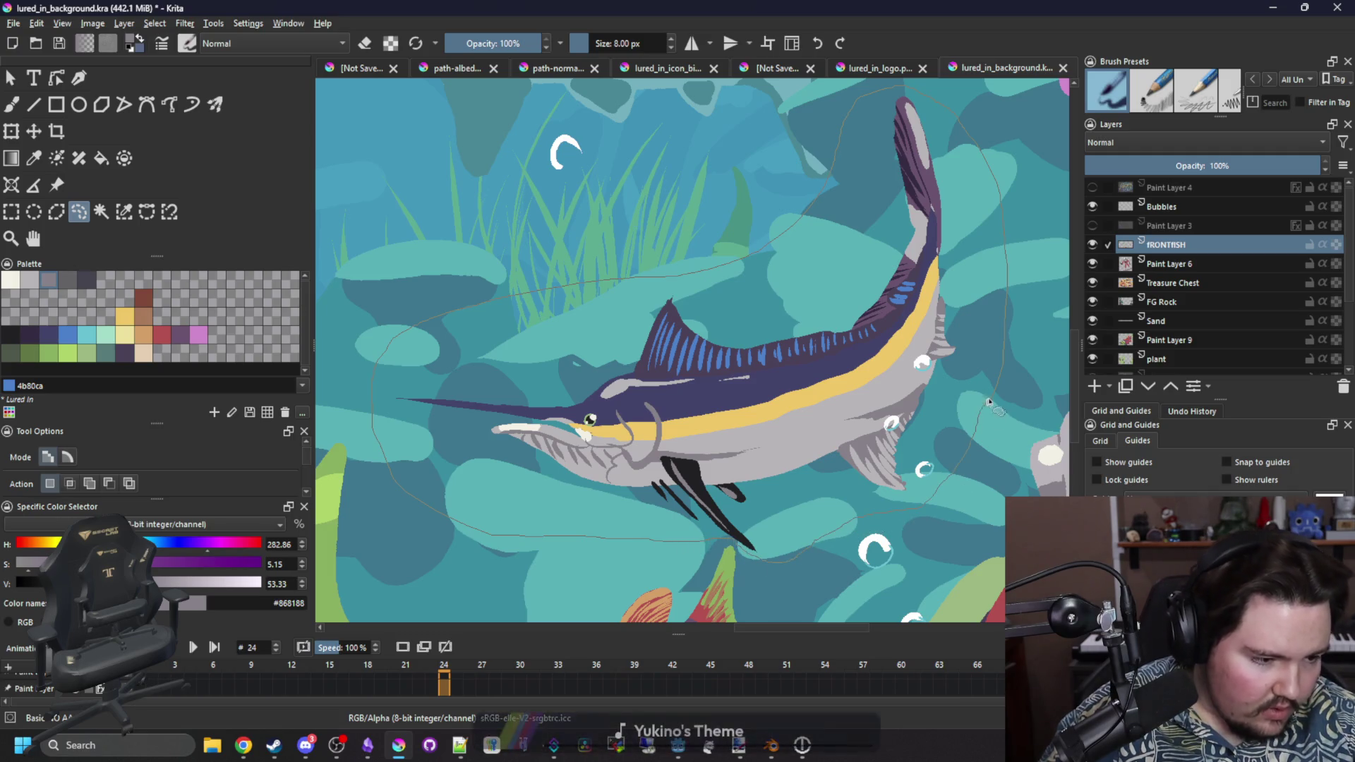
pyautogui.scroll(-2, 777, 303)
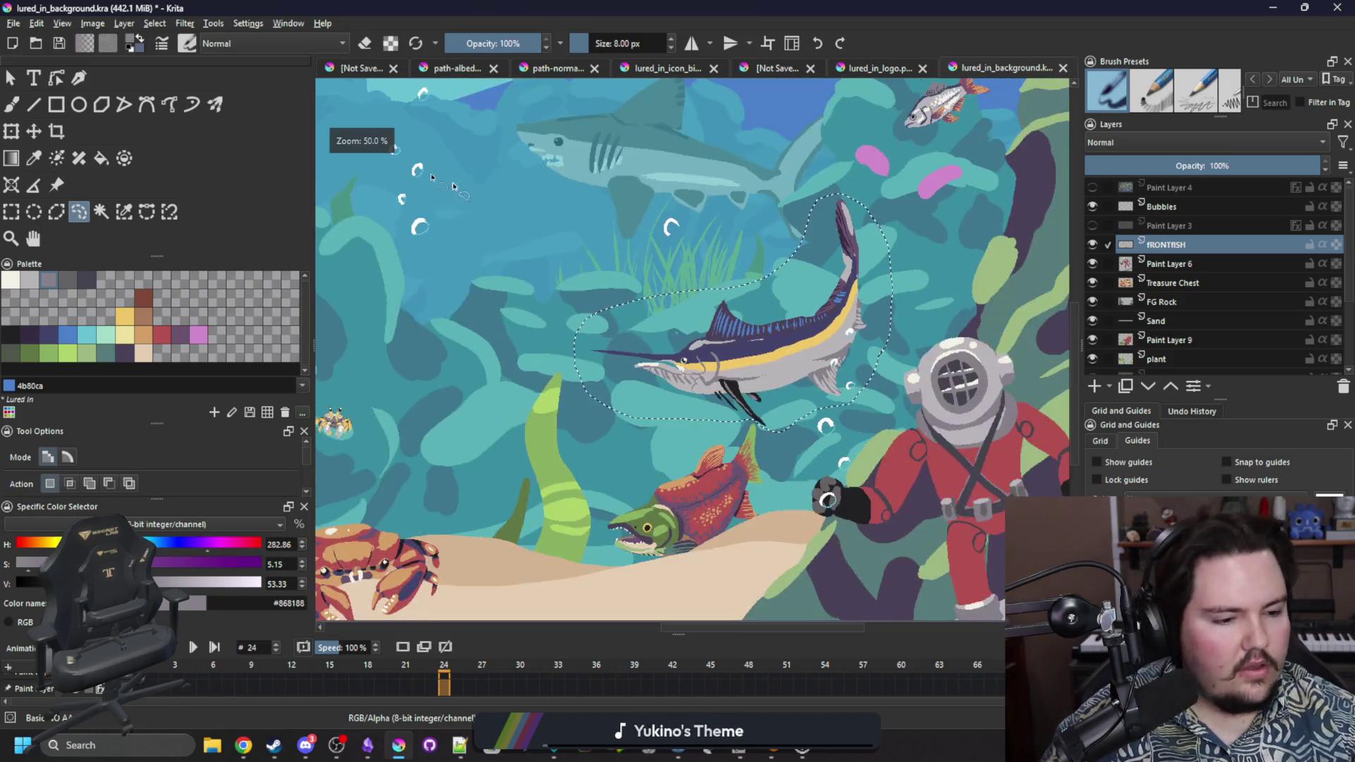
# Cut the marlin out and paste it in place onto a new layer named 'Marlin'.
pyautogui.press('t')
pyautogui.scroll(-2, 736, 376)
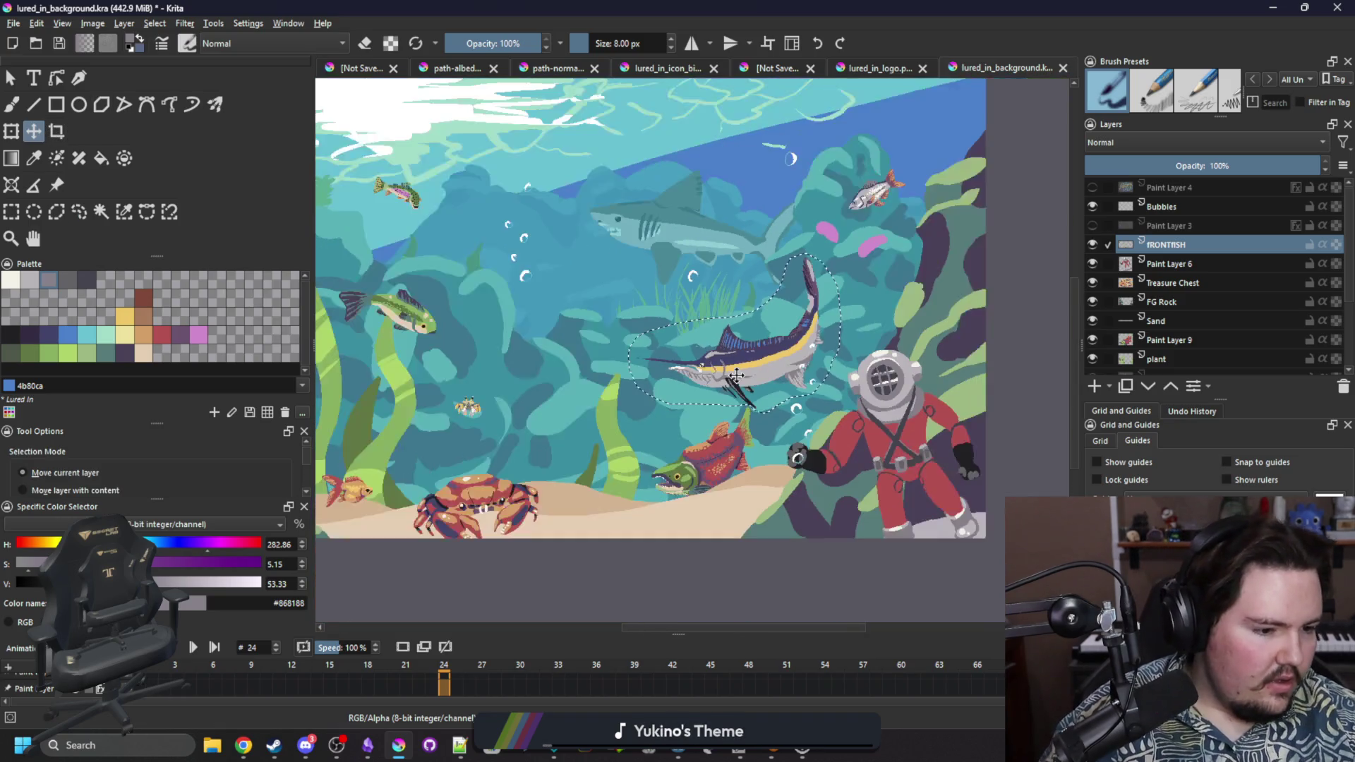
pyautogui.press('Delete')
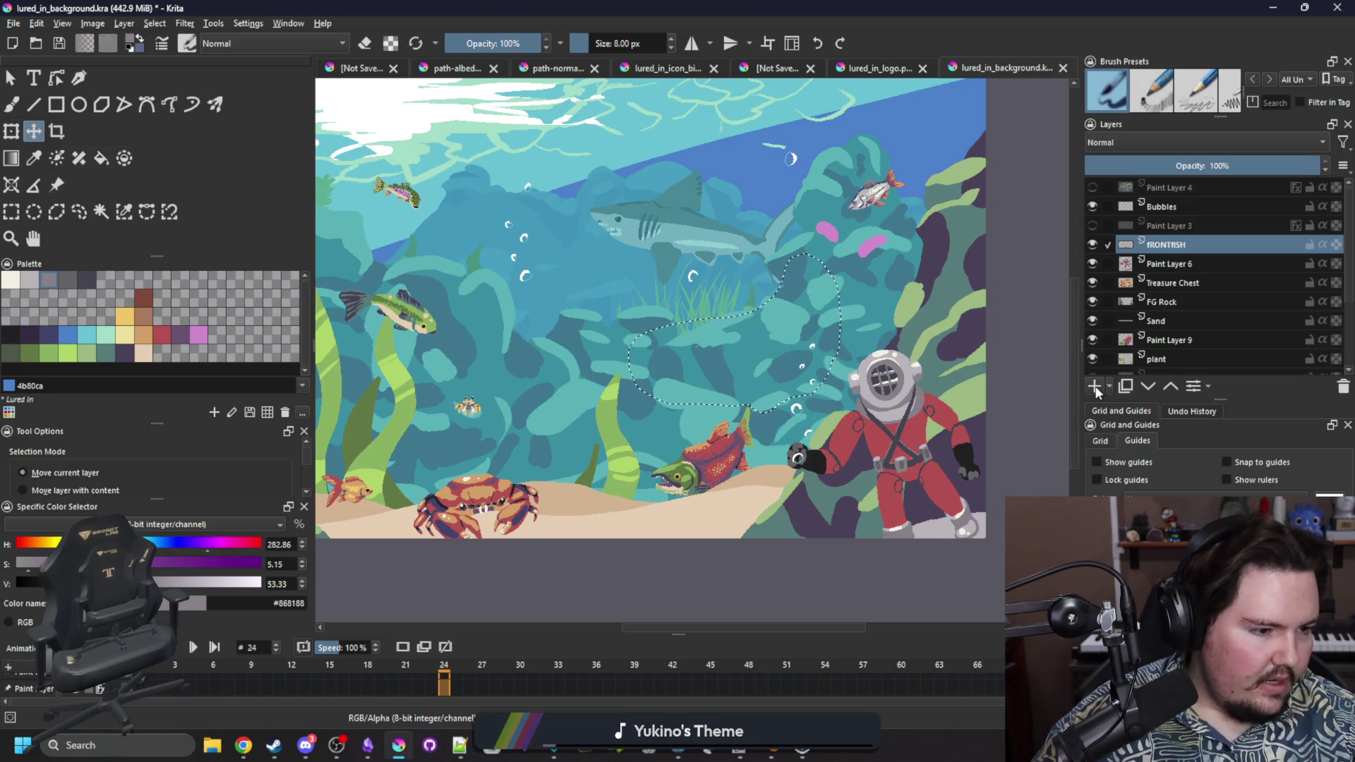
pyautogui.click(1096, 391)
pyautogui.hotkey('ctrl', 'alt', 'v')
pyautogui.hotkey('ctrl', 't')
pyautogui.doubleClick(1198, 248)
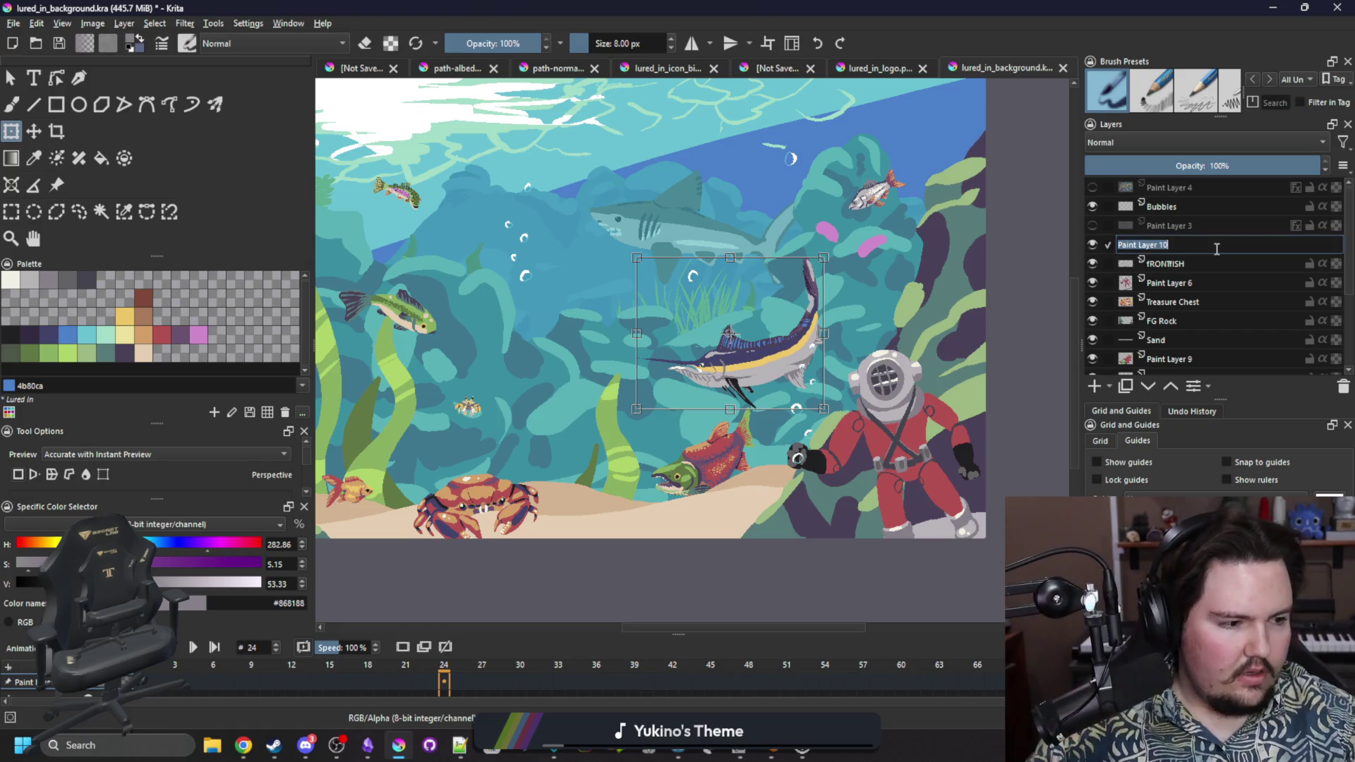
pyautogui.write('Marlin')
pyautogui.press('Return')
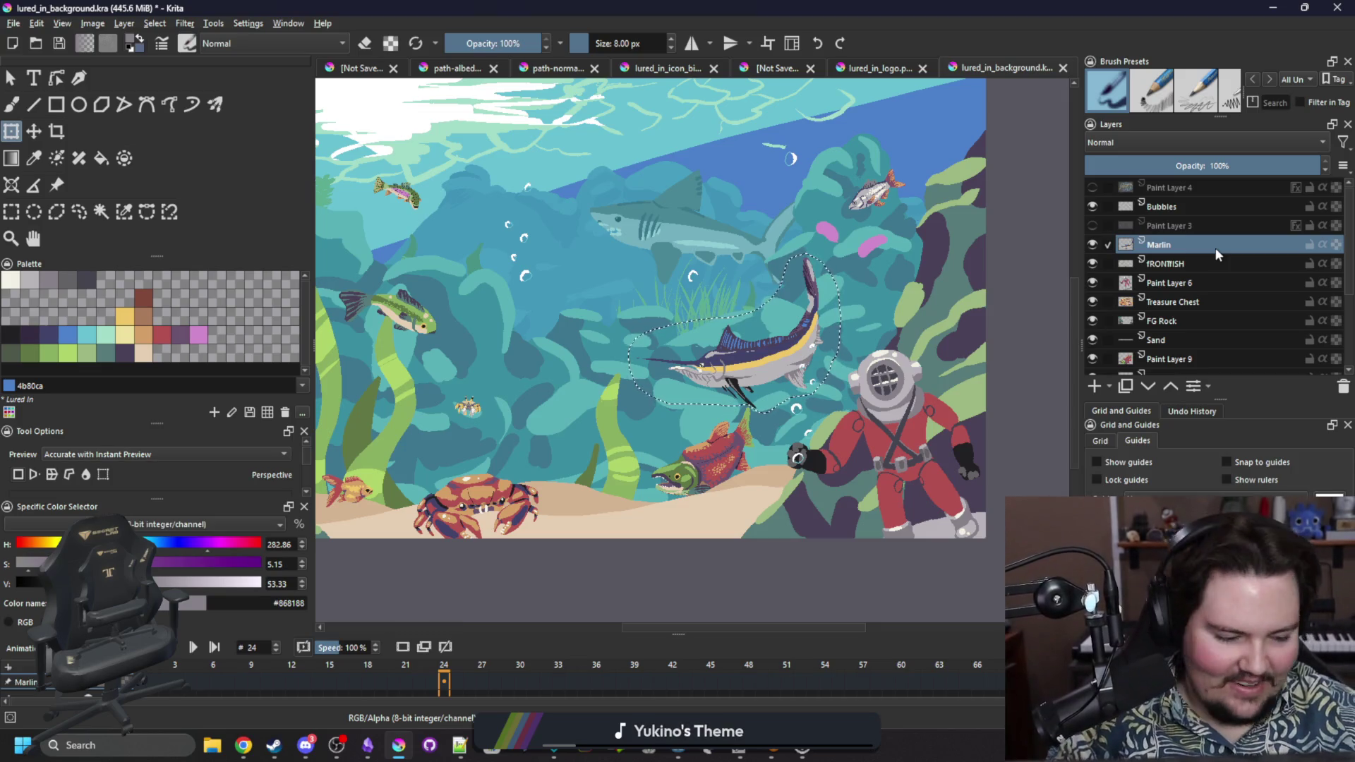
# Nudge the marlin slightly right with the Move tool.
pyautogui.click(33, 132)
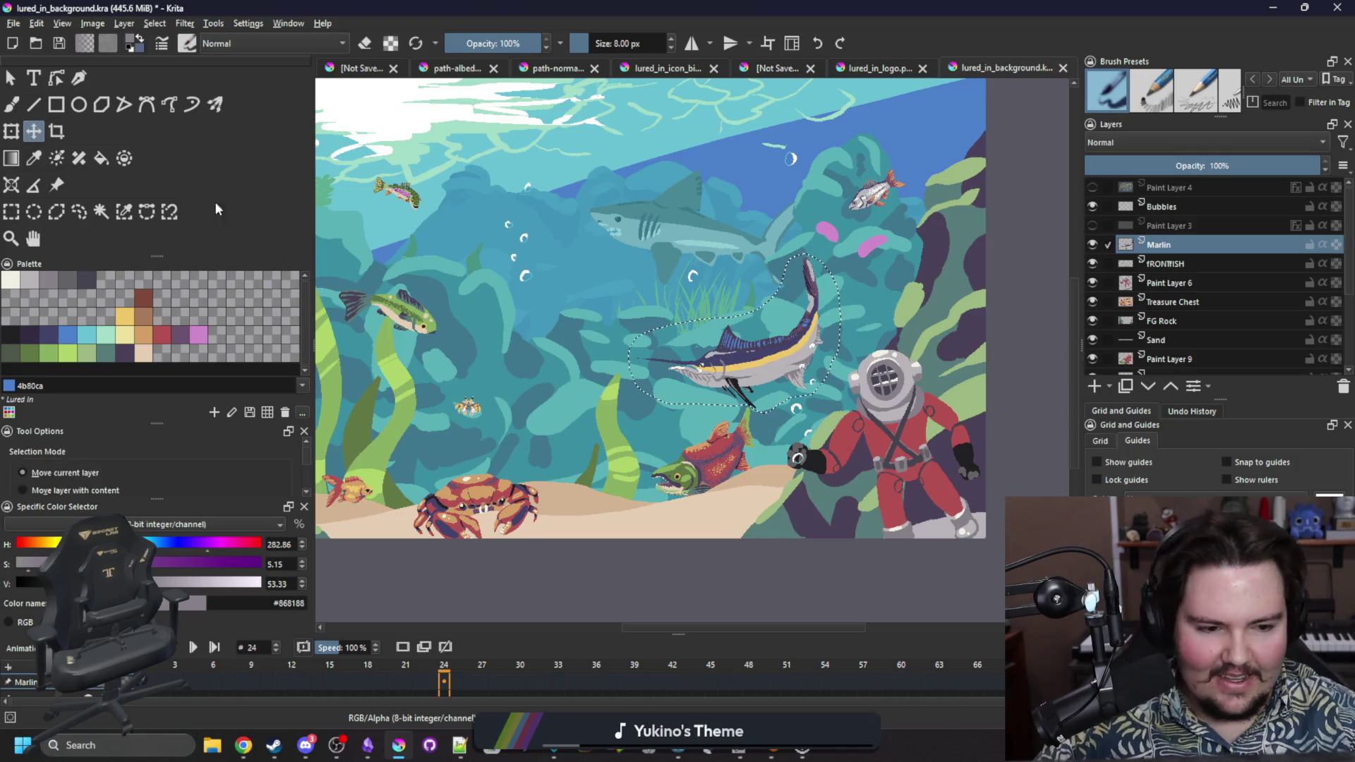
pyautogui.scroll(2, 823, 381)
pyautogui.moveTo(791, 351)
pyautogui.mouseDown()
pyautogui.moveTo(892, 373)
pyautogui.moveTo(851, 353)
pyautogui.mouseUp()
pyautogui.scroll(-3, 833, 350)
pyautogui.scroll(1, 813, 347)
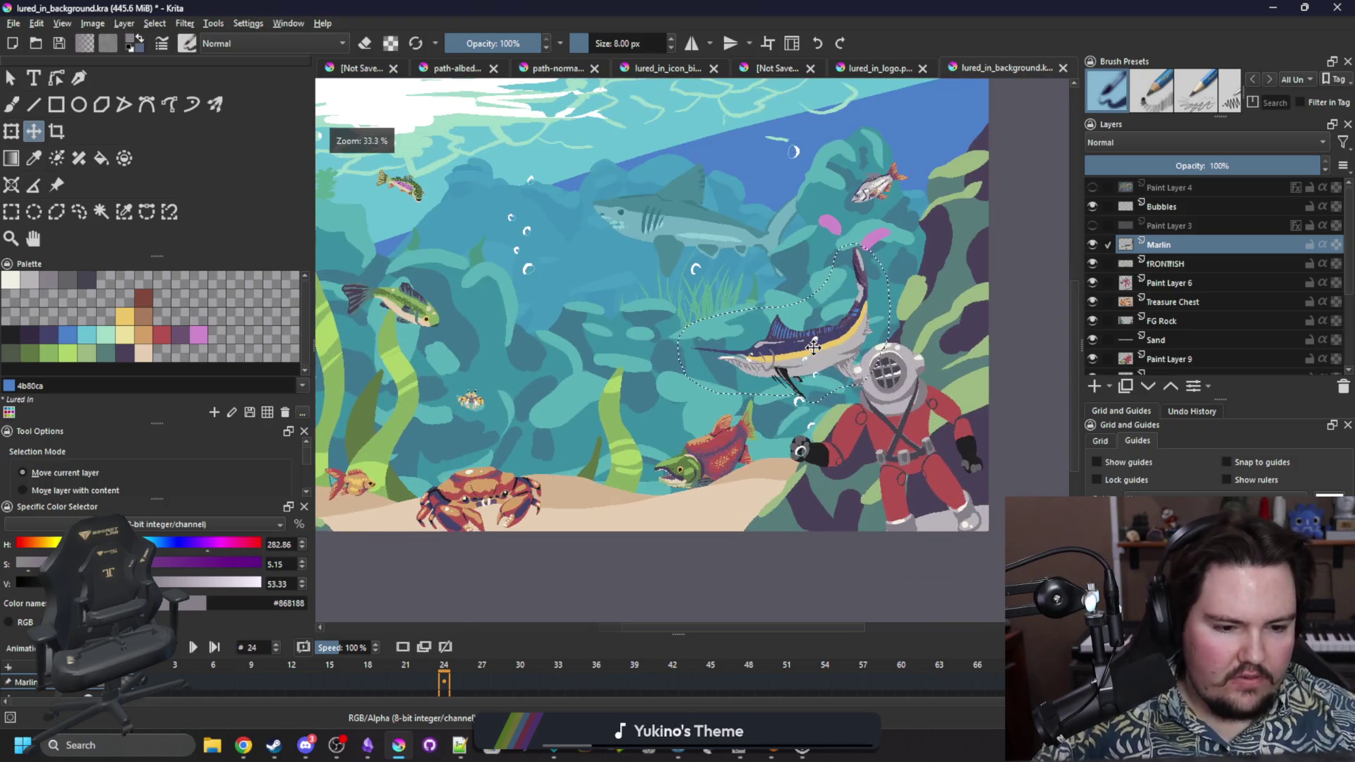
pyautogui.scroll(1, 819, 346)
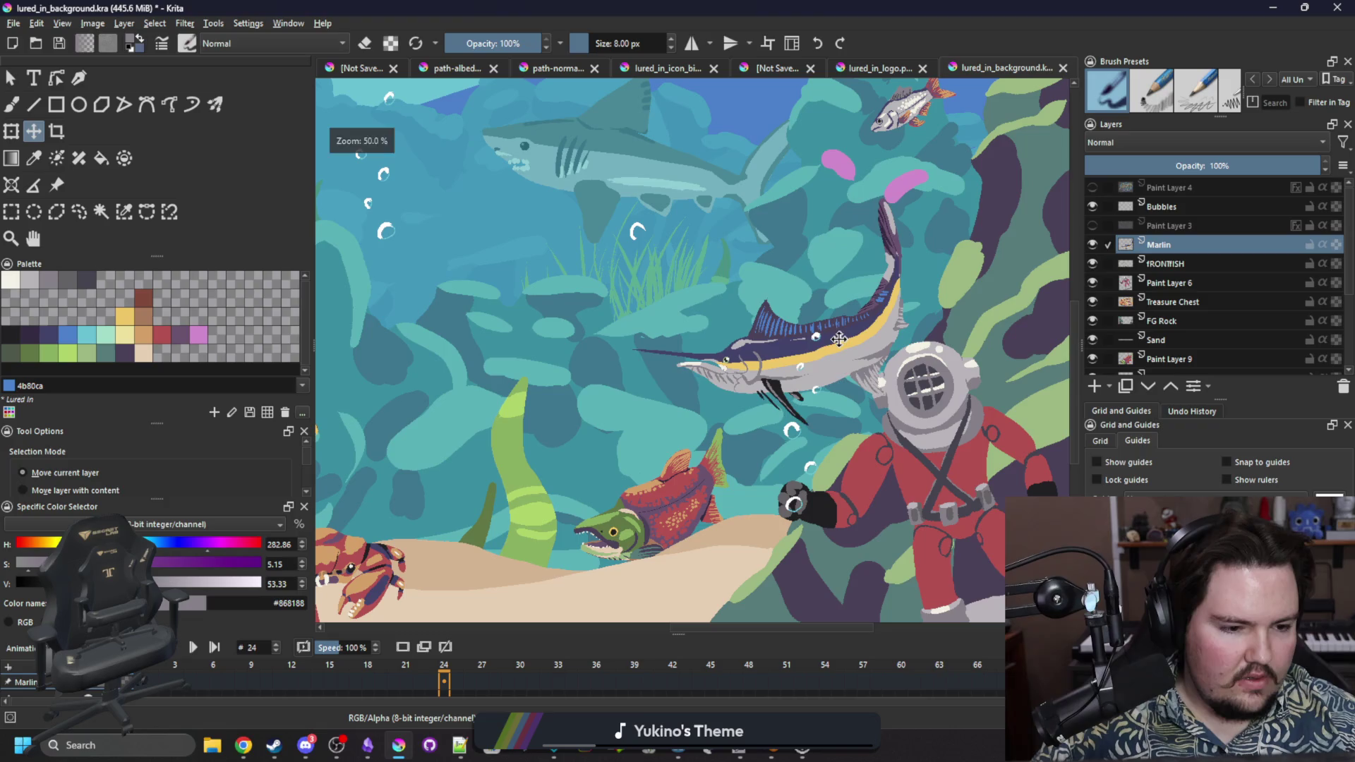
pyautogui.moveTo(839, 340); pyautogui.dragTo(829, 340)
# Move the Marlin layer below FG Rock in the layer stack.
pyautogui.moveTo(1163, 246)
pyautogui.mouseDown()
pyautogui.moveTo(1186, 293)
pyautogui.moveTo(1175, 330)
pyautogui.mouseUp()
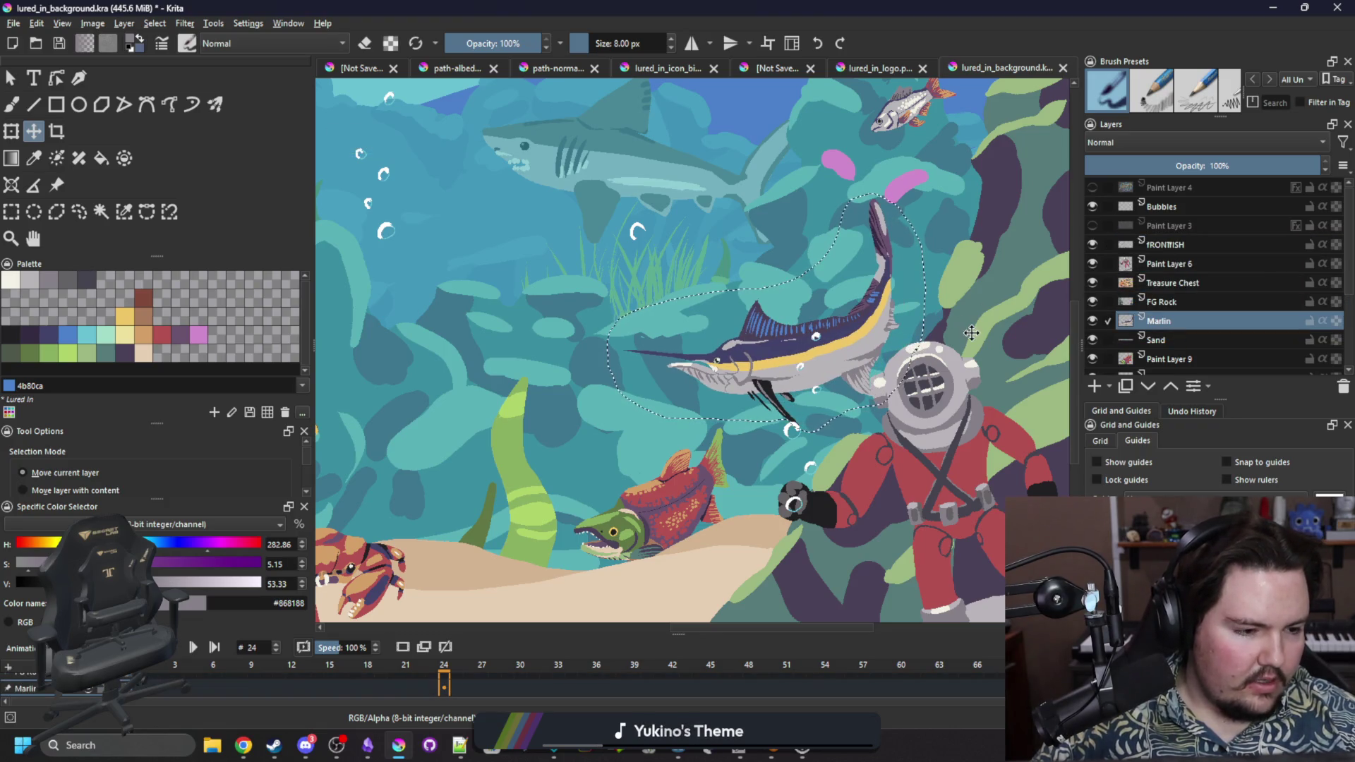
pyautogui.scroll(-1, 968, 333)
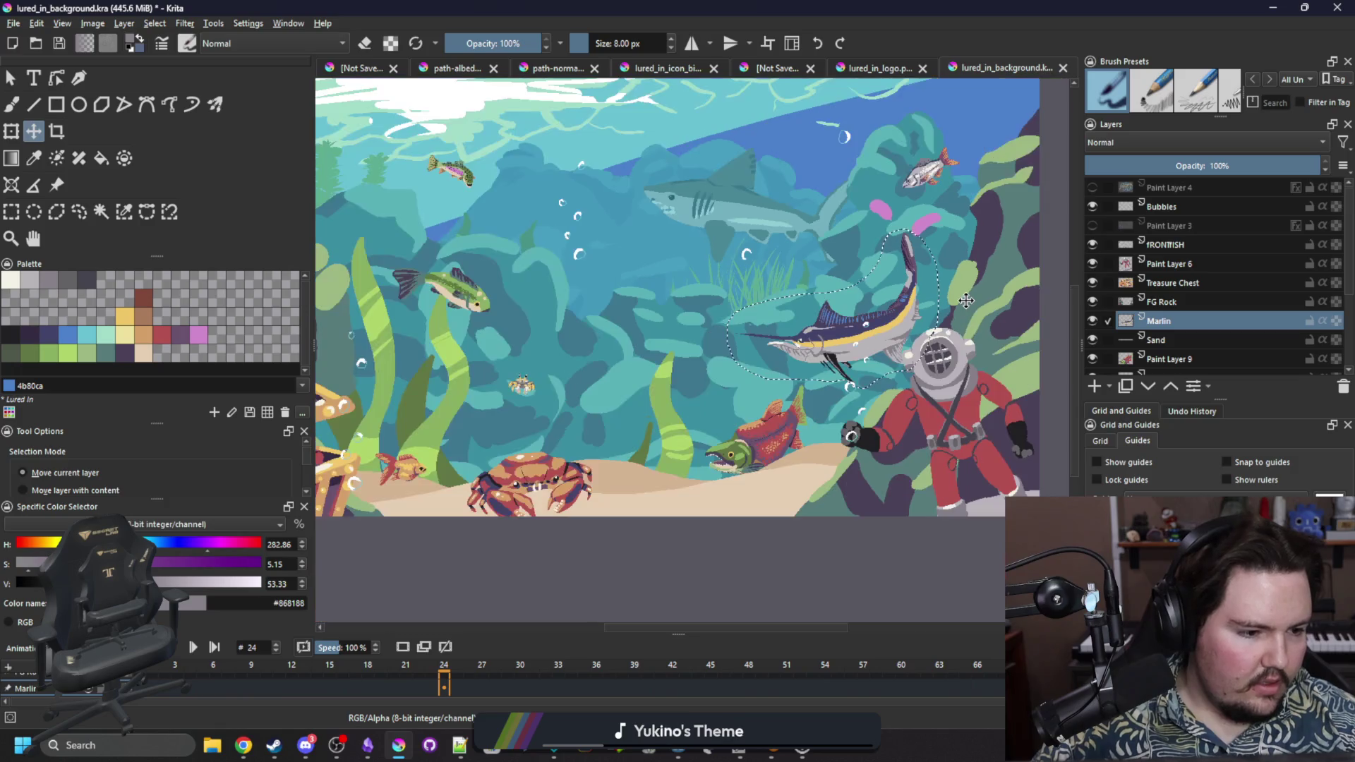
pyautogui.scroll(-1, 1189, 349)
pyautogui.rightClick(1179, 349)
# Paste the copied layer style onto the Marlin layer.
pyautogui.press('Escape')
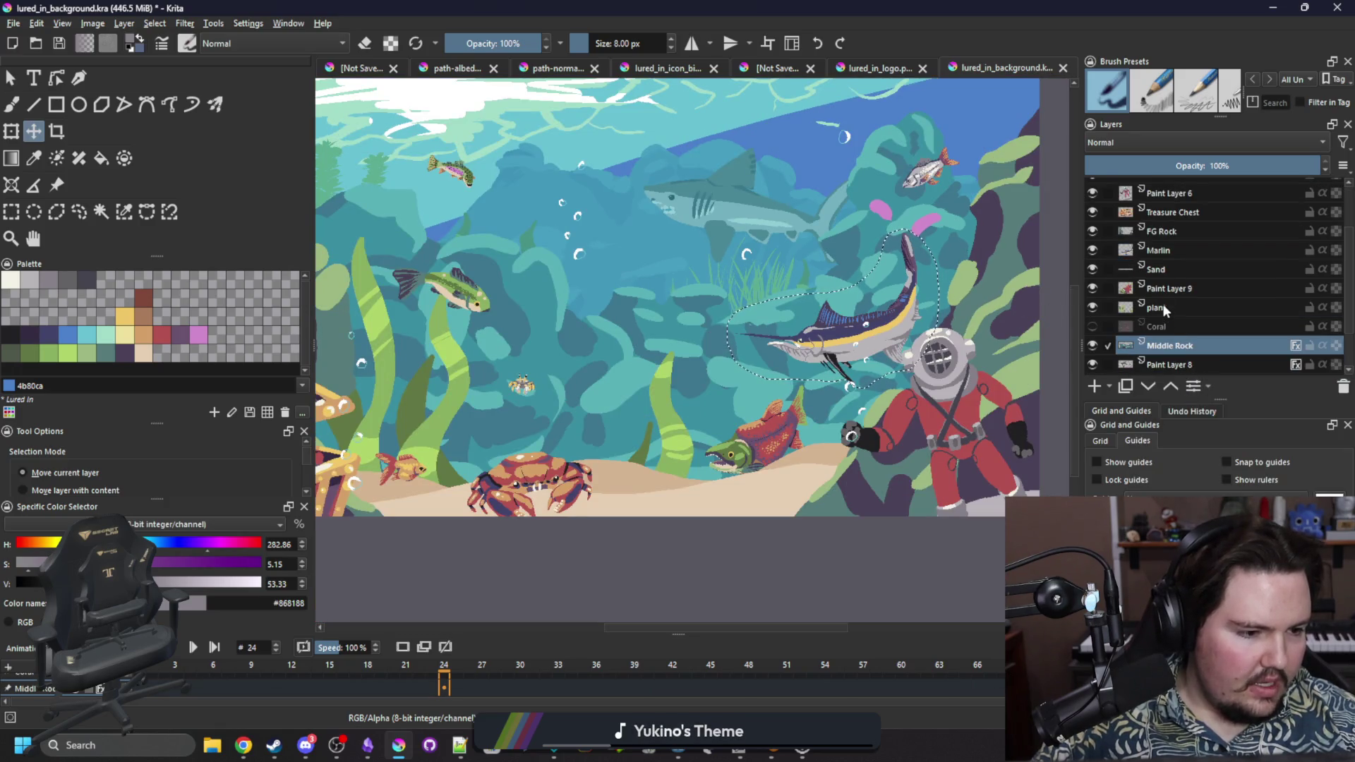
pyautogui.click(1161, 308)
pyautogui.rightClick(1160, 256)
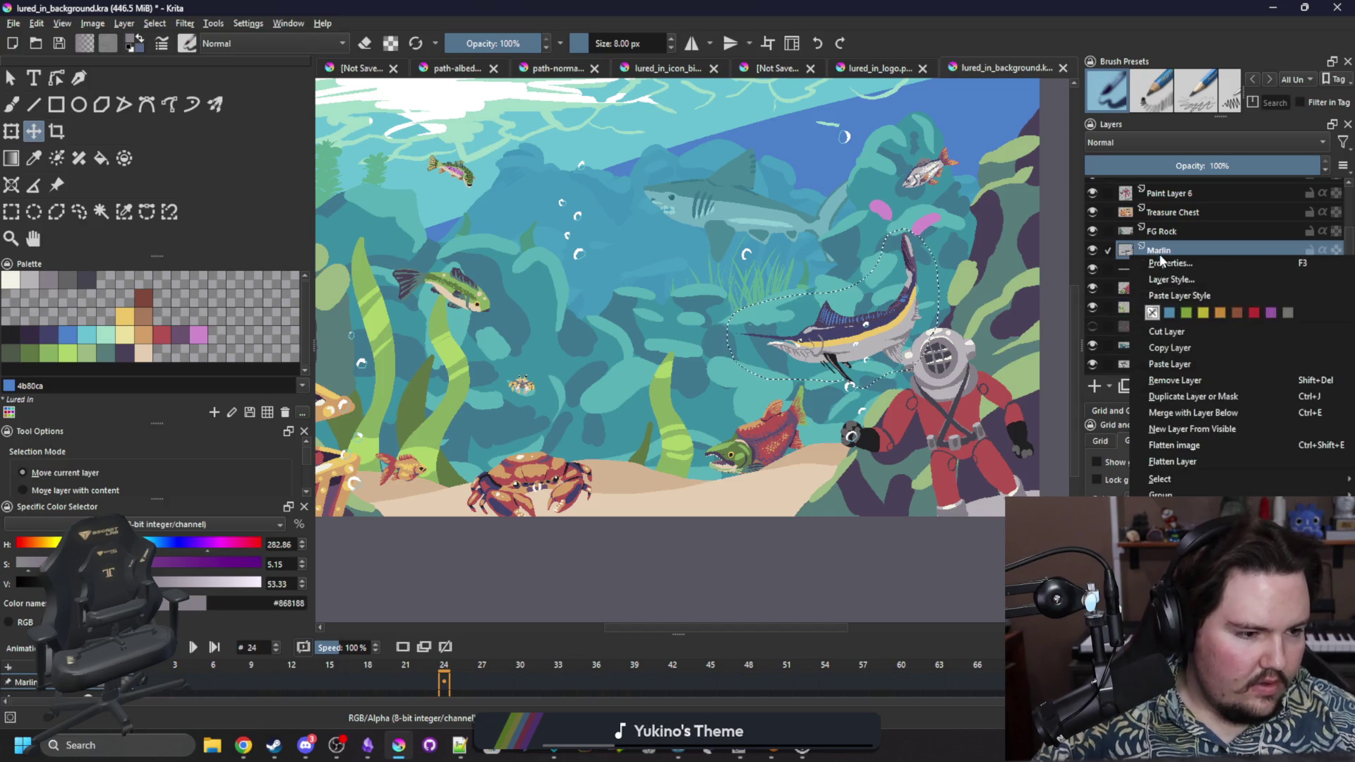
pyautogui.click(1173, 296)
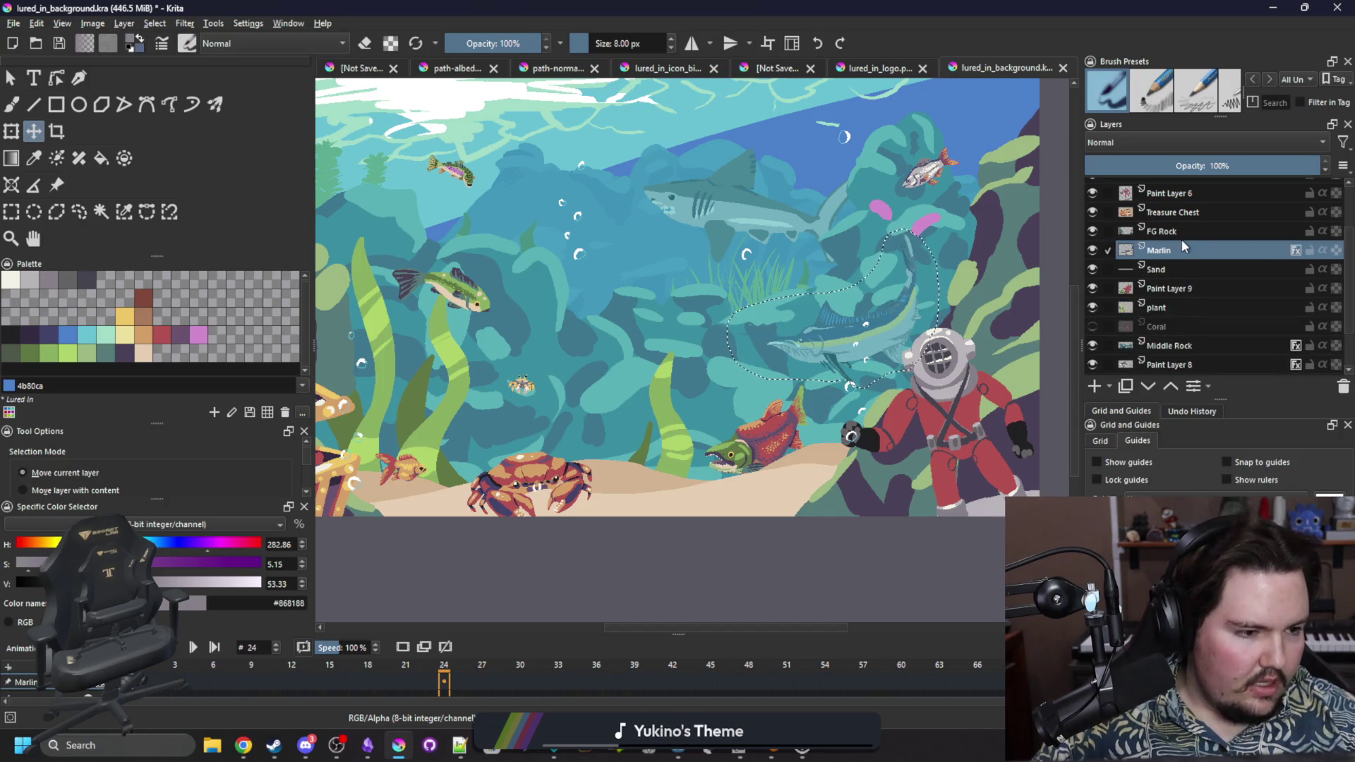
# Set the Marlin layer's Color Overlay opacity to 27% and confirm.
pyautogui.rightClick(1202, 387)
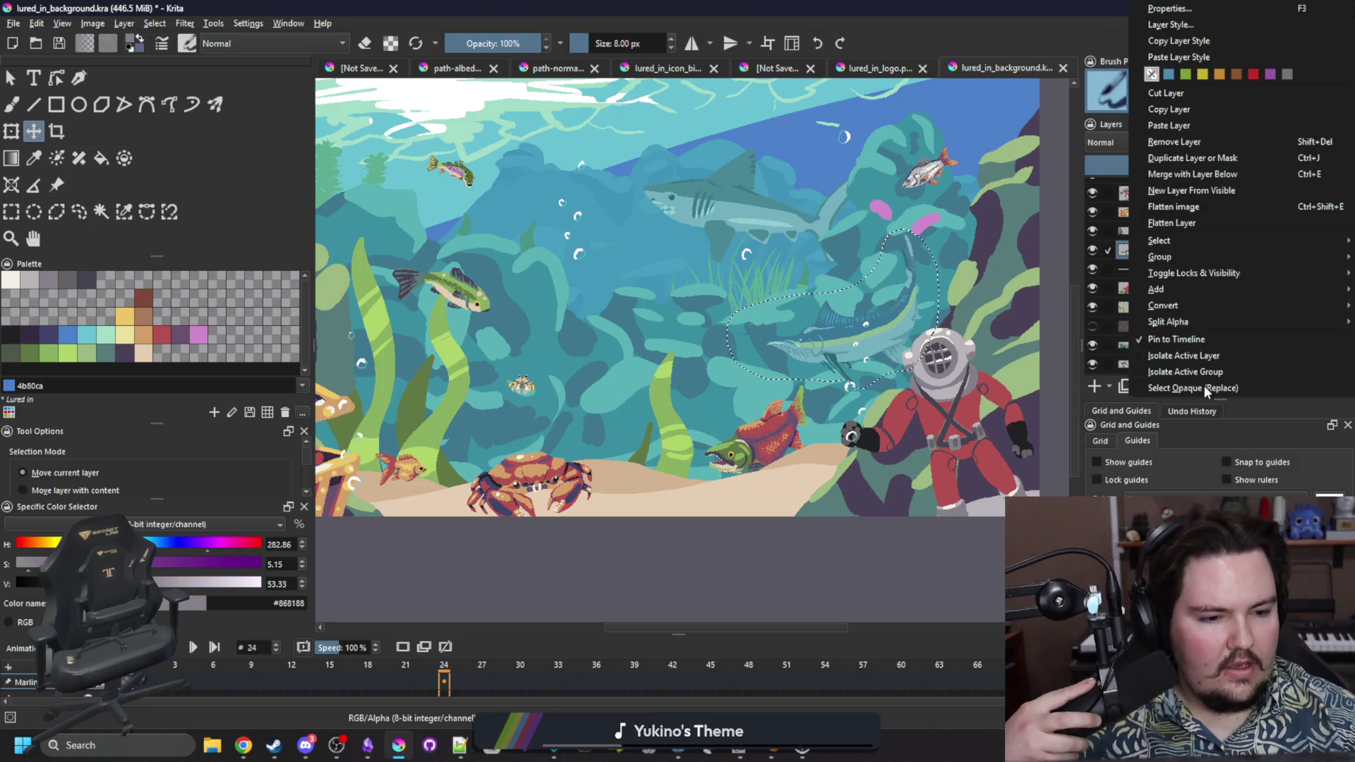
pyautogui.click(1172, 25)
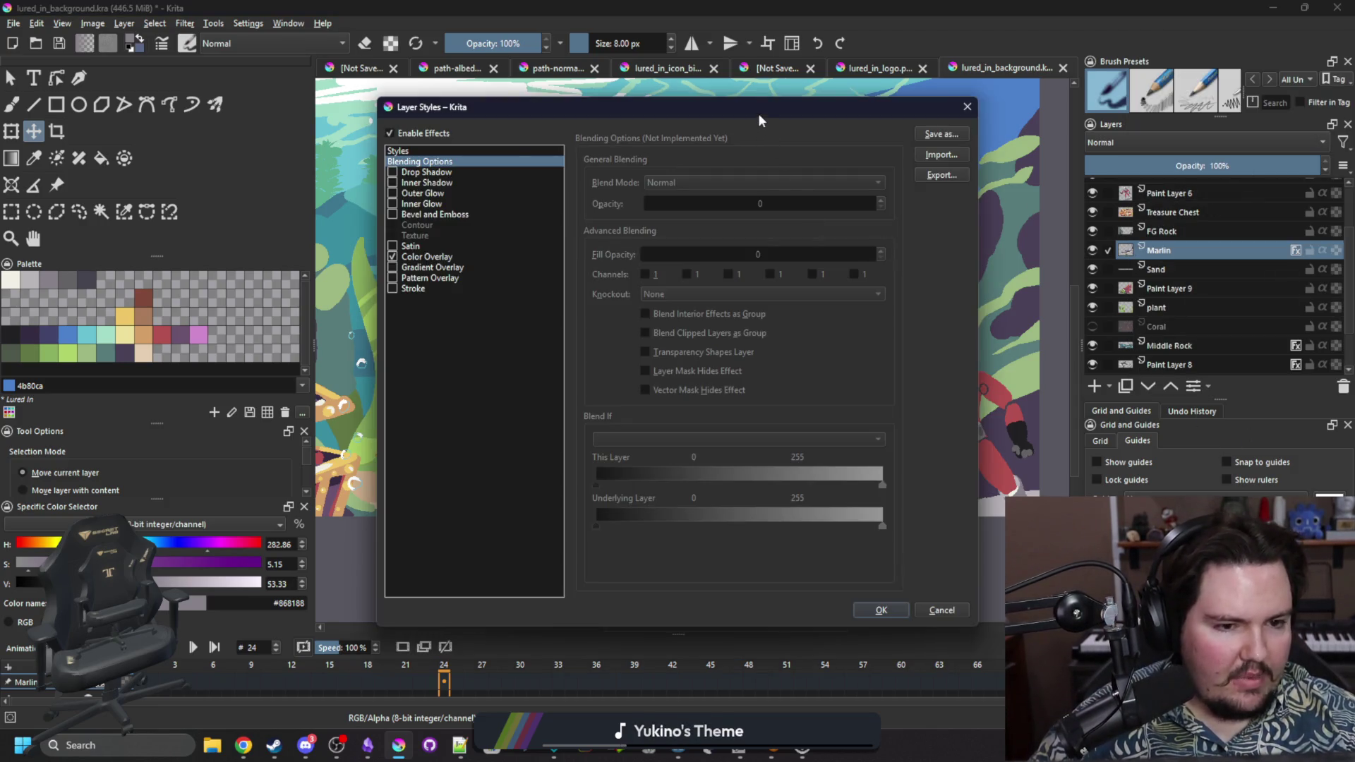
pyautogui.moveTo(759, 121); pyautogui.dragTo(1352, 177)
pyautogui.click(1023, 321)
pyautogui.moveTo(1200, 175); pyautogui.dragTo(714, 435)
pyautogui.click(820, 529)
pyautogui.moveTo(840, 437)
pyautogui.mouseDown()
pyautogui.moveTo(776, 510)
pyautogui.moveTo(536, 220)
pyautogui.moveTo(516, 216)
pyautogui.mouseUp()
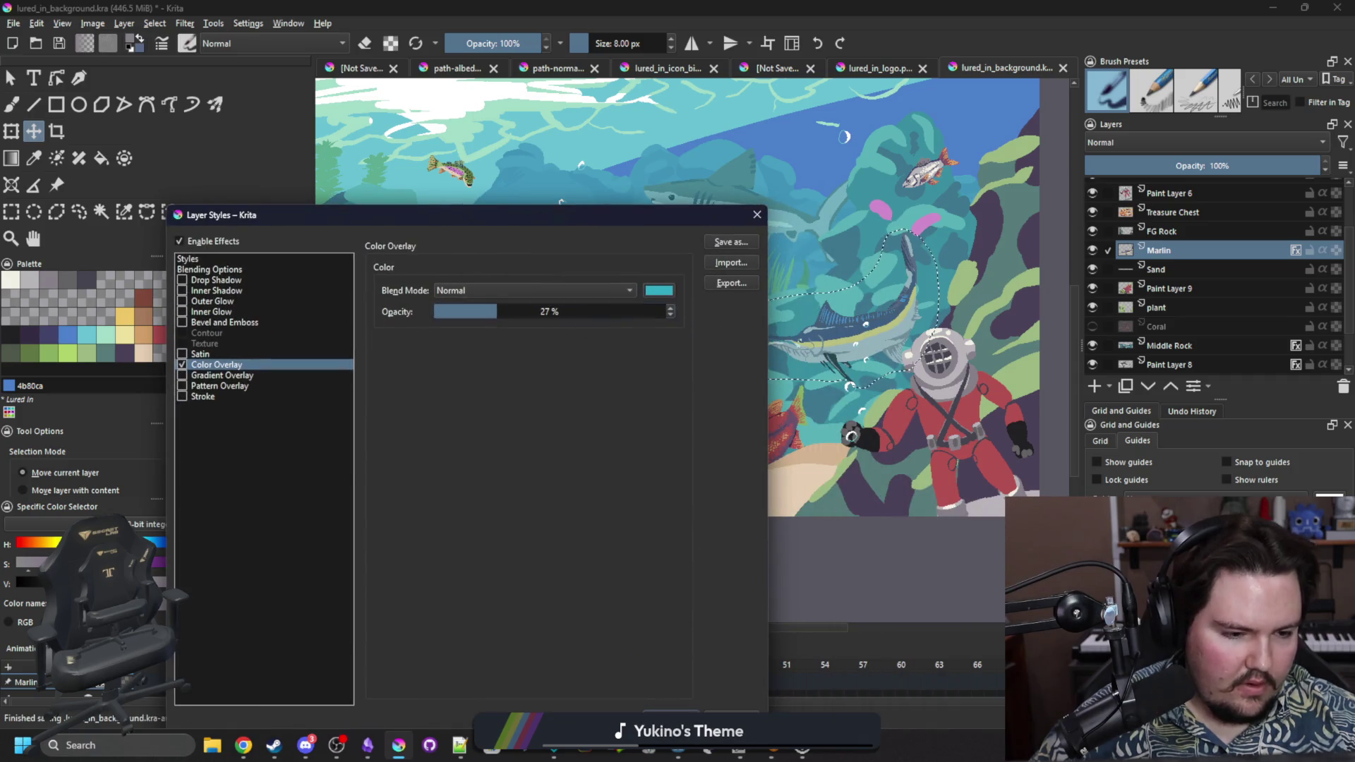
pyautogui.press('Return')
pyautogui.scroll(-3, 828, 278)
pyautogui.scroll(-3, 828, 277)
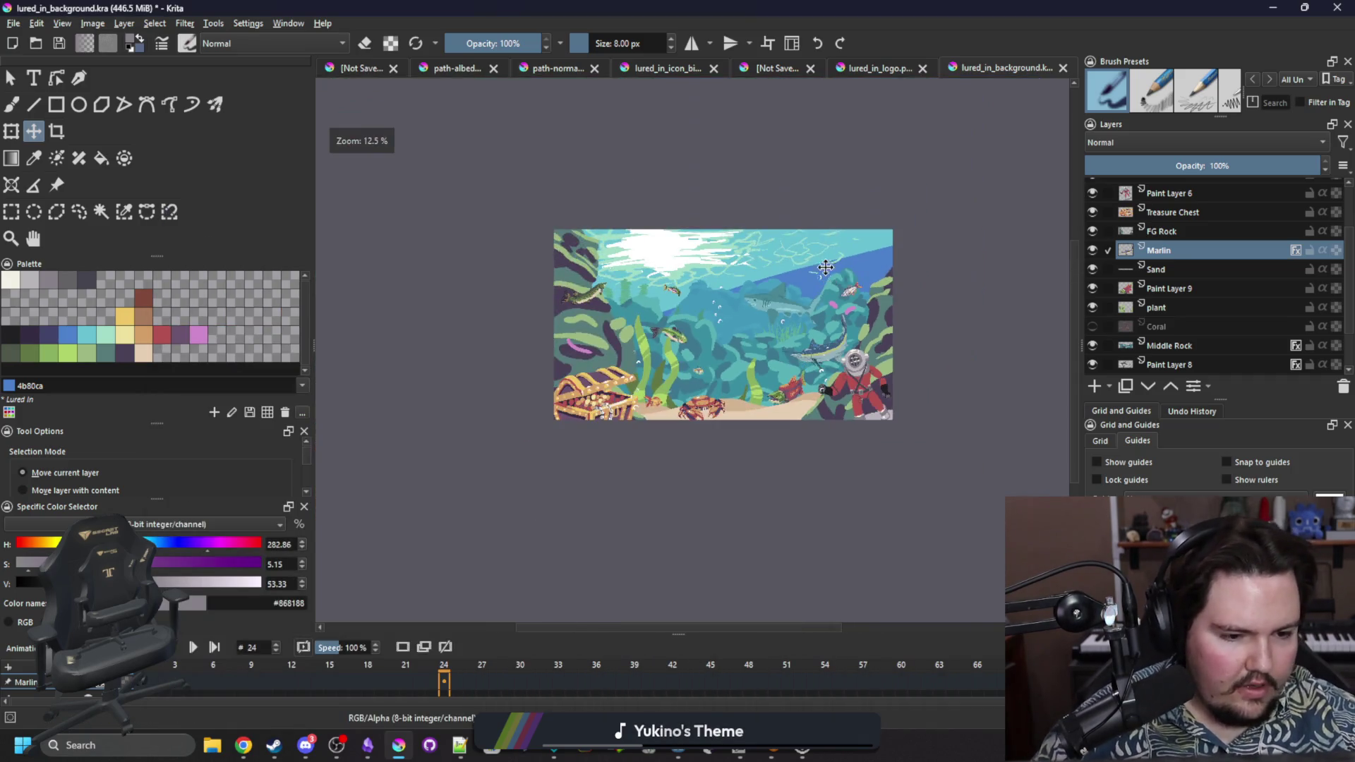
pyautogui.scroll(2, 766, 360)
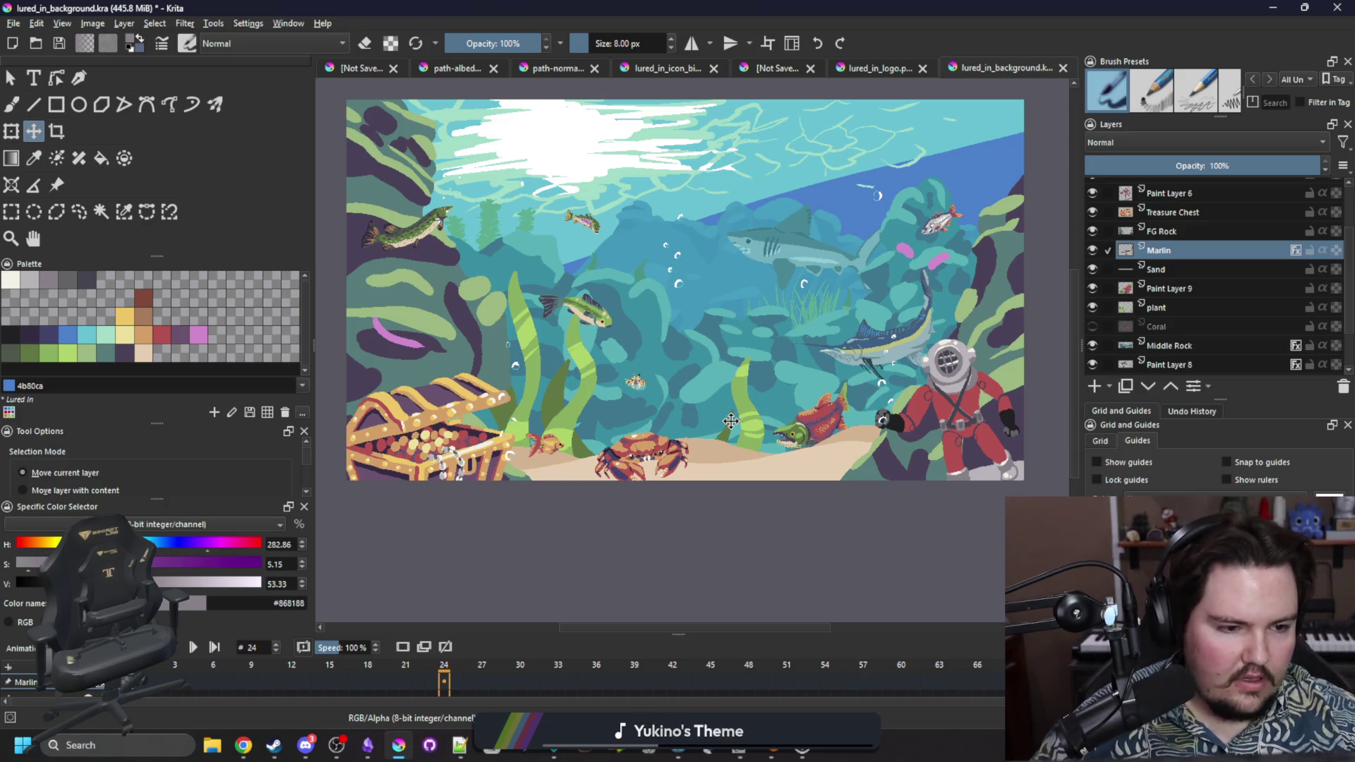
# Erase the pink coral blob on the FRONTFISH layer with a 41 px eraser brush.
pyautogui.scroll(5, 946, 263)
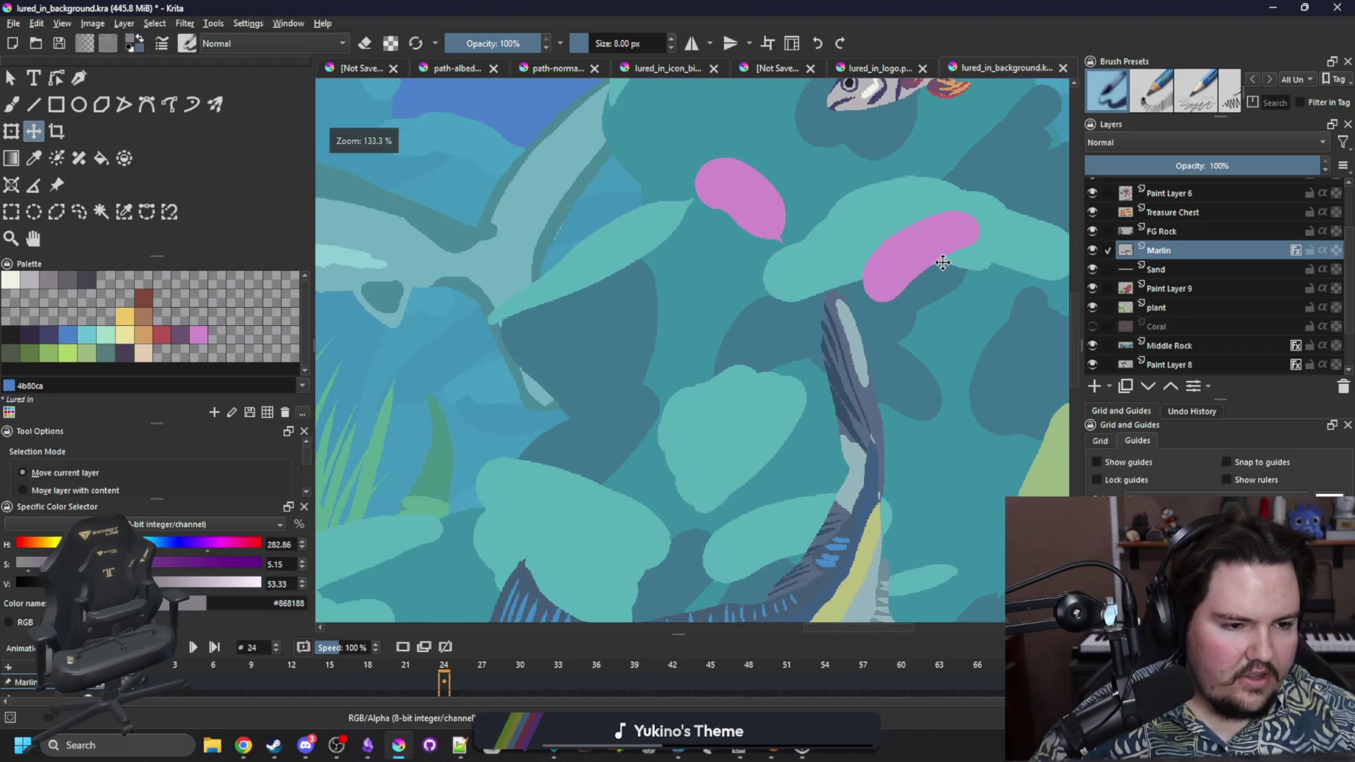
pyautogui.scroll(2, 1204, 268)
pyautogui.click(1178, 245)
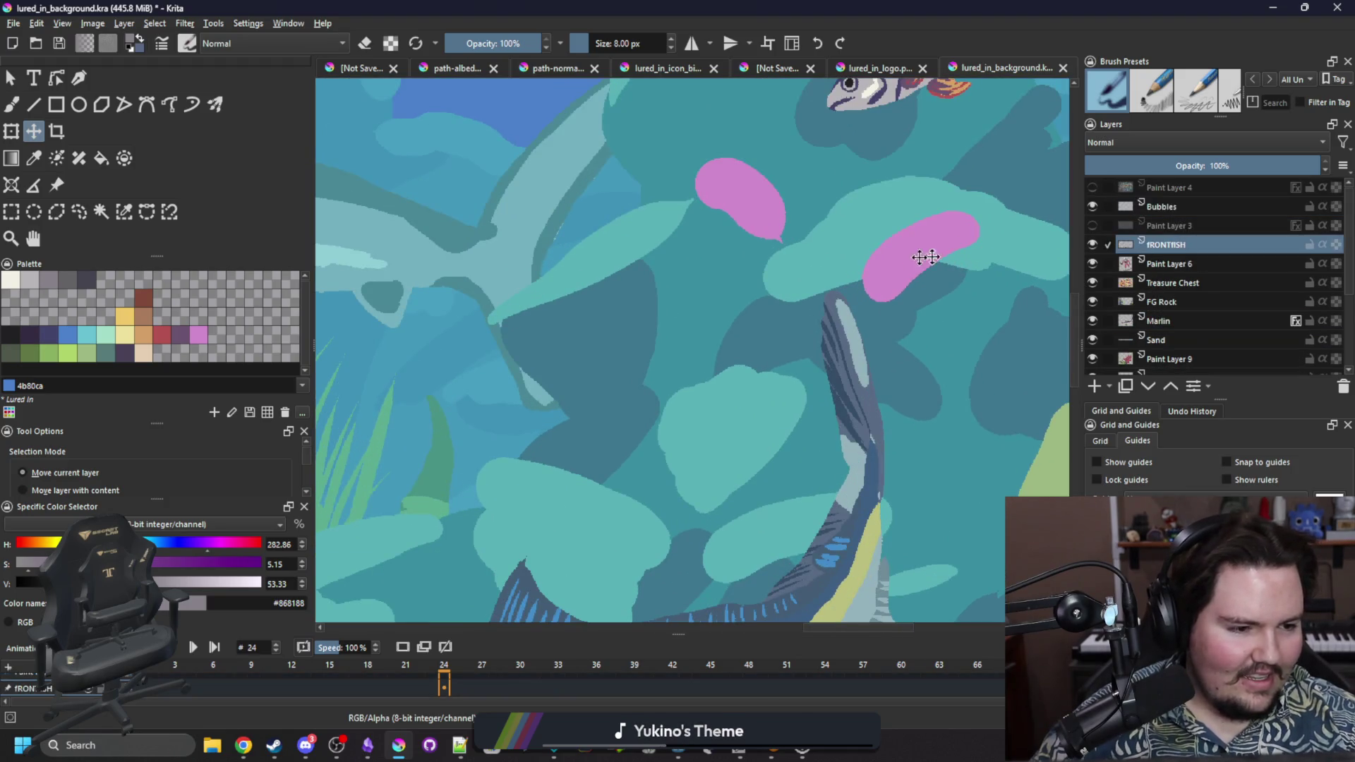
pyautogui.press('b')
pyautogui.press('e')
pyautogui.press(']')
pyautogui.press(']')
pyautogui.press(']')
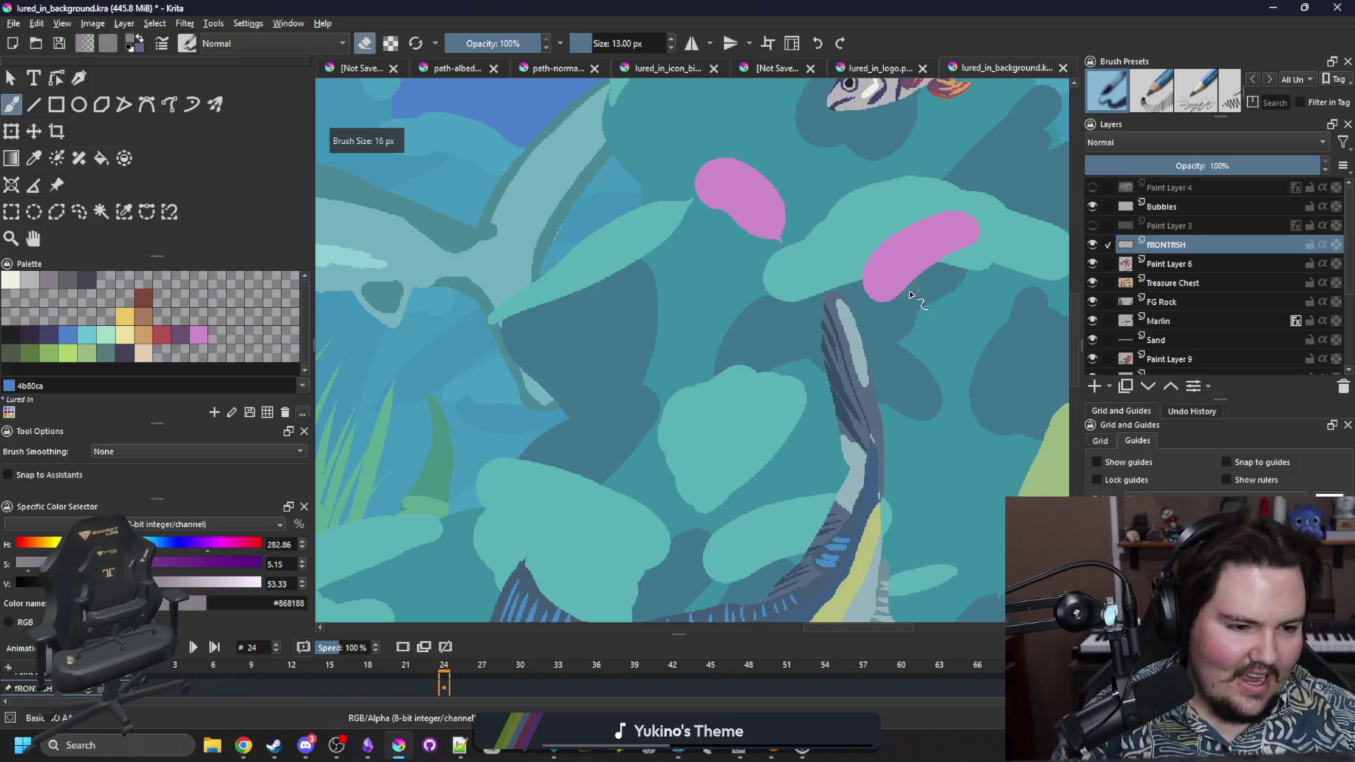
pyautogui.moveTo(901, 302)
pyautogui.mouseDown()
pyautogui.moveTo(893, 240)
pyautogui.moveTo(938, 237)
pyautogui.moveTo(918, 236)
pyautogui.mouseUp()
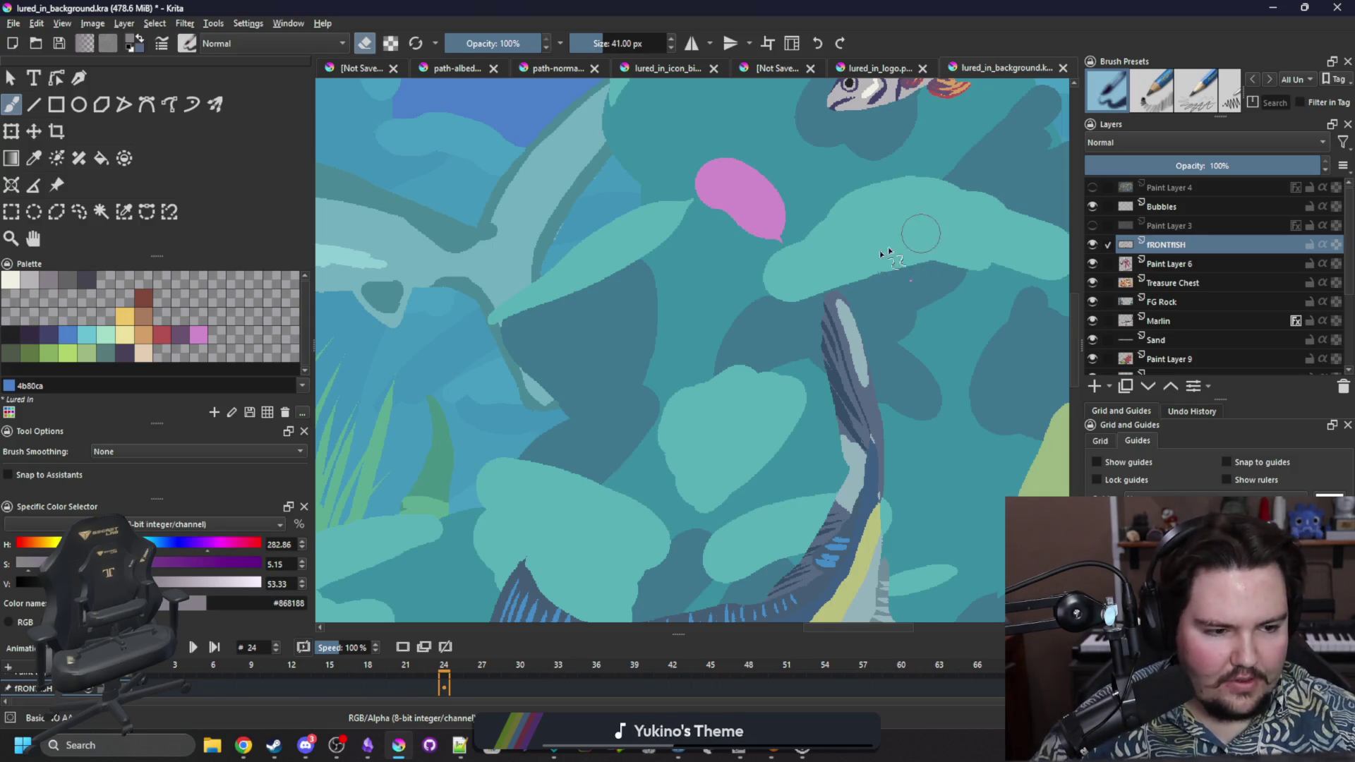
pyautogui.moveTo(809, 235); pyautogui.dragTo(727, 169)
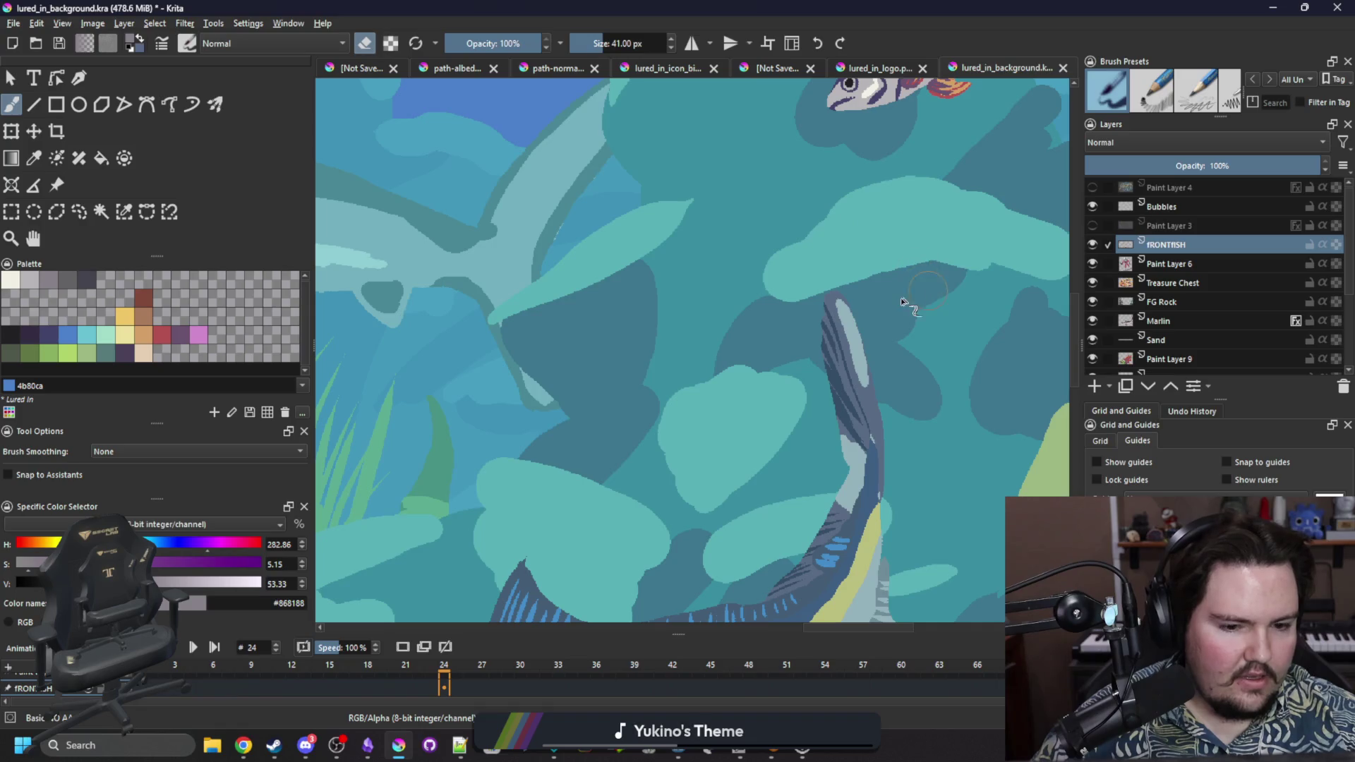
# Show the Lured In logo layer to preview the full composition, then hide it again.
pyautogui.press('-')
pyautogui.press('-')
pyautogui.press('-')
pyautogui.scroll(-1, 847, 318)
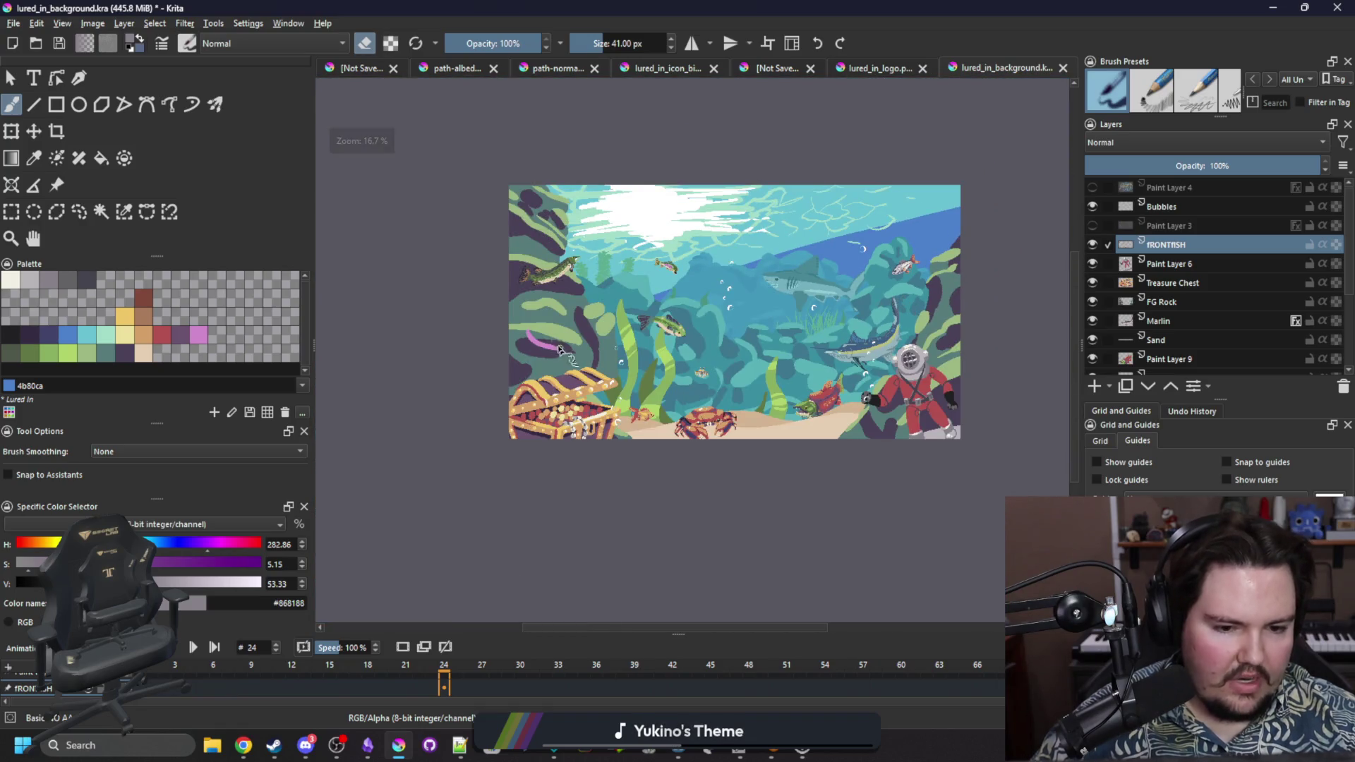
pyautogui.scroll(3, 538, 342)
pyautogui.scroll(-3, 543, 349)
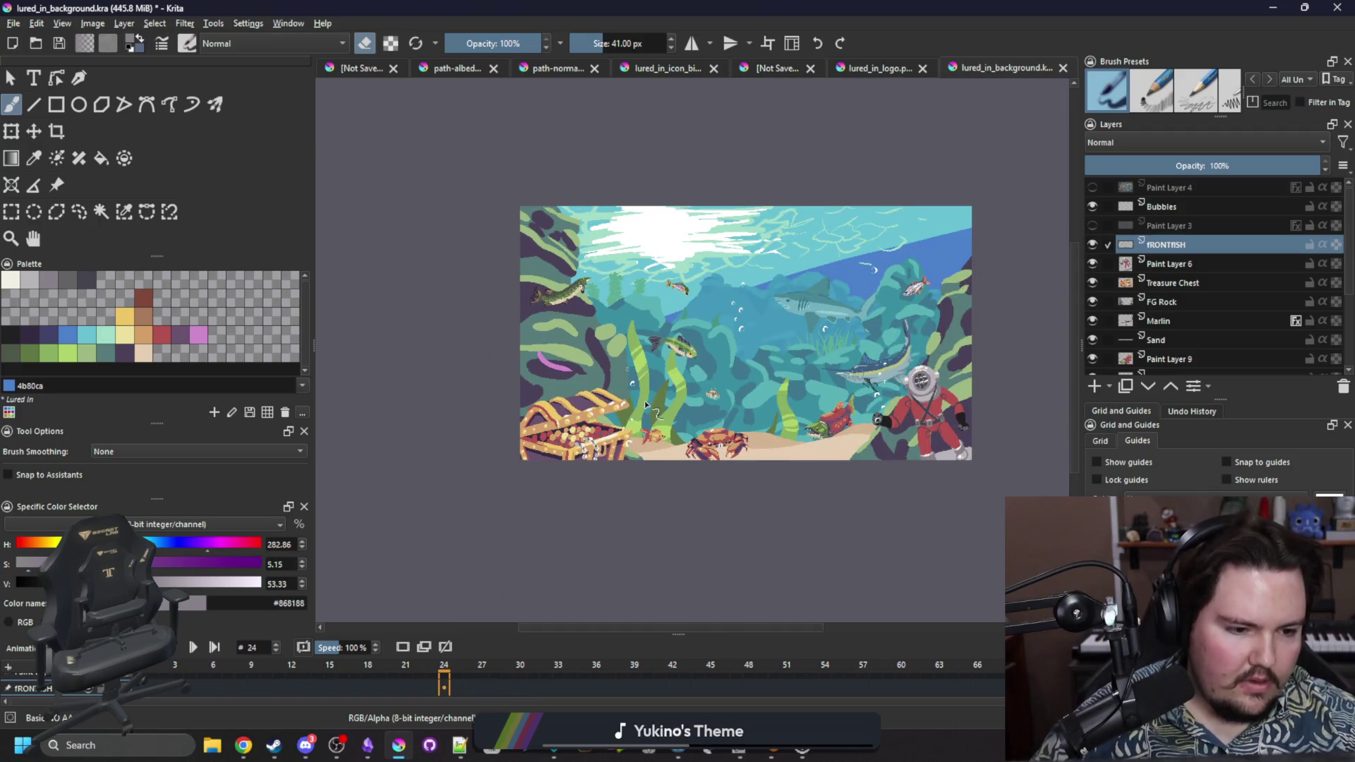
pyautogui.click(1093, 187)
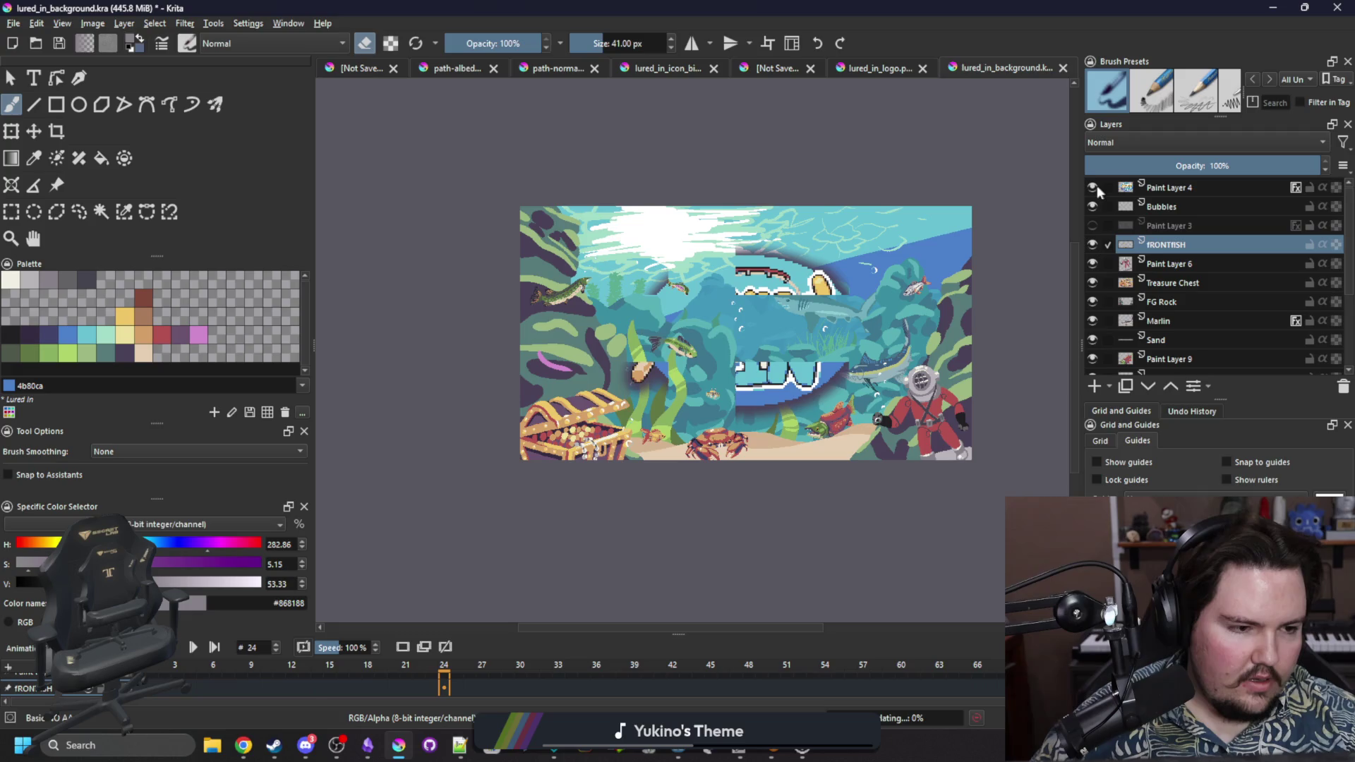
pyautogui.press('-')
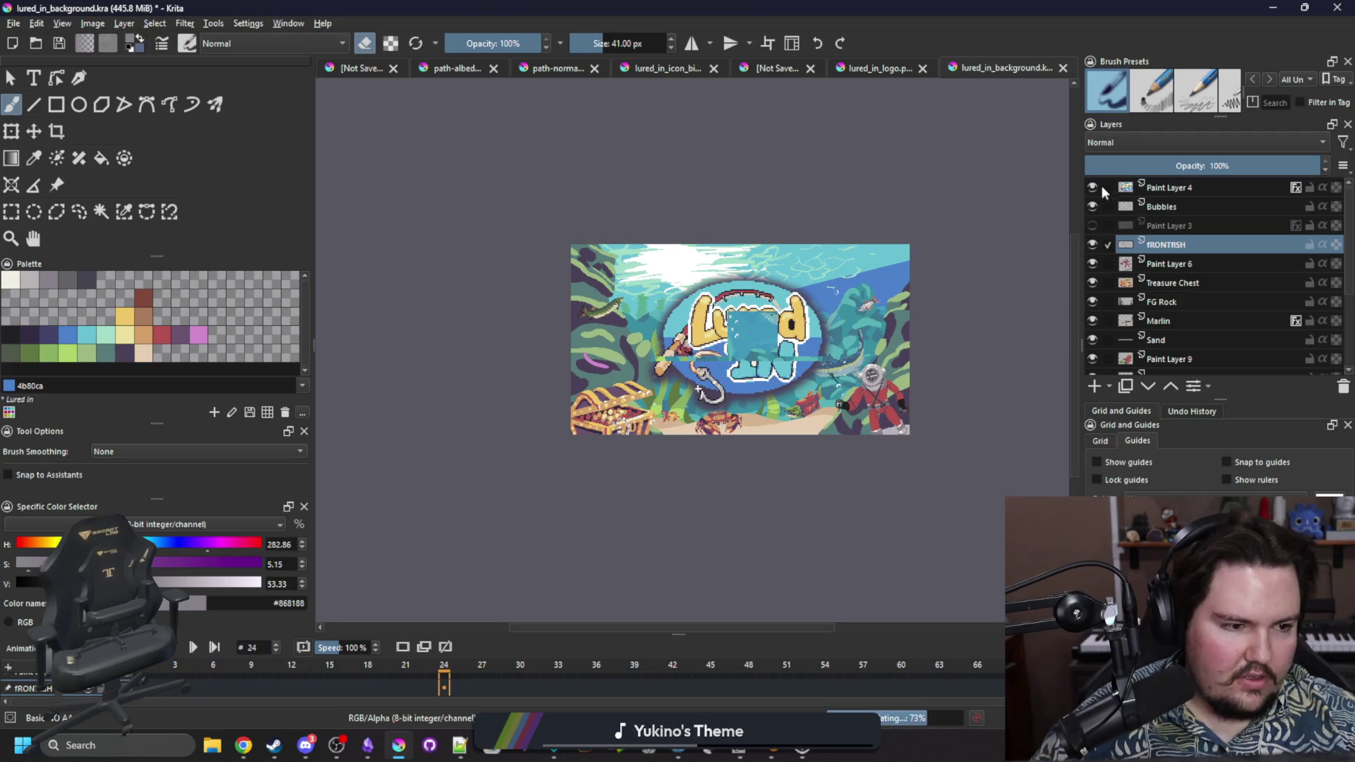
pyautogui.click(1094, 187)
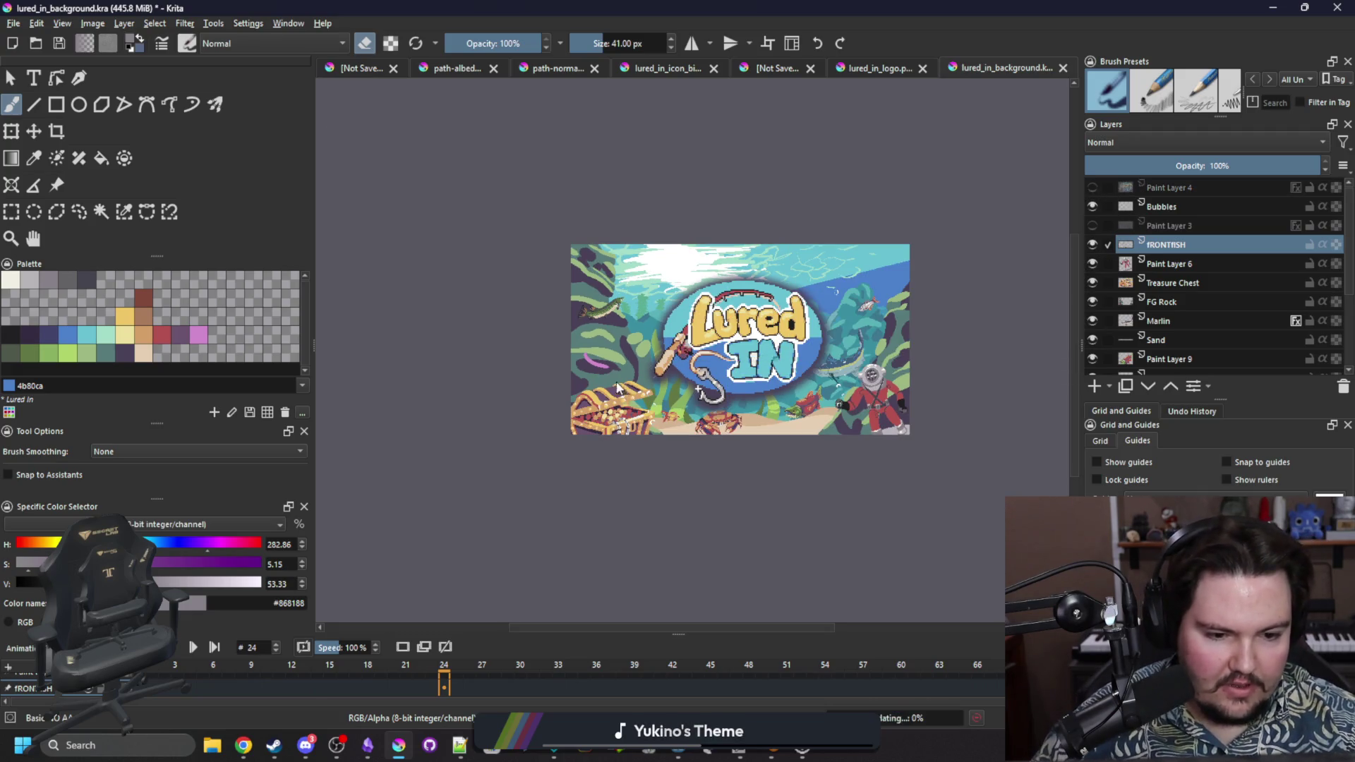
pyautogui.scroll(2, 606, 374)
pyautogui.scroll(5, 606, 374)
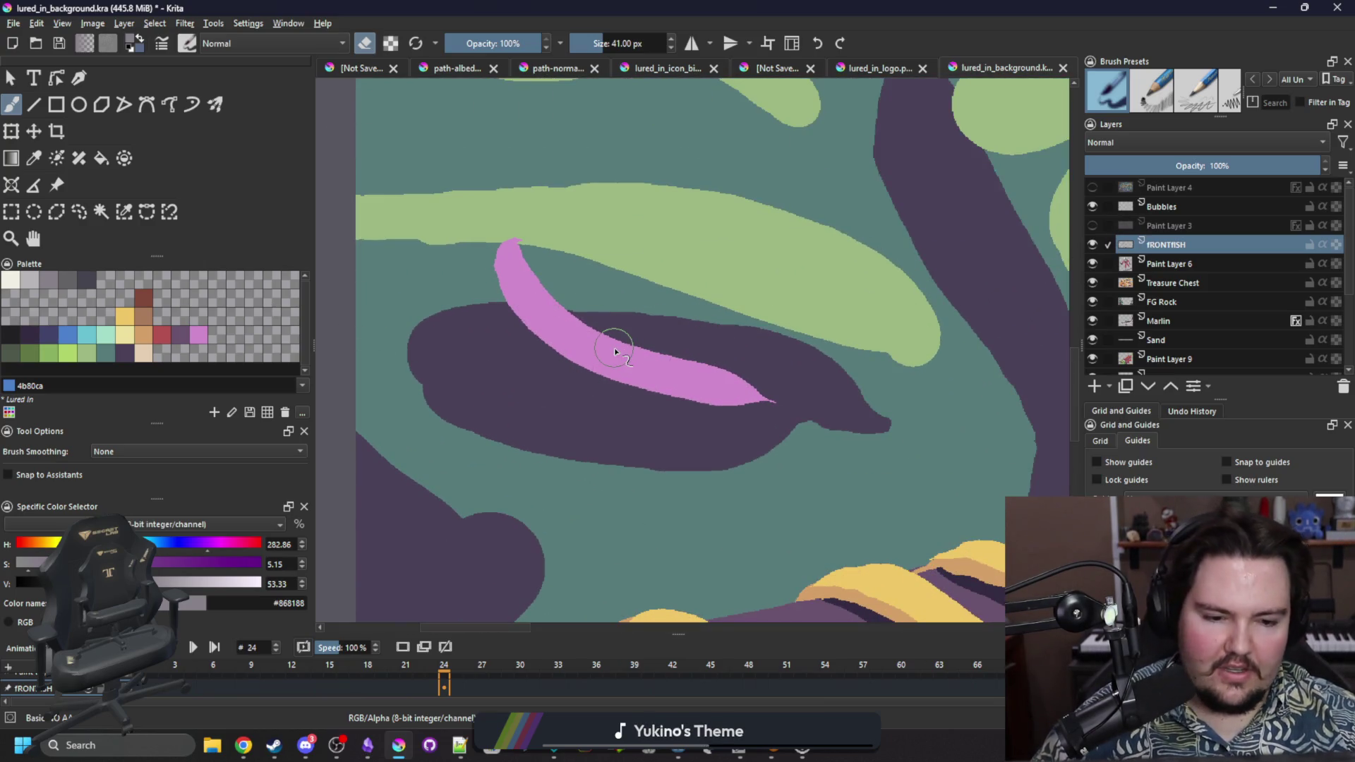
pyautogui.scroll(-2, 565, 371)
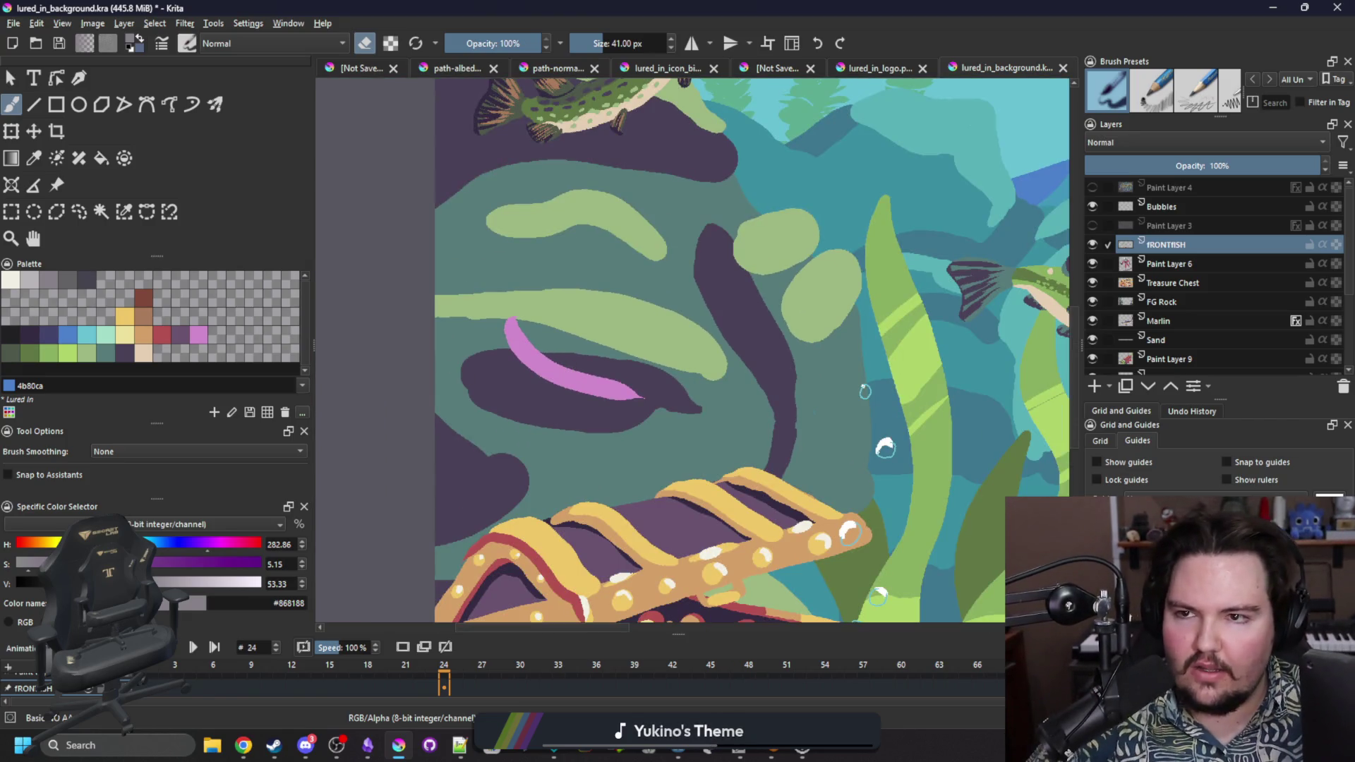
pyautogui.hotkey('alt', 'Tab')
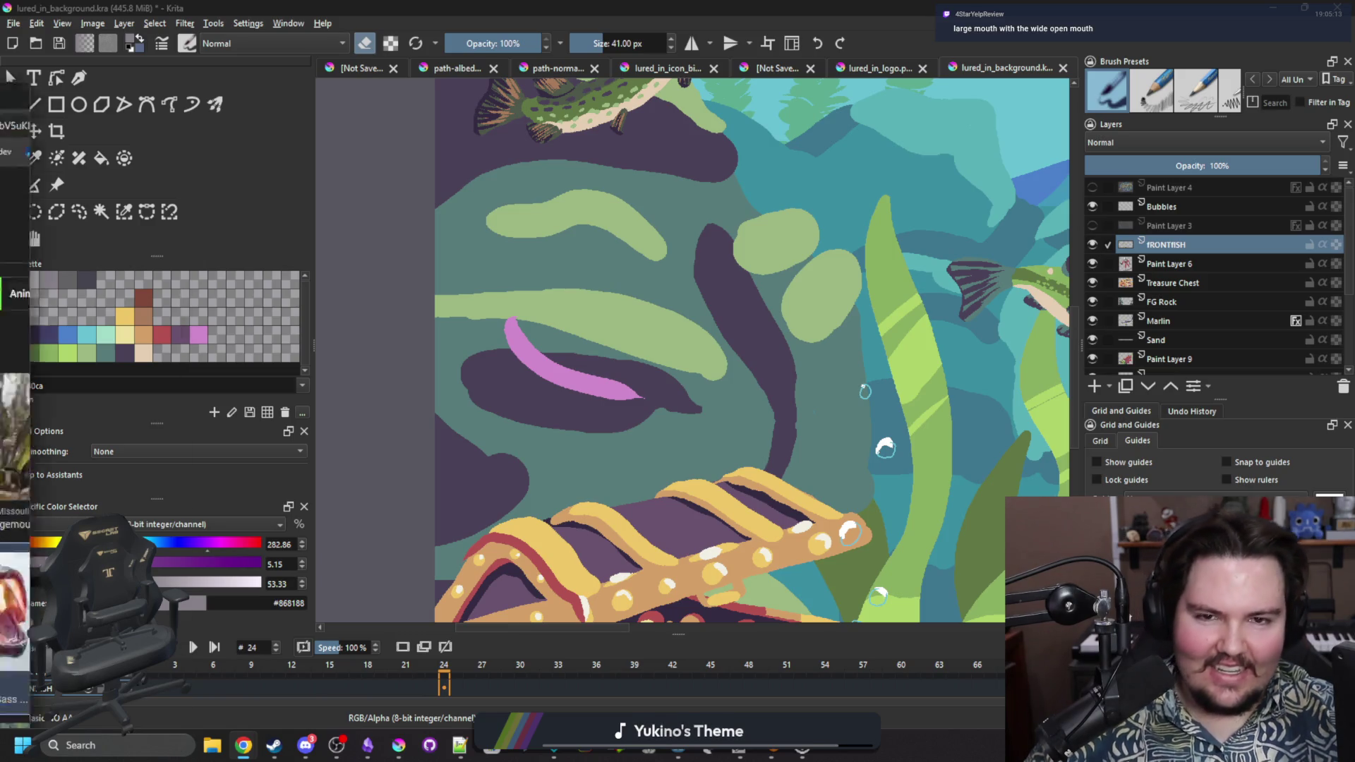
pyautogui.hotkey('alt', 'Tab')
pyautogui.hotkey('alt', 'Tab')
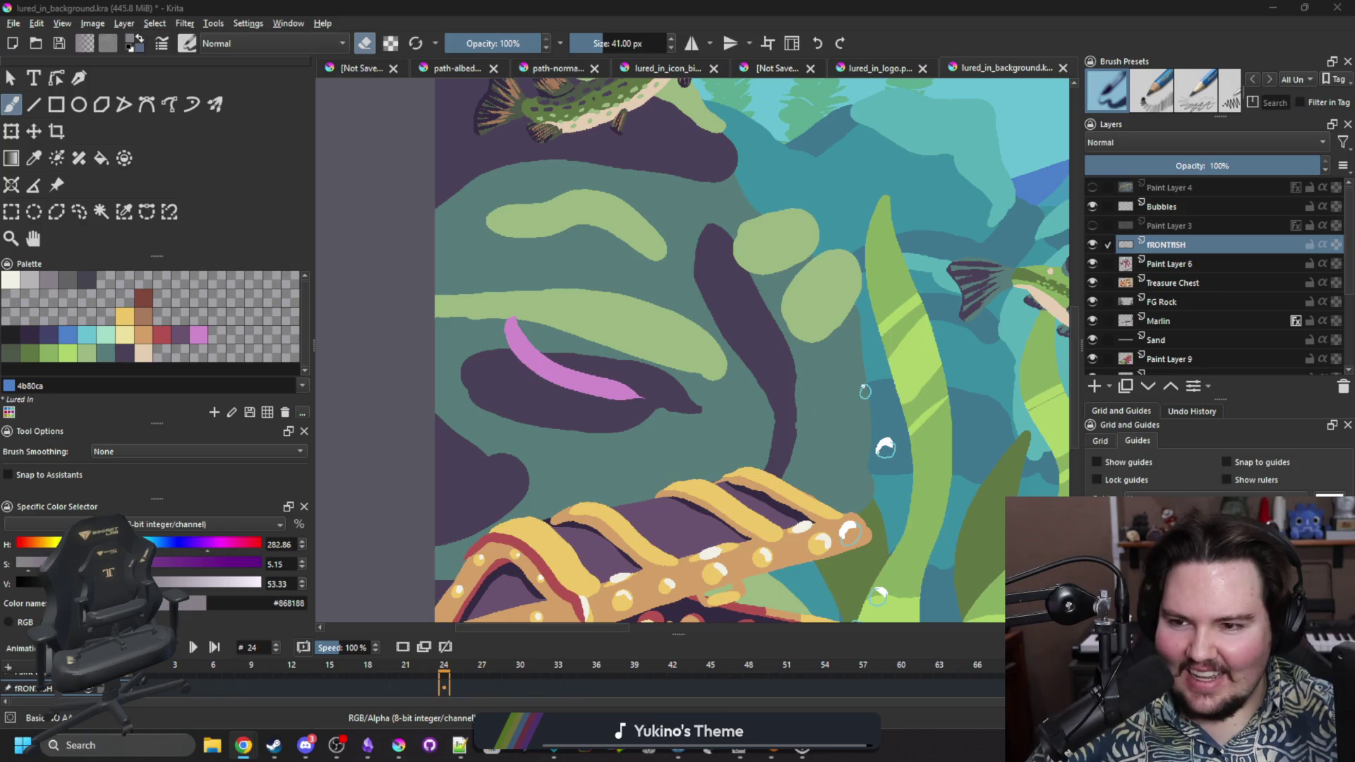
pyautogui.hotkey('alt', 'Tab')
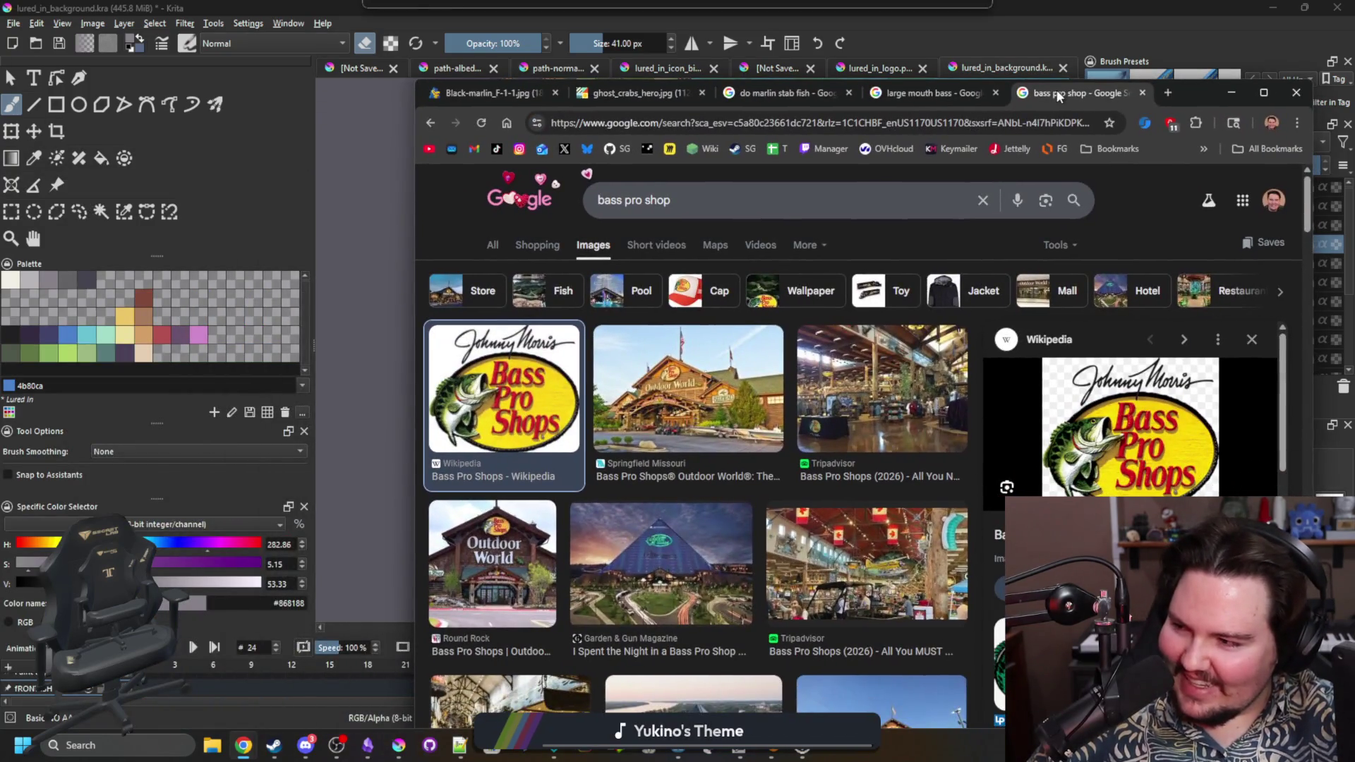
pyautogui.doubleClick(1056, 90)
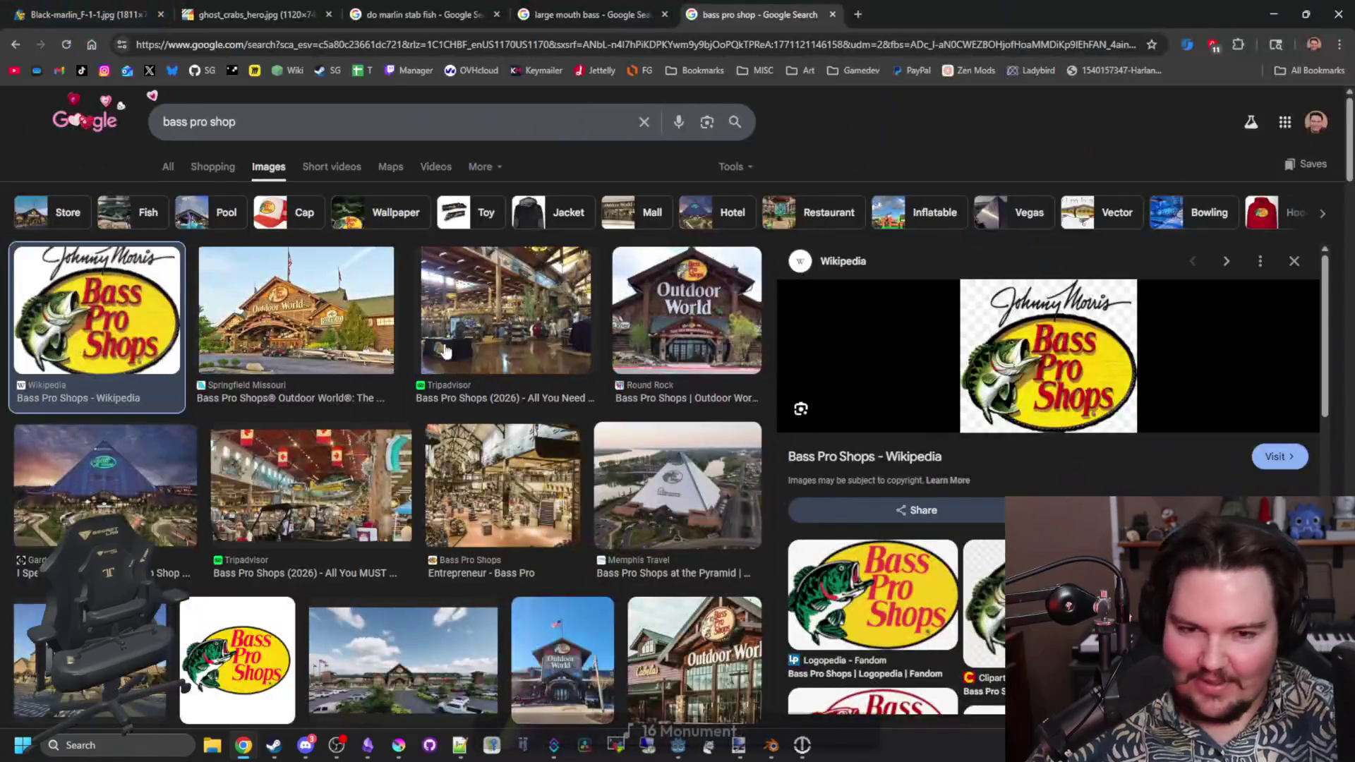
pyautogui.moveTo(1108, 24); pyautogui.dragTo(1095, 52)
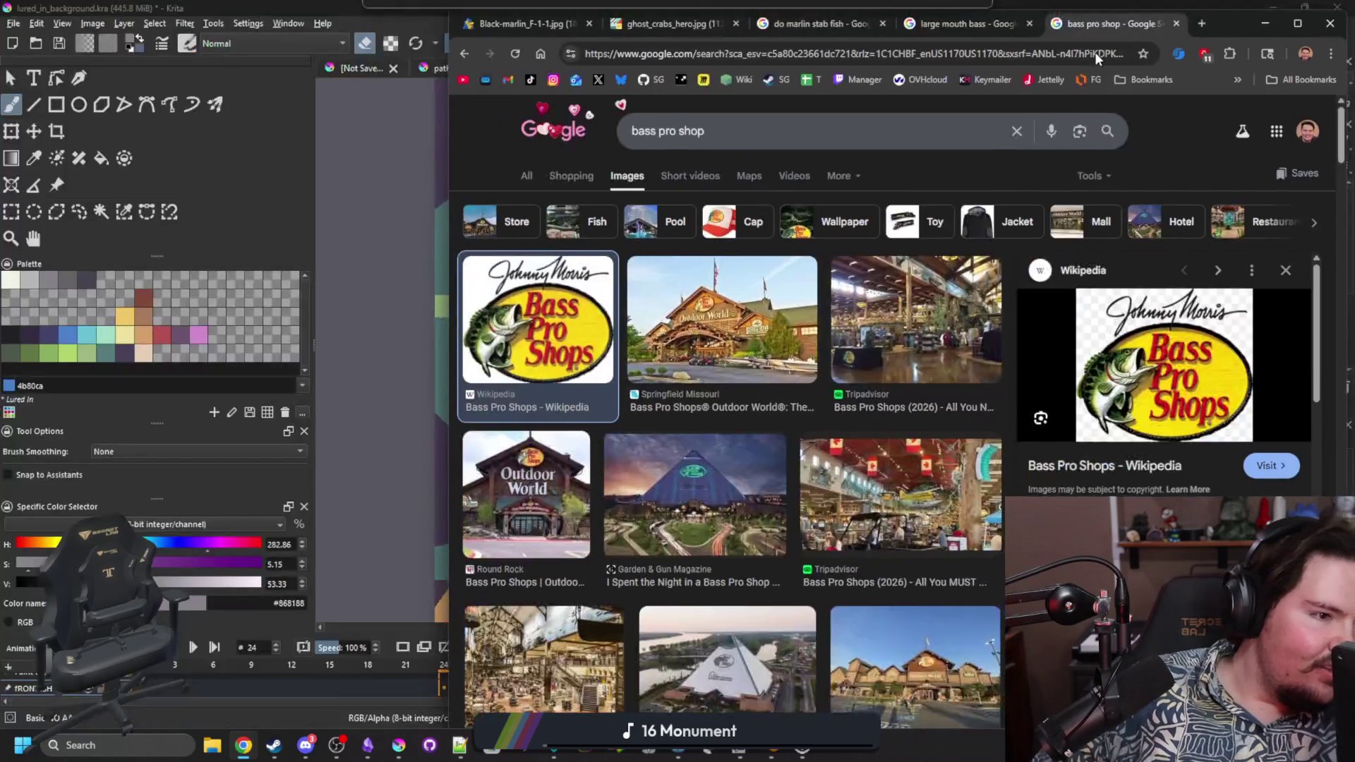
pyautogui.hotkey('alt', 'Tab')
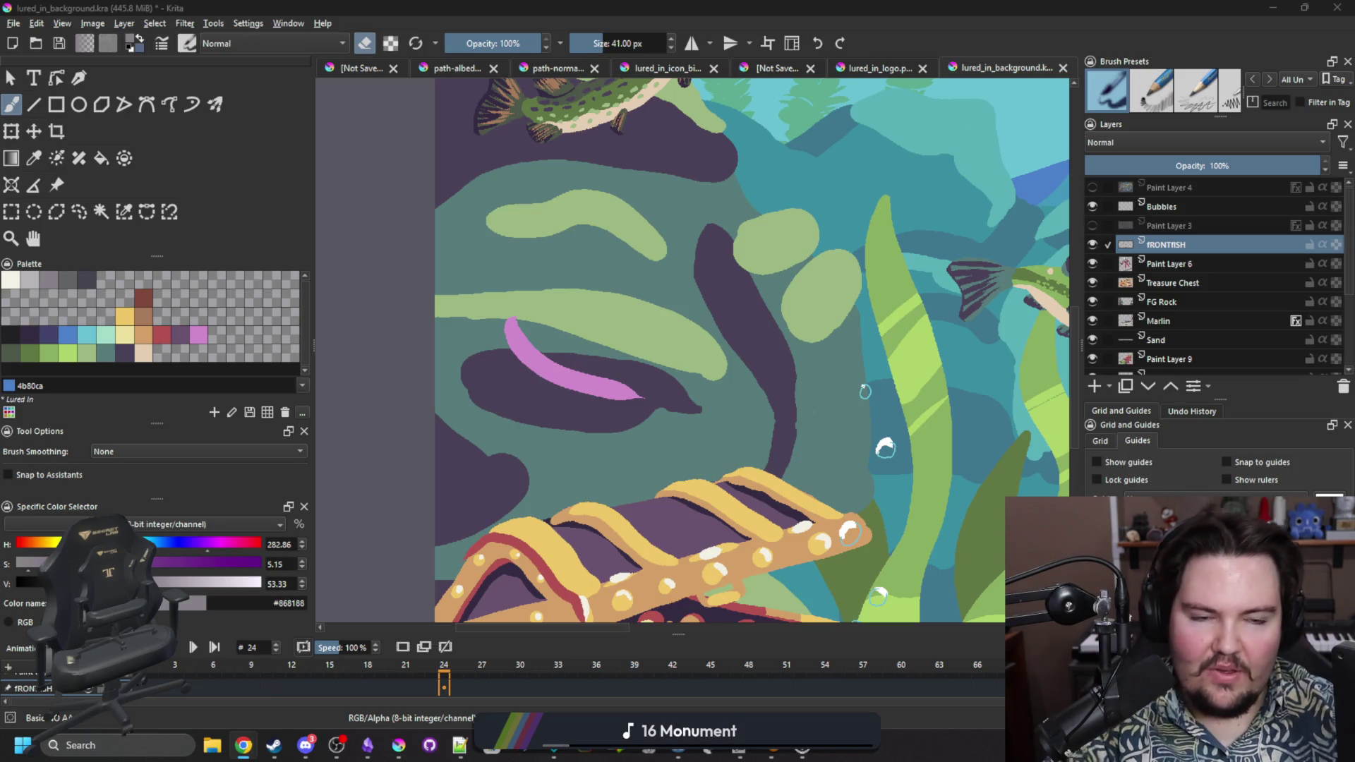
# Sample the existing stroke's light pink and draw a loop from its tip over the purple fish.
pyautogui.scroll(3, 584, 370)
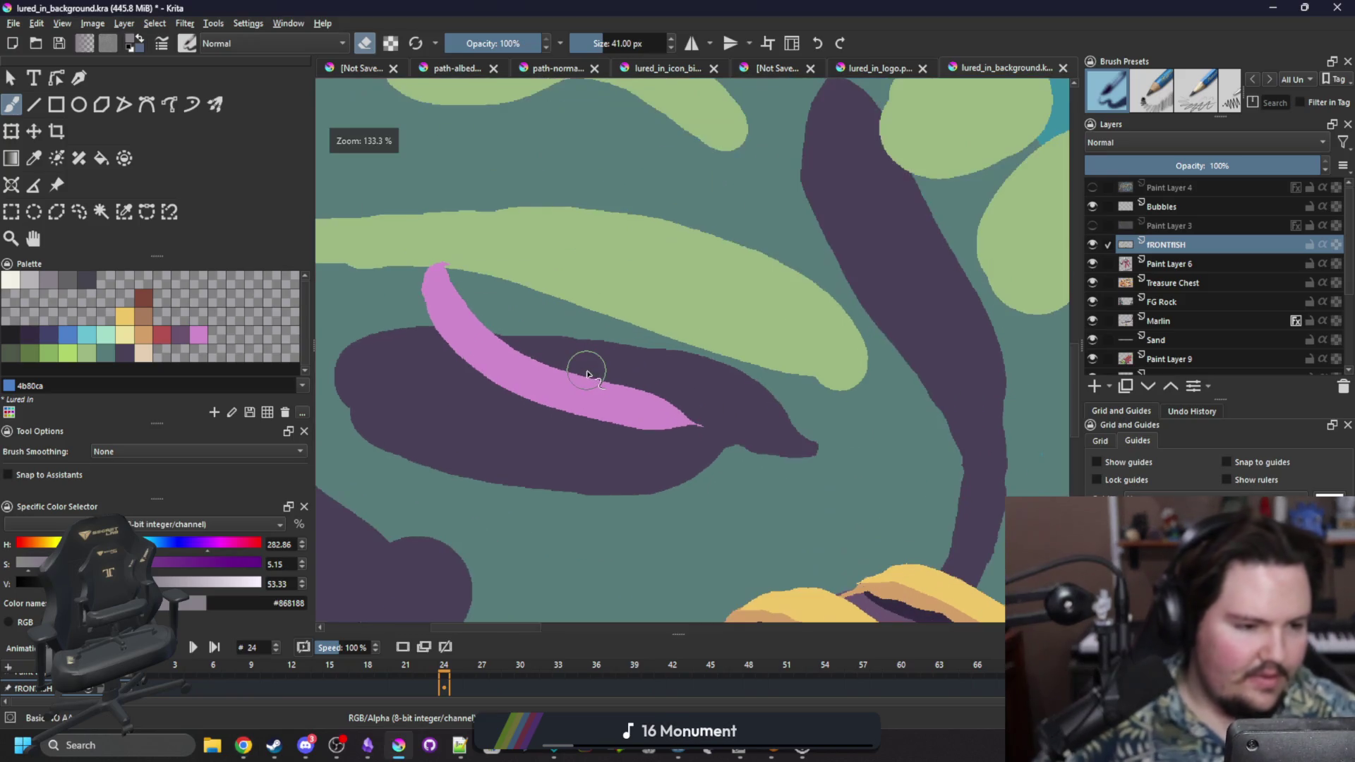
pyautogui.scroll(2, 617, 397)
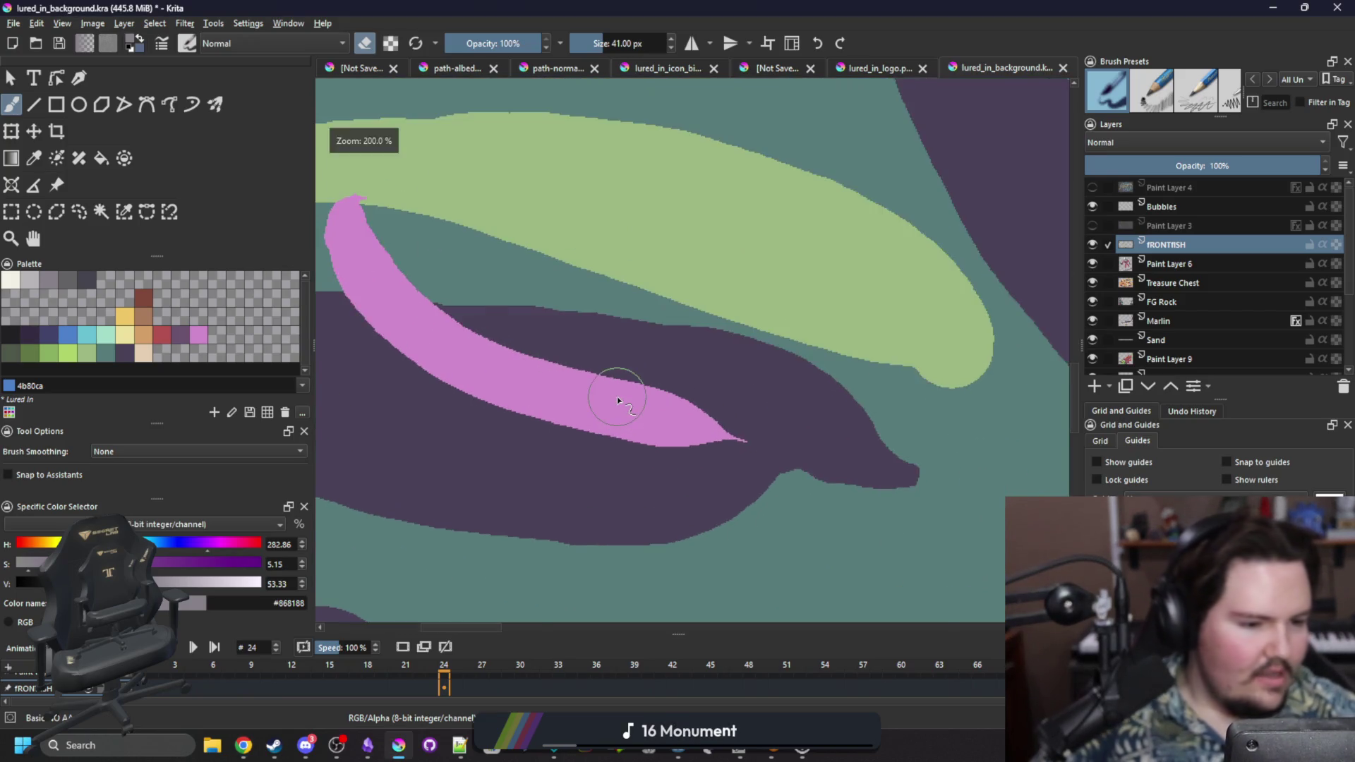
pyautogui.scroll(-2, 617, 397)
pyautogui.press('e')
pyautogui.keyDown('ctrl'); pyautogui.click(564, 391); pyautogui.keyUp('ctrl')
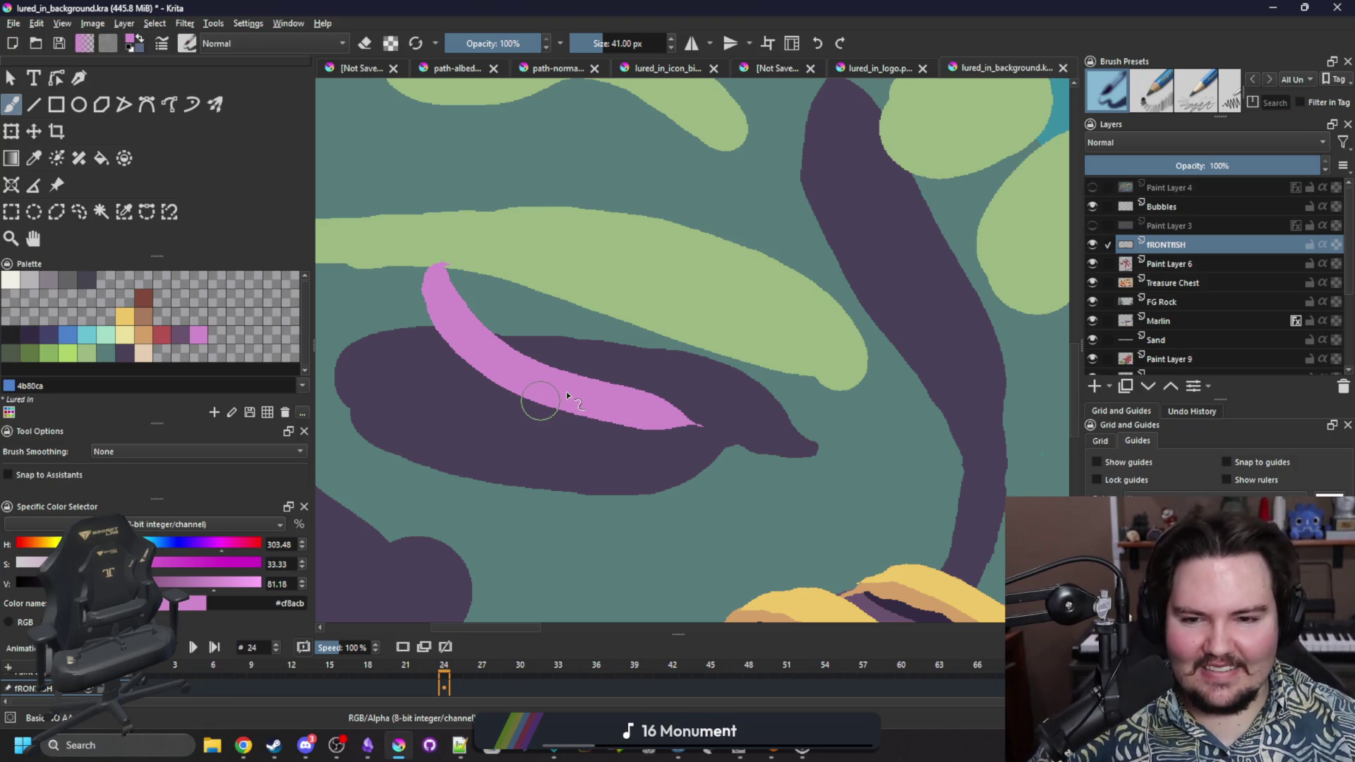
pyautogui.moveTo(695, 364)
pyautogui.mouseDown()
pyautogui.moveTo(626, 459)
pyautogui.moveTo(636, 348)
pyautogui.mouseUp()
pyautogui.hotkey('ctrl', 'z')
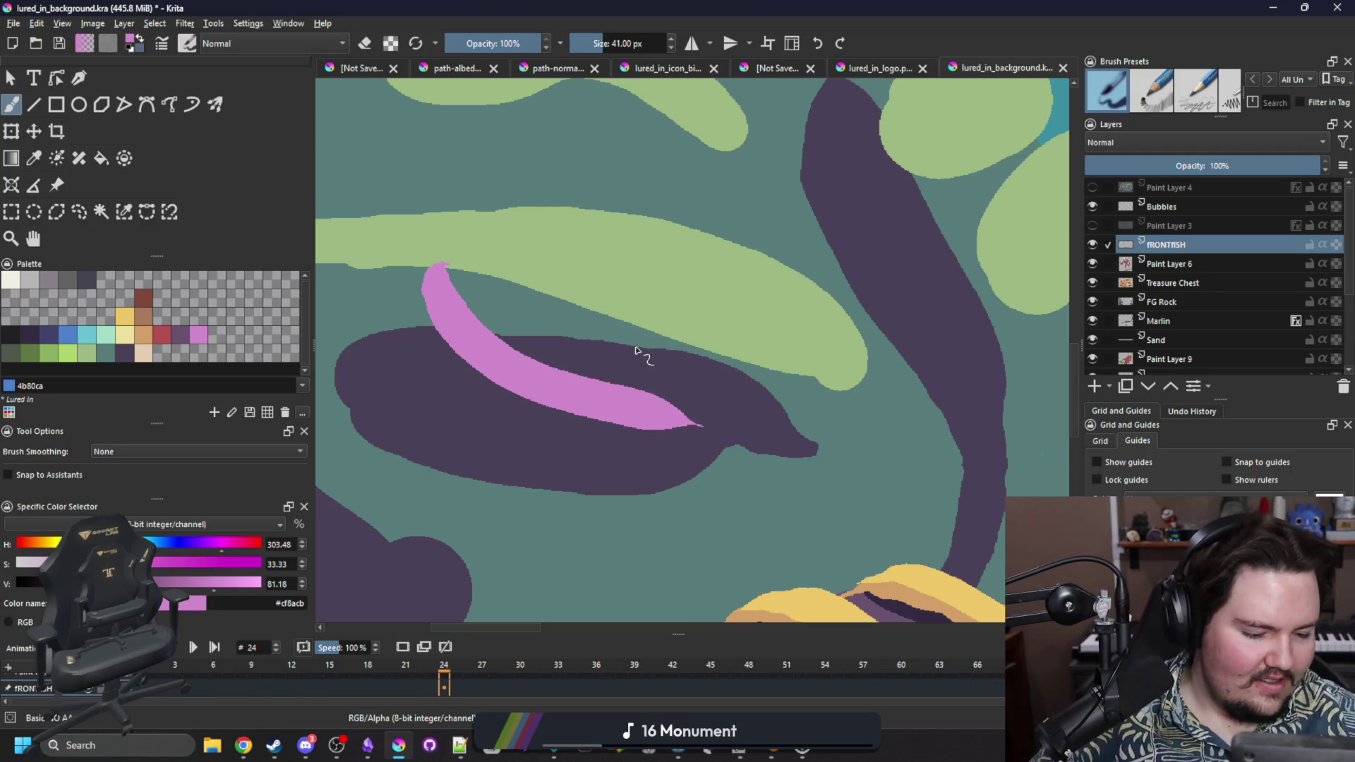
pyautogui.scroll(-3, 635, 349)
pyautogui.scroll(2, 642, 410)
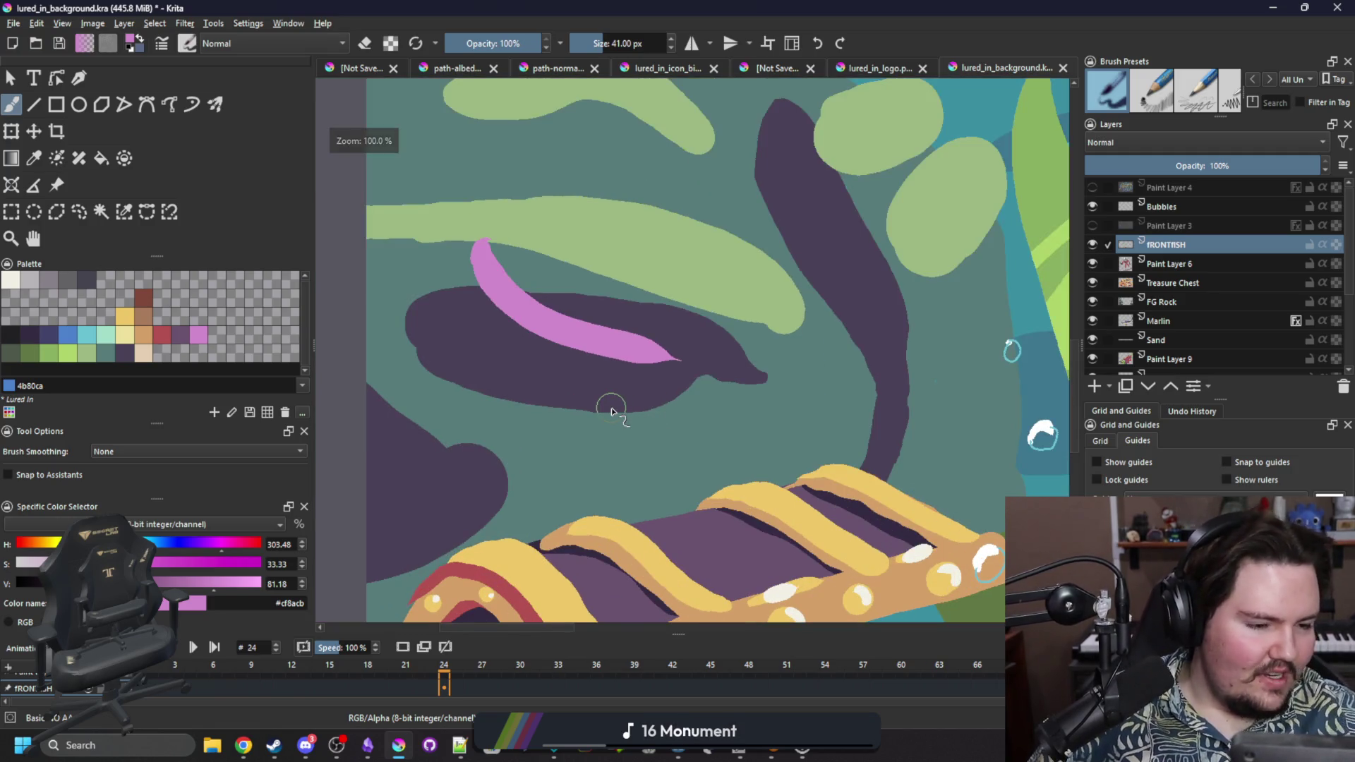
pyautogui.moveTo(664, 332)
pyautogui.mouseDown()
pyautogui.moveTo(675, 327)
pyautogui.moveTo(678, 396)
pyautogui.moveTo(674, 342)
pyautogui.mouseUp()
# Replace the loop with pink strokes outlining a new fish body around the purple shape.
pyautogui.hotkey('ctrl', 'z')
pyautogui.moveTo(593, 367)
pyautogui.mouseDown()
pyautogui.moveTo(650, 303)
pyautogui.moveTo(699, 362)
pyautogui.mouseUp()
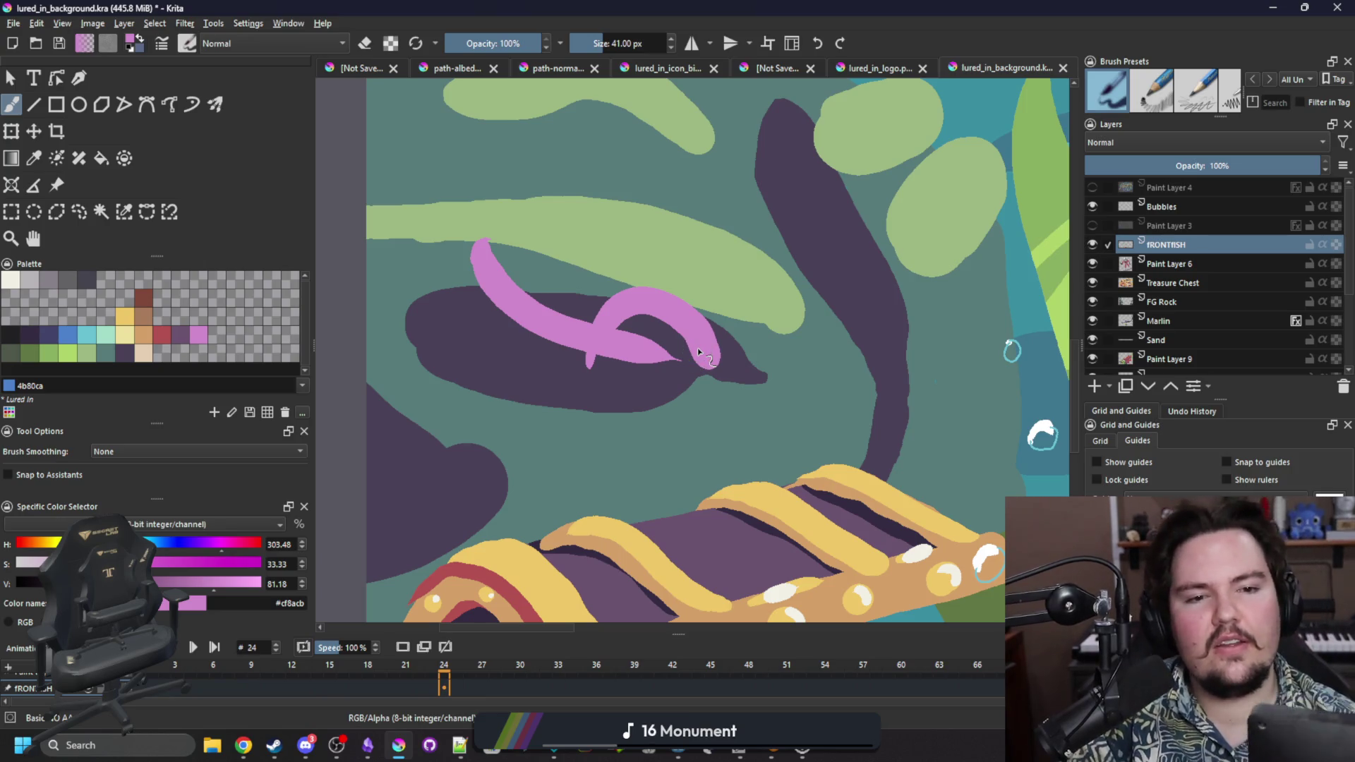
pyautogui.moveTo(590, 363)
pyautogui.mouseDown()
pyautogui.moveTo(653, 403)
pyautogui.moveTo(717, 350)
pyautogui.mouseUp()
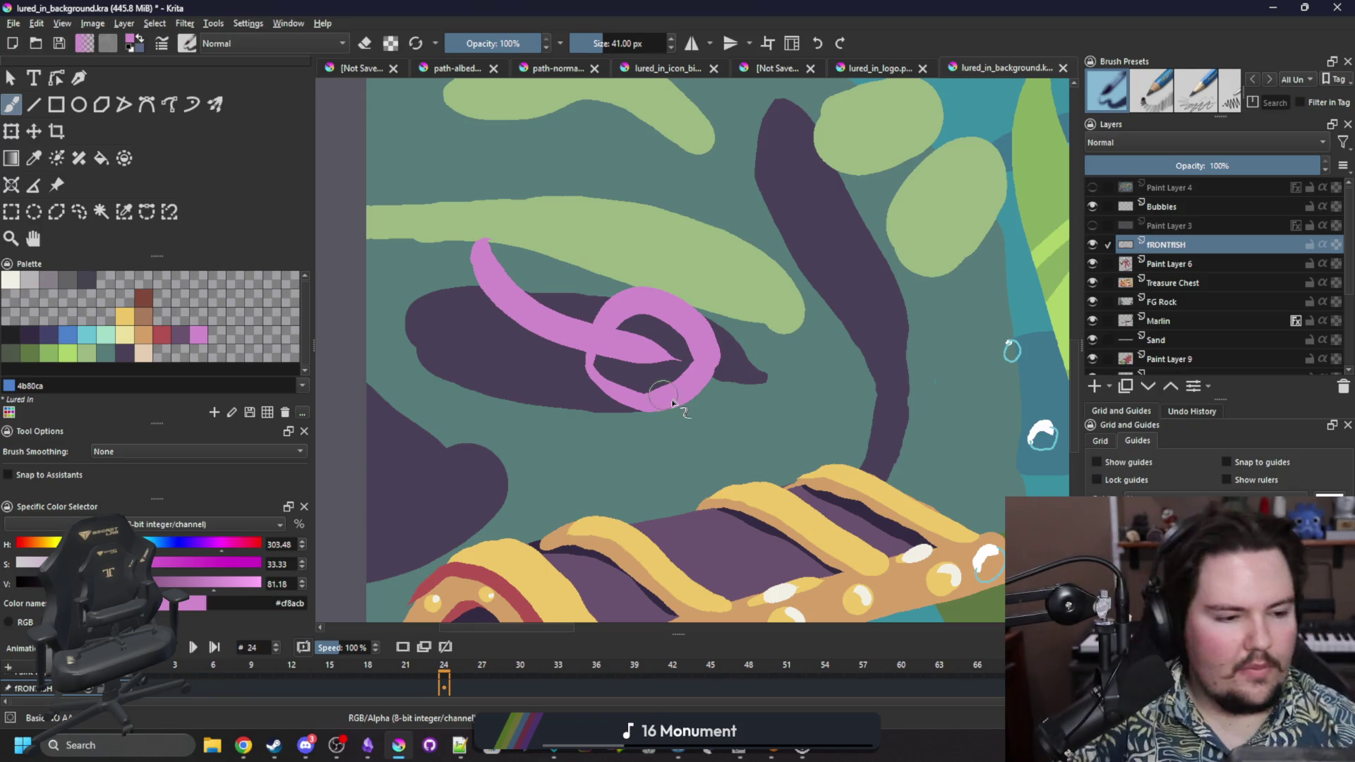
pyautogui.moveTo(667, 410)
pyautogui.mouseDown()
pyautogui.moveTo(545, 425)
pyautogui.moveTo(398, 265)
pyautogui.mouseUp()
pyautogui.moveTo(713, 329)
pyautogui.mouseDown()
pyautogui.moveTo(608, 254)
pyautogui.moveTo(443, 226)
pyautogui.moveTo(381, 152)
pyautogui.moveTo(358, 89)
pyautogui.mouseUp()
pyautogui.moveTo(369, 268); pyautogui.dragTo(427, 275)
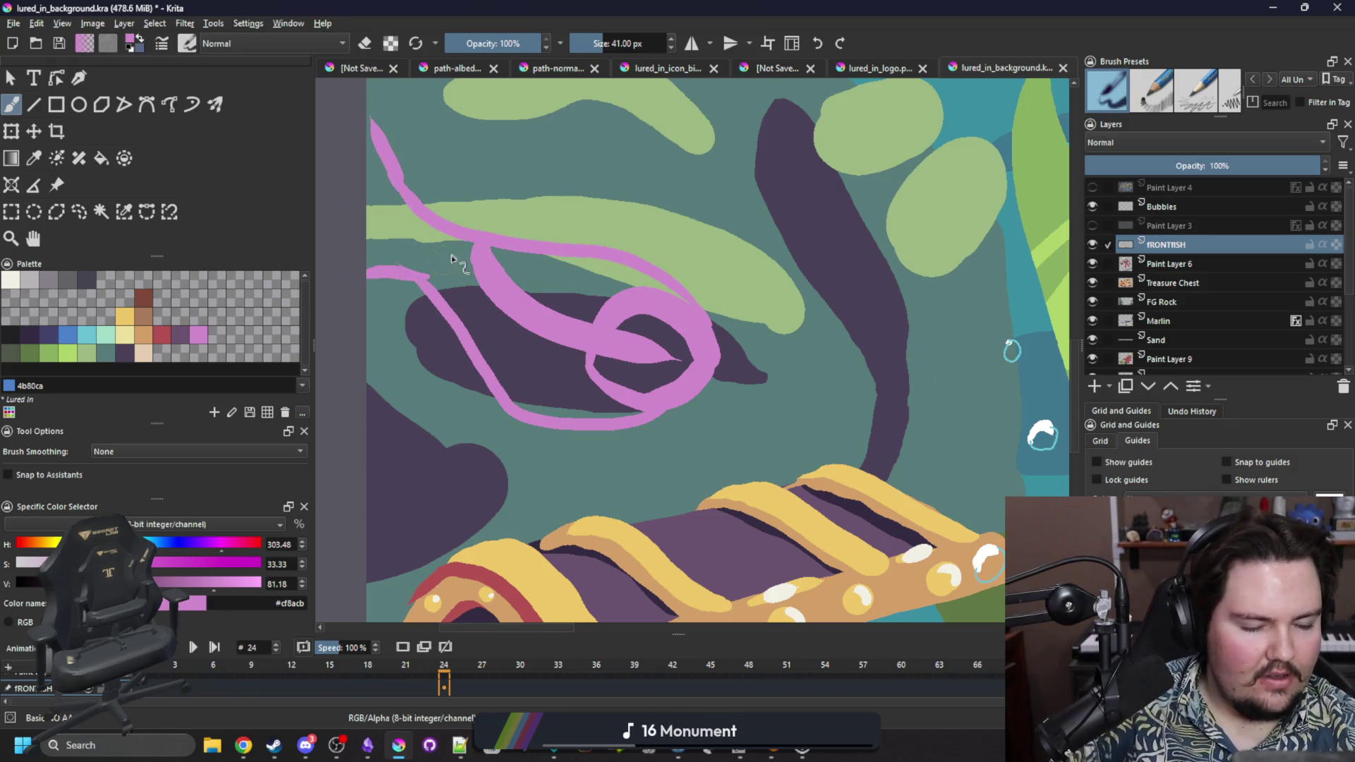
# Erase the pink tongue inside the loop and flood-fill the enclosed outline solid pink.
pyautogui.press('e')
pyautogui.moveTo(647, 358)
pyautogui.mouseDown()
pyautogui.moveTo(671, 359)
pyautogui.moveTo(638, 360)
pyautogui.moveTo(608, 319)
pyautogui.mouseUp()
pyautogui.press('f')
pyautogui.press('e')
pyautogui.click(583, 309)
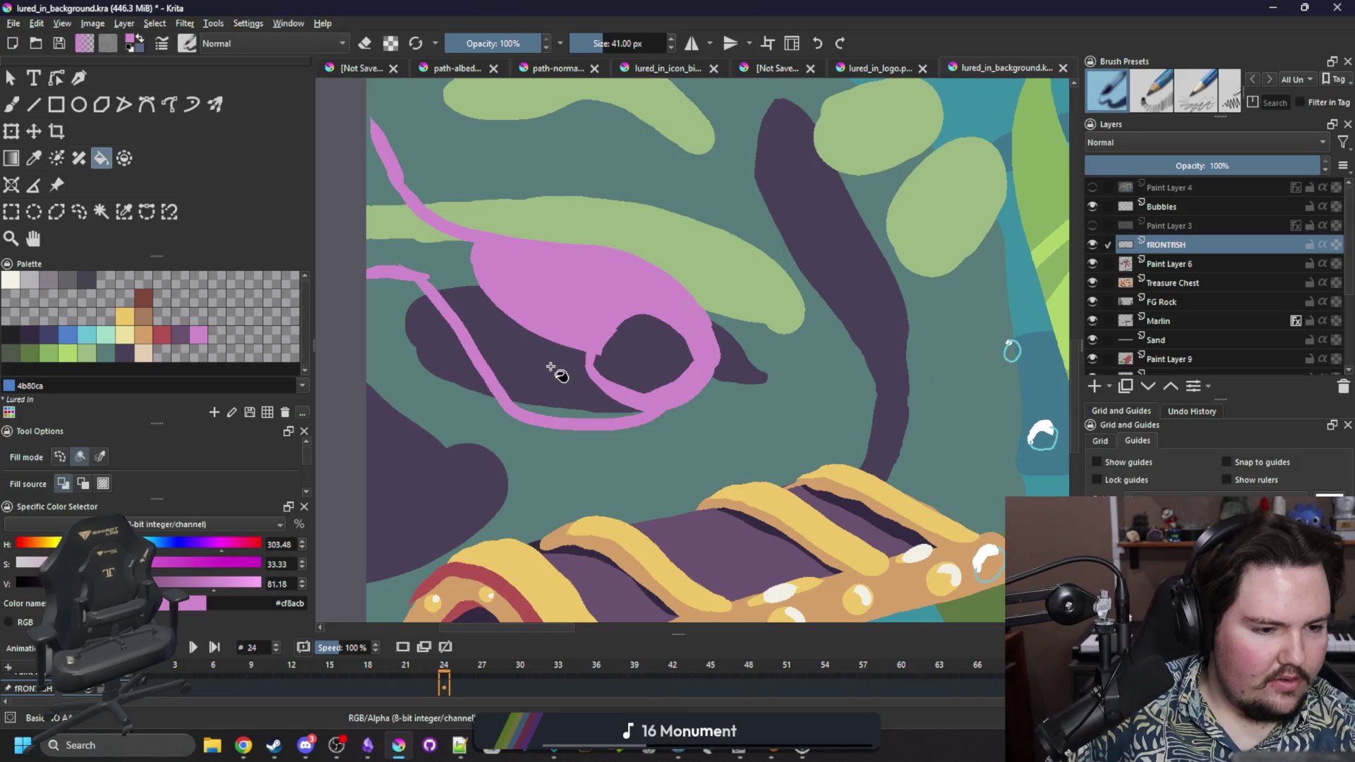
pyautogui.click(430, 242)
pyautogui.hotkey('ctrl', 'z')
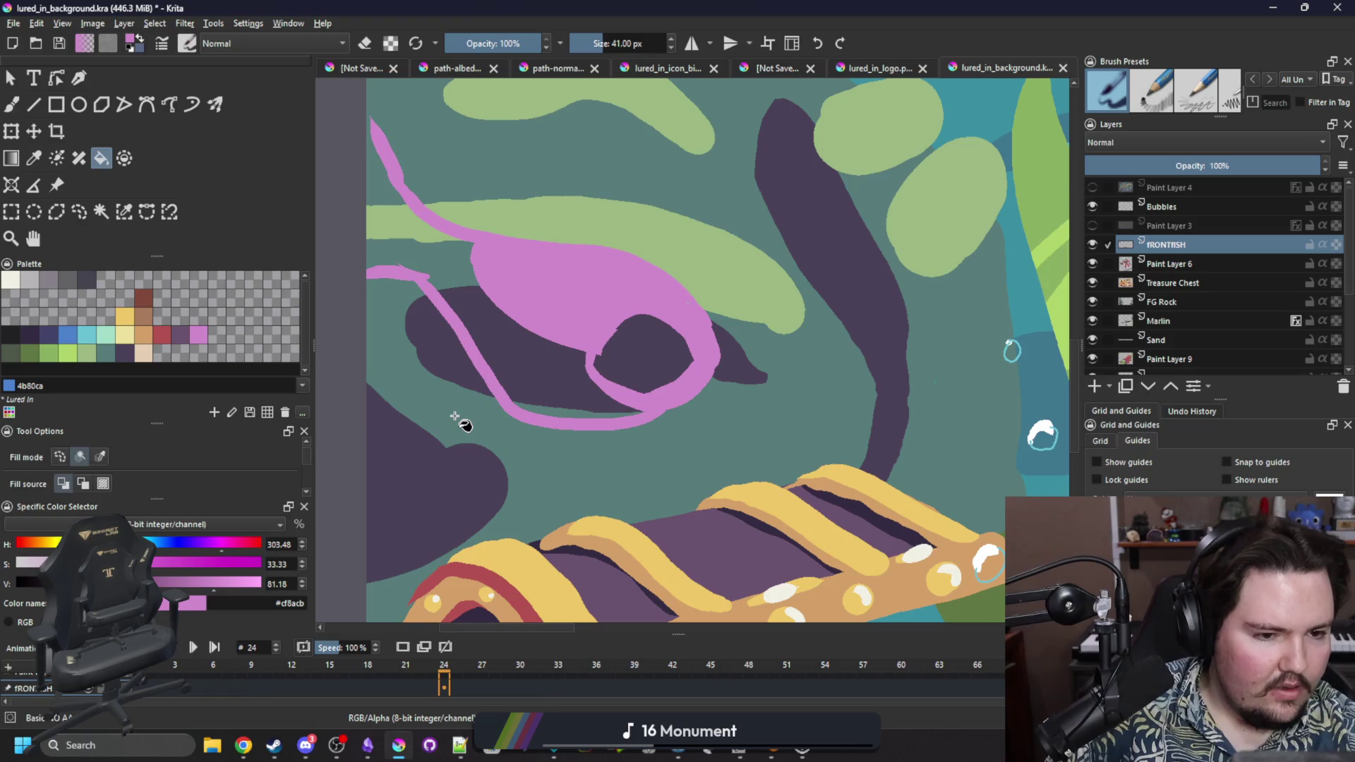
pyautogui.click(559, 368)
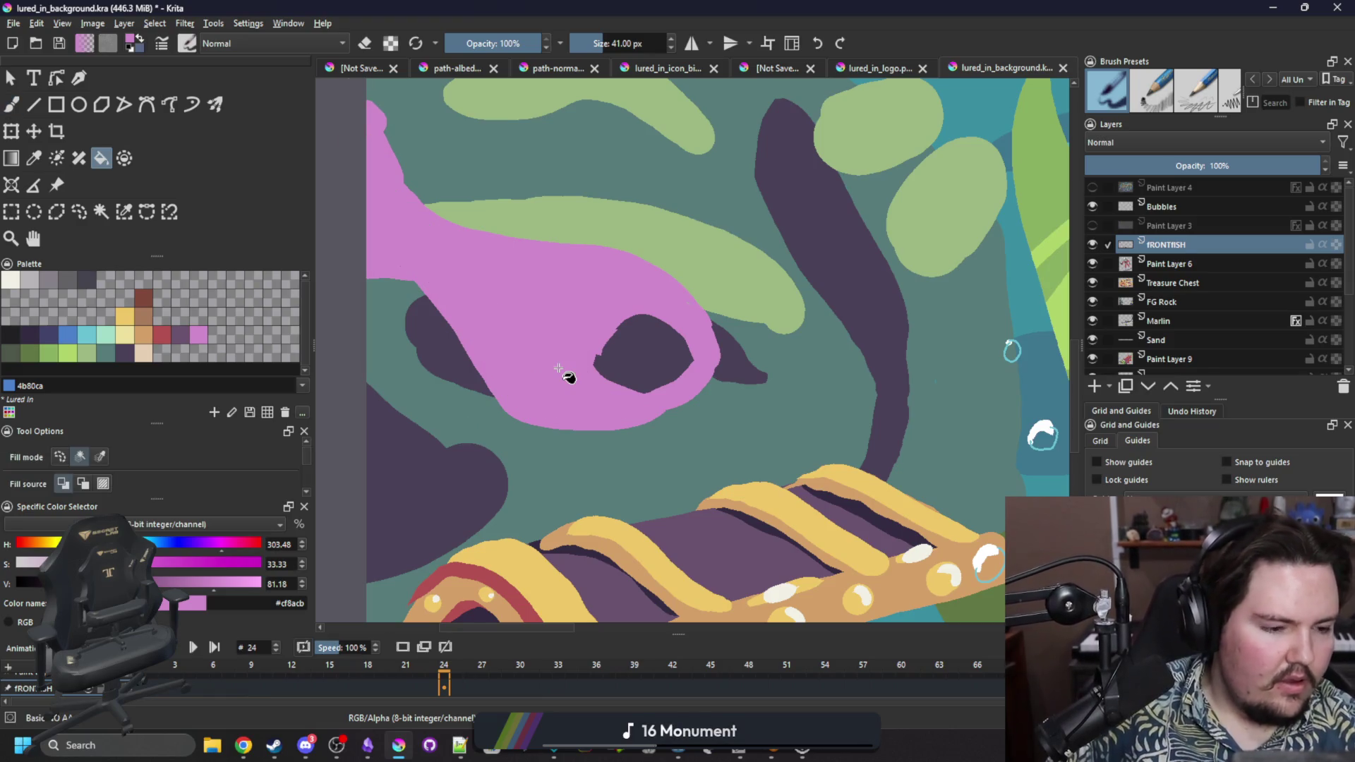
pyautogui.press('b')
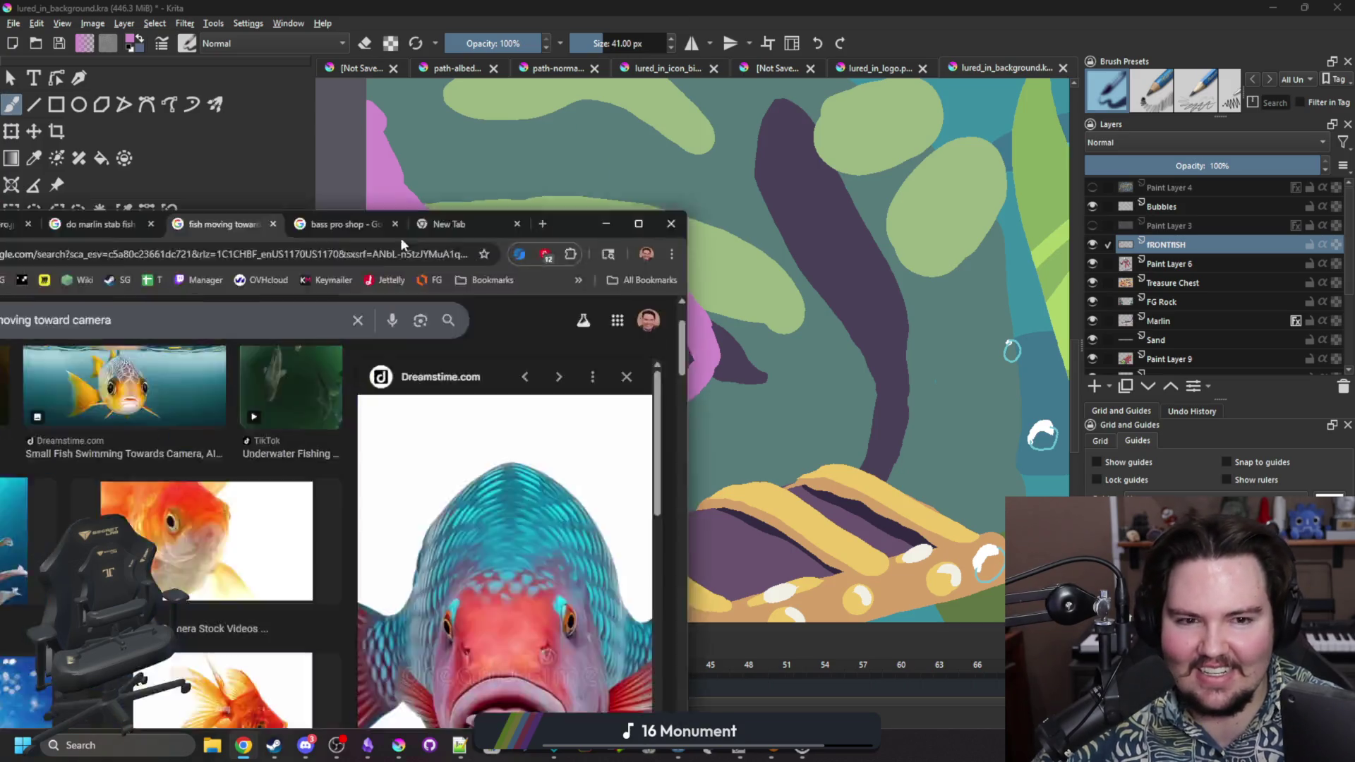
pyautogui.moveTo(400, 237)
pyautogui.mouseDown()
pyautogui.moveTo(495, 84)
pyautogui.moveTo(584, 139)
pyautogui.mouseUp()
pyautogui.hotkey('alt', 'Tab')
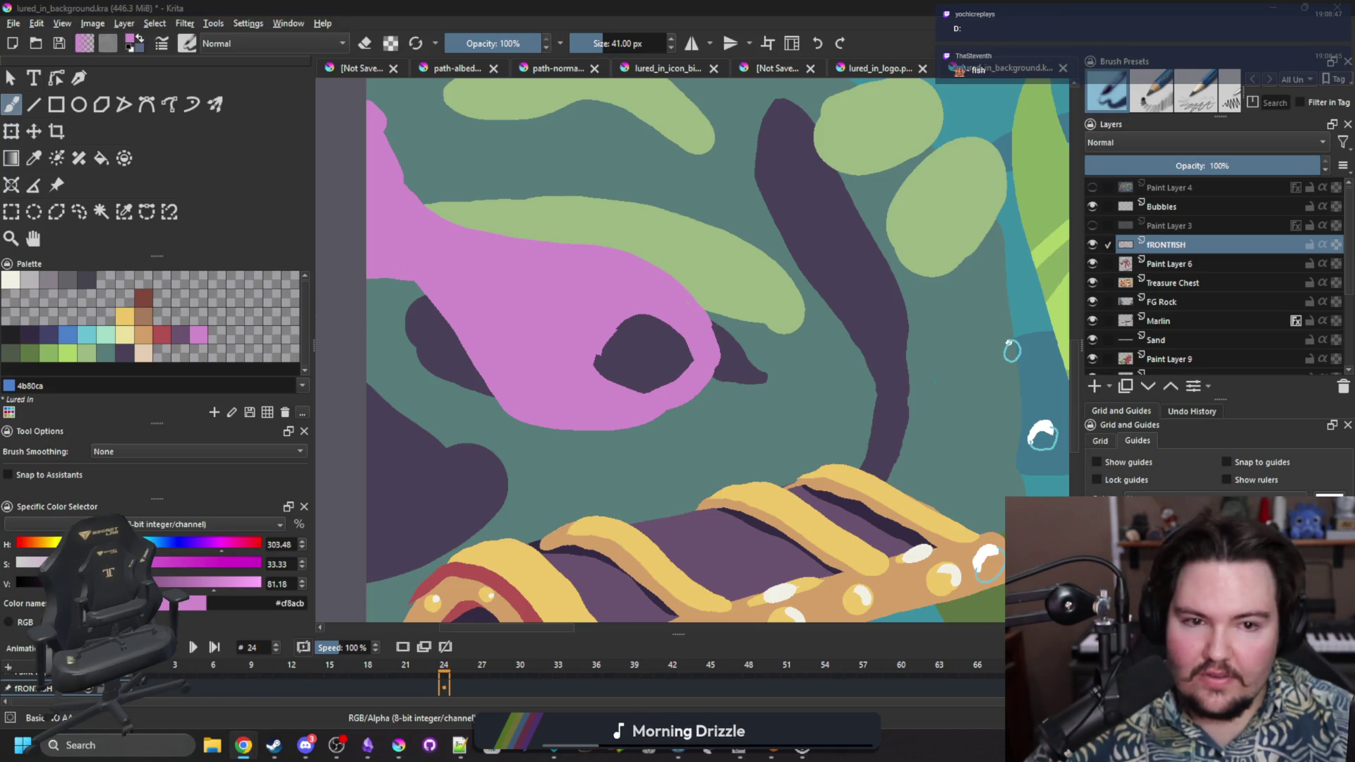
pyautogui.click(329, 319)
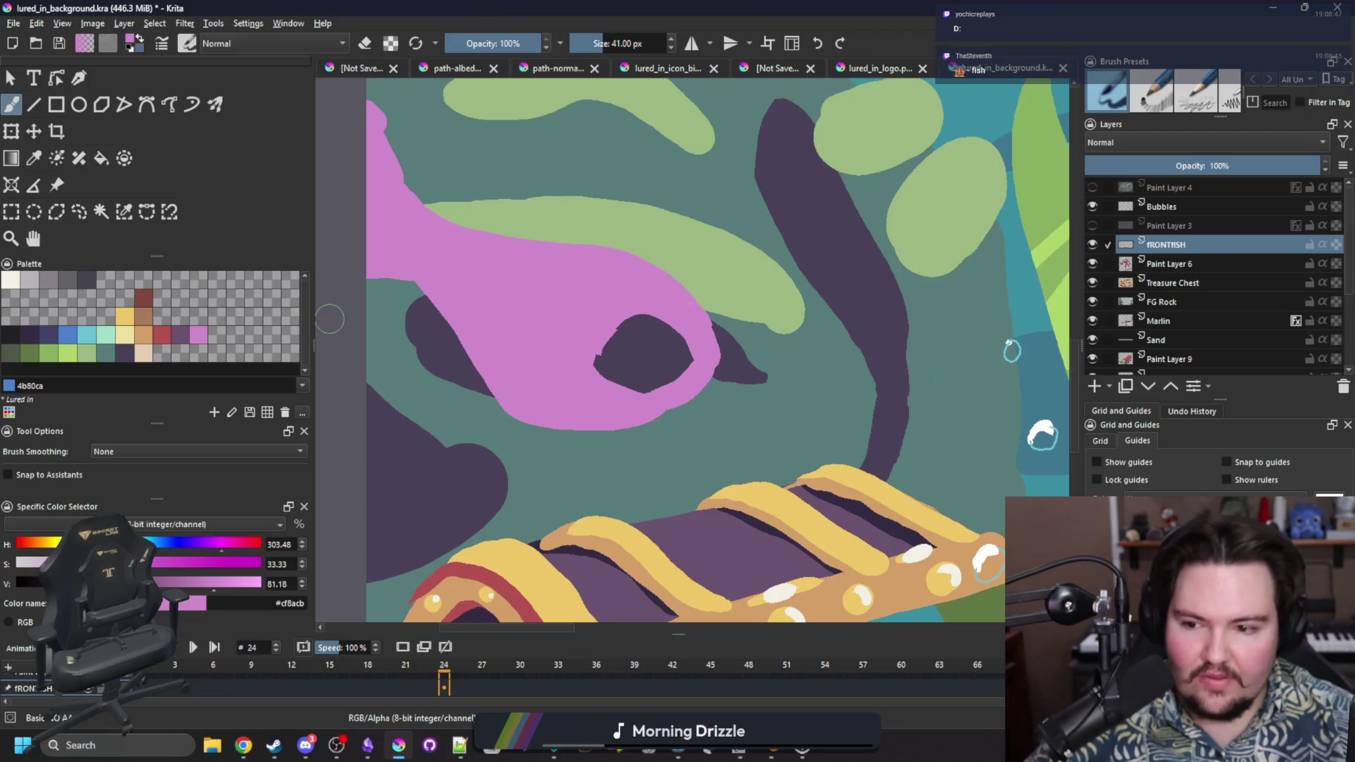
pyautogui.hotkey('alt', 'Tab')
pyautogui.hotkey('alt', 'Tab')
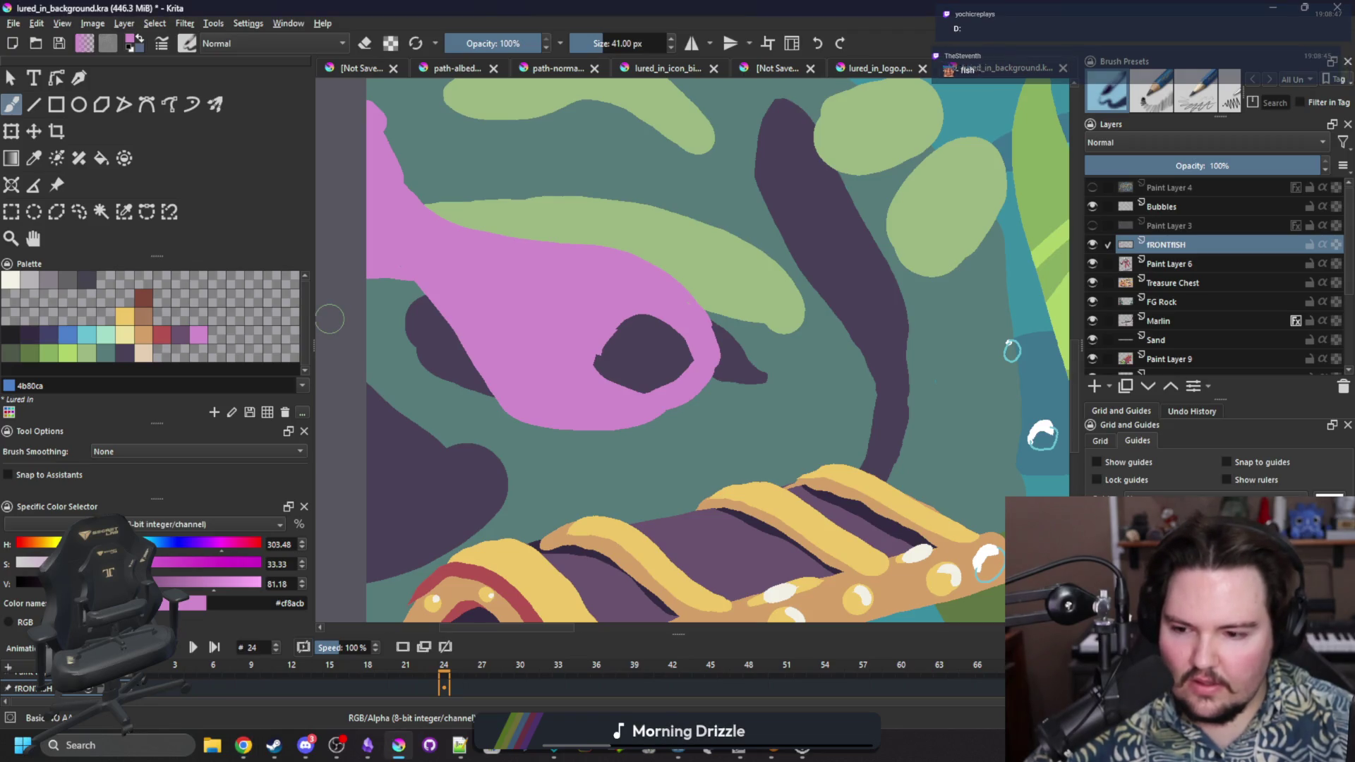
pyautogui.hotkey('alt', 'Tab')
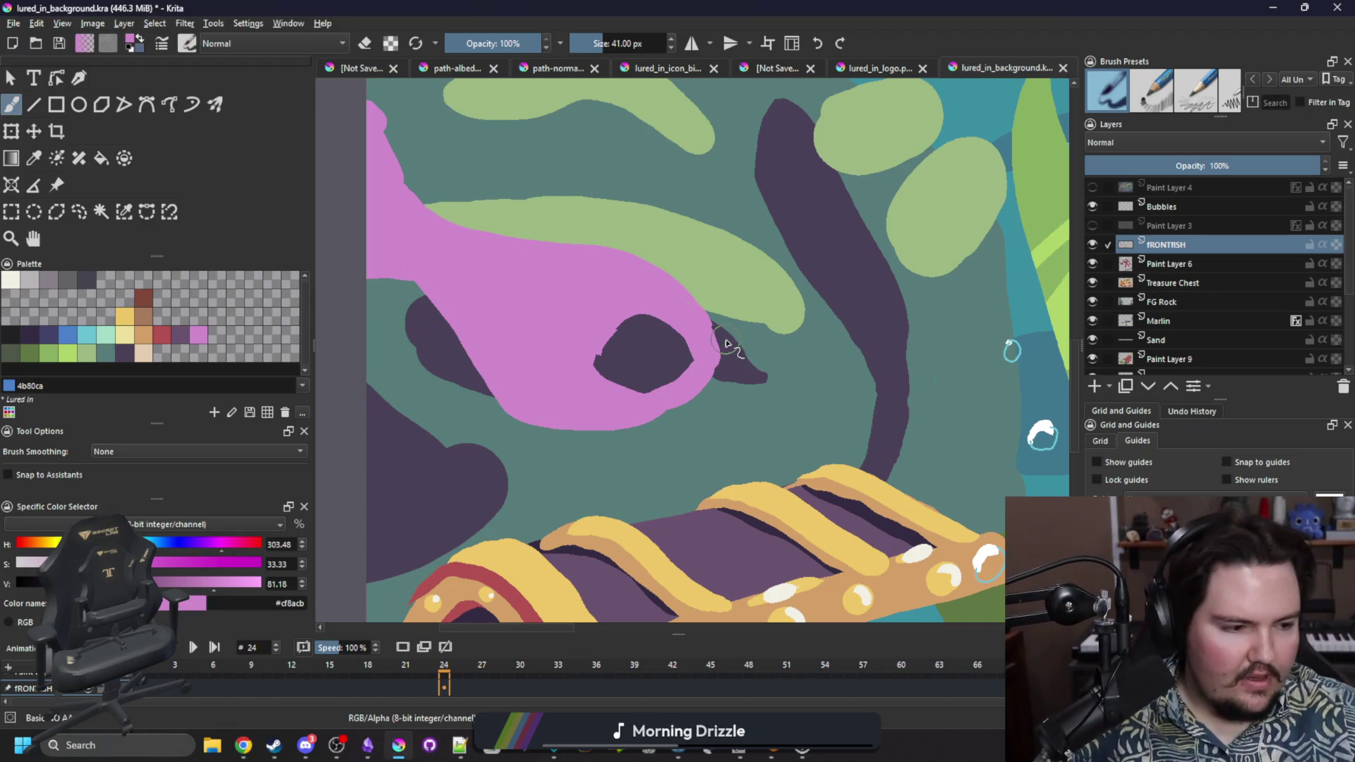
# Trim the fish's lower-left edge, separate the tail, and extend the top bump upward into a fin.
pyautogui.press('e')
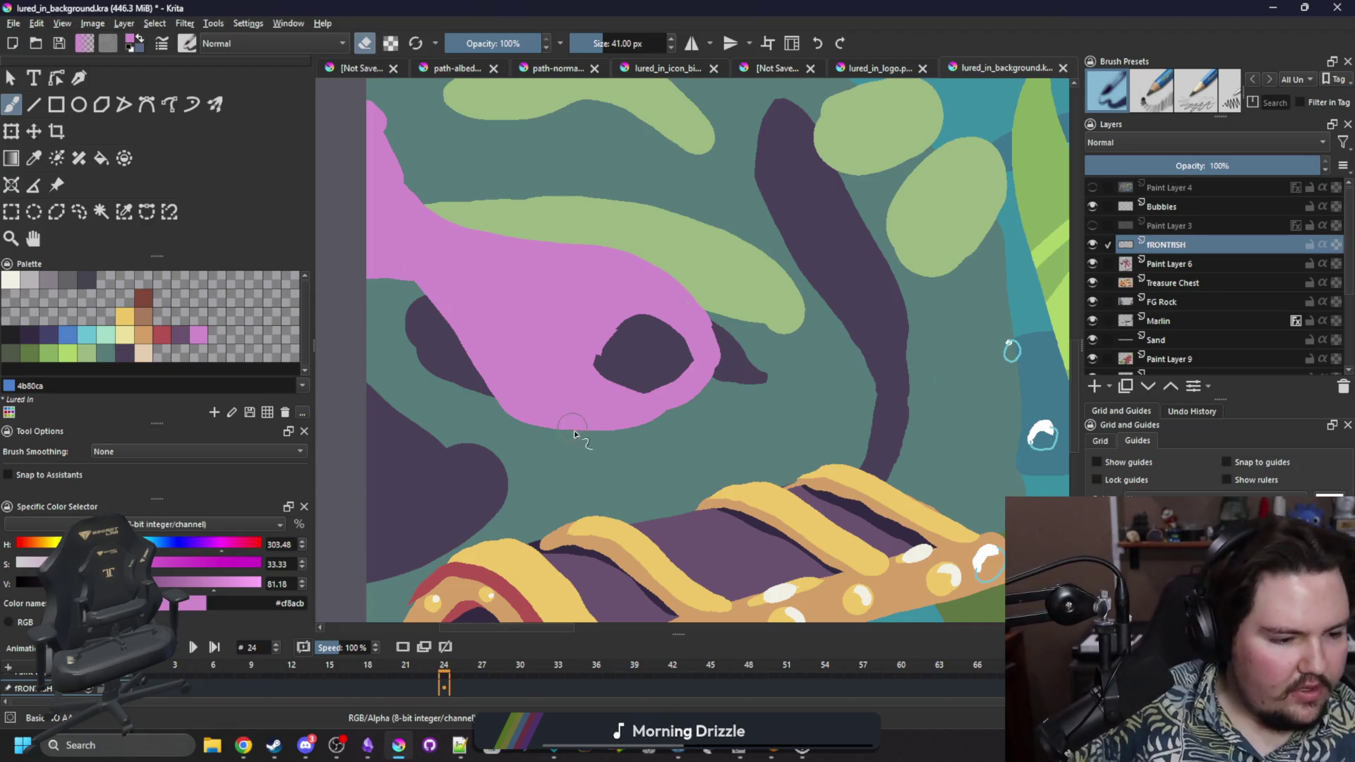
pyautogui.moveTo(604, 449); pyautogui.dragTo(454, 288)
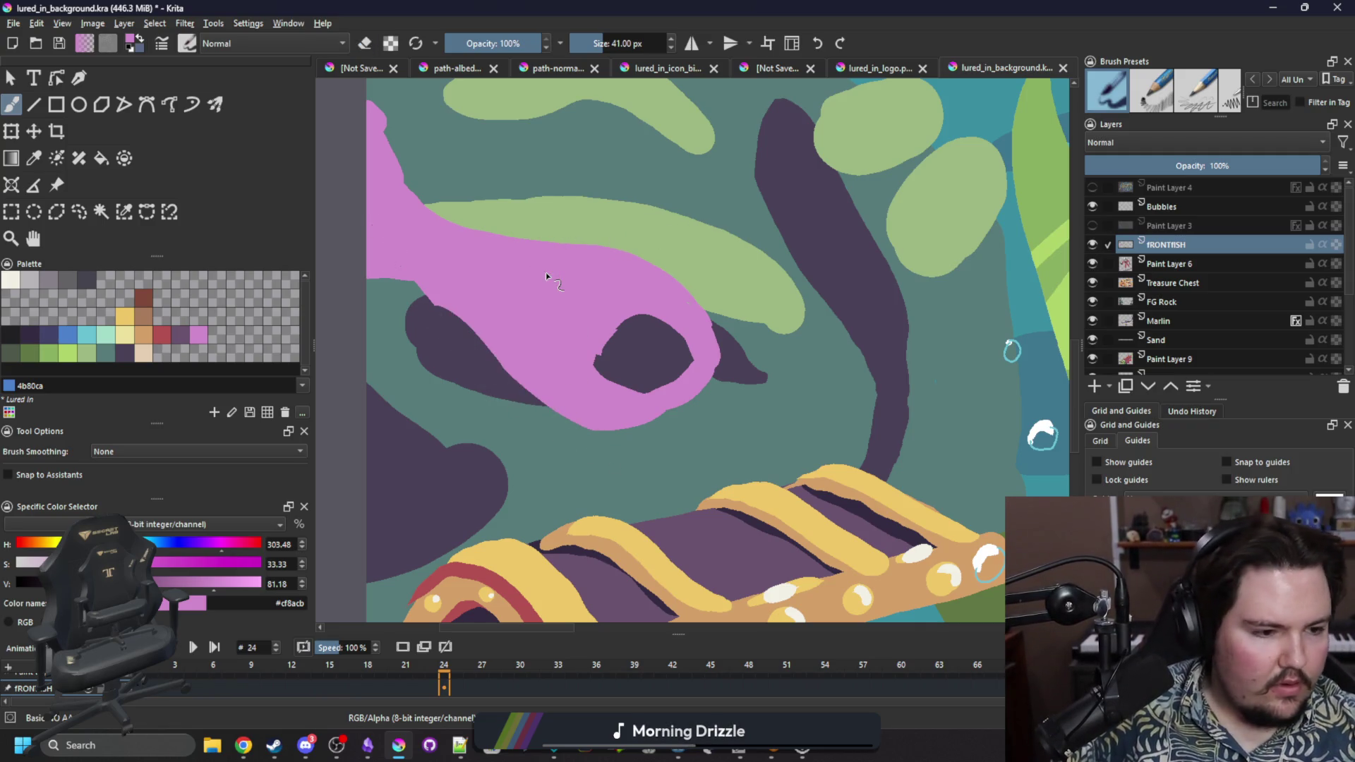
pyautogui.moveTo(430, 218)
pyautogui.mouseDown()
pyautogui.moveTo(420, 138)
pyautogui.moveTo(379, 127)
pyautogui.moveTo(363, 184)
pyautogui.mouseUp()
pyautogui.press('e')
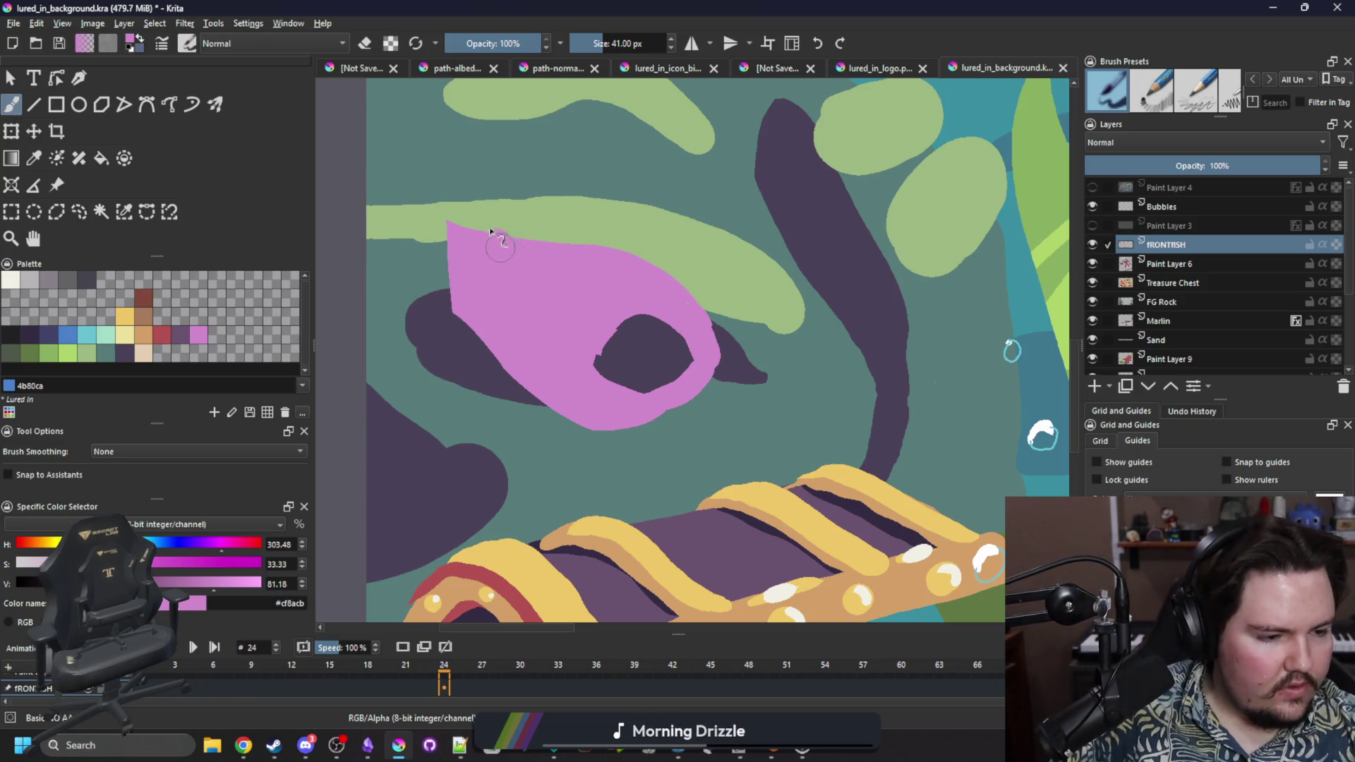
pyautogui.moveTo(494, 227); pyautogui.dragTo(499, 146)
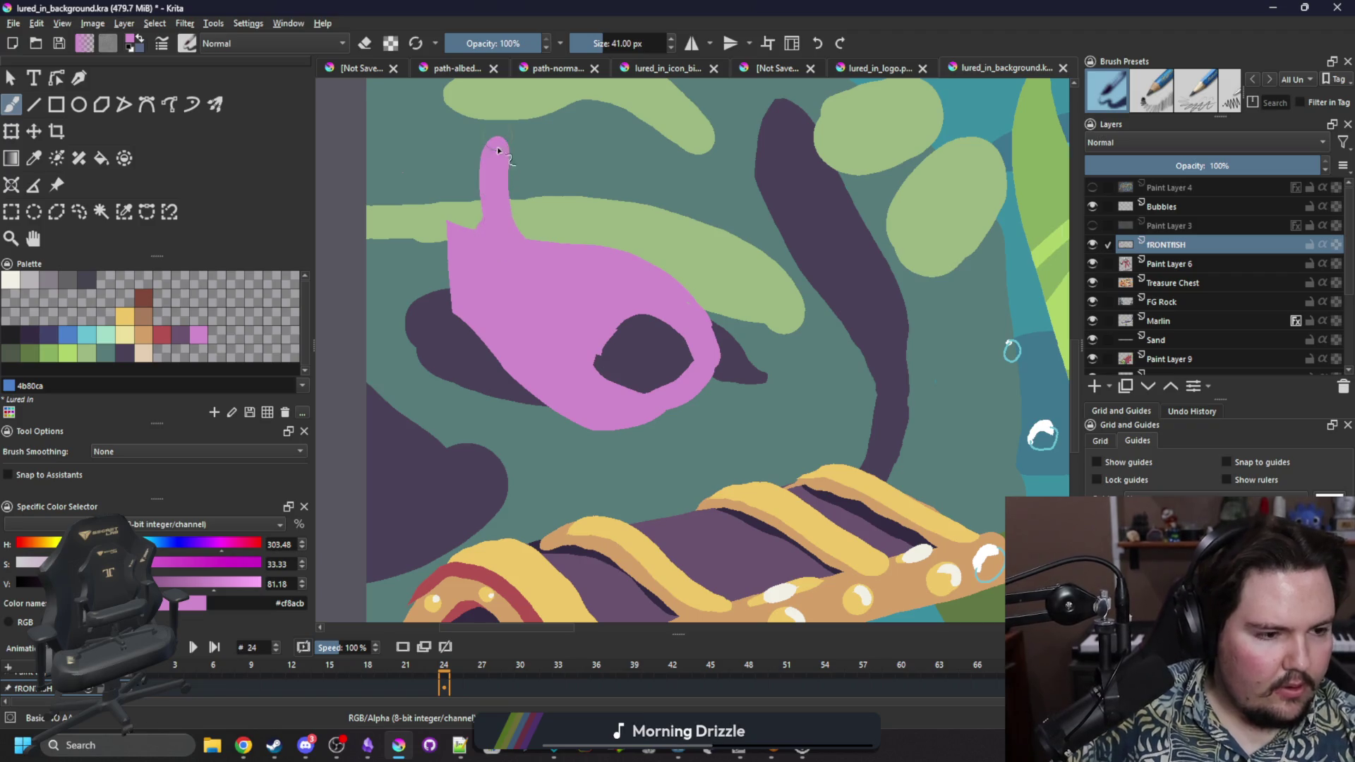
pyautogui.moveTo(468, 298)
pyautogui.mouseDown()
pyautogui.moveTo(471, 360)
pyautogui.moveTo(469, 348)
pyautogui.moveTo(498, 342)
pyautogui.moveTo(469, 293)
pyautogui.moveTo(454, 214)
pyautogui.moveTo(473, 279)
pyautogui.mouseUp()
# On the next frame, paint the lower edge pink and erase to enlarge the dark mouth opening.
pyautogui.press('e')
pyautogui.press('e')
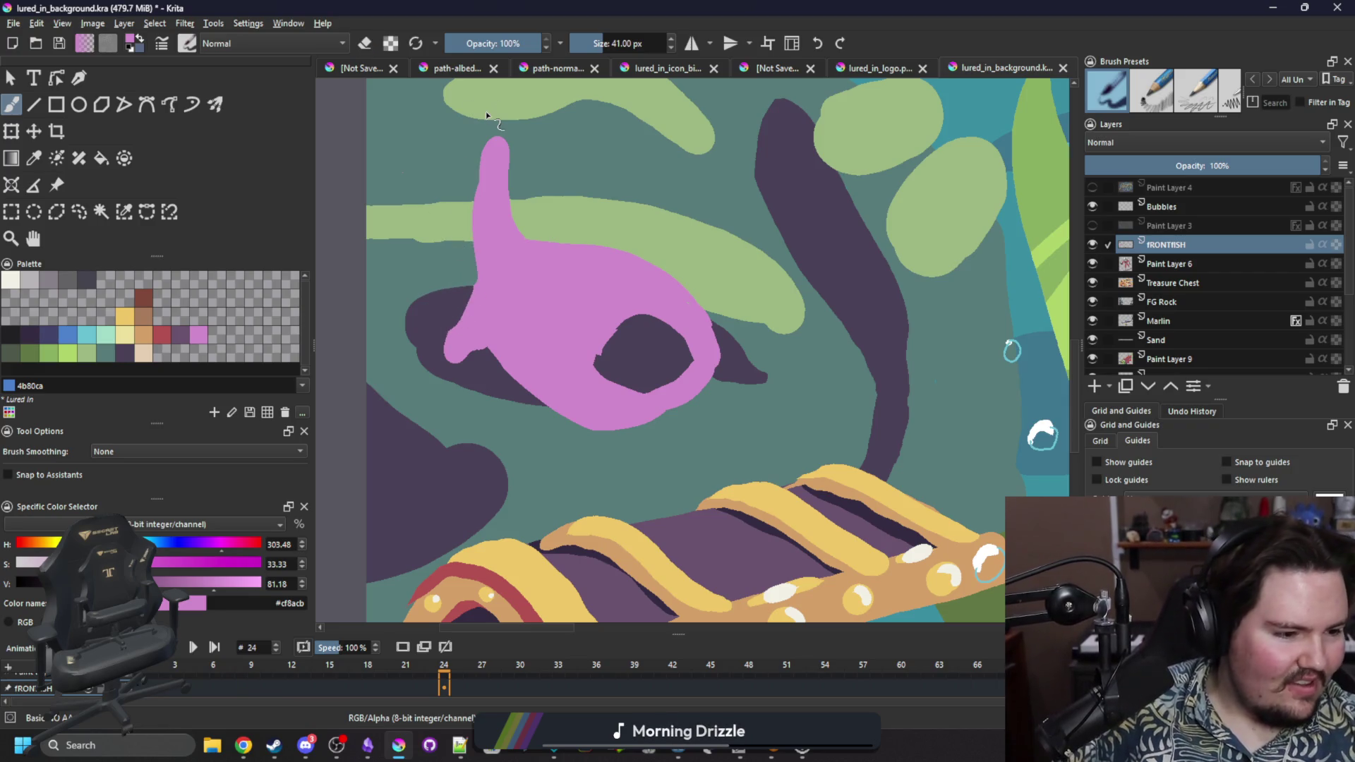
pyautogui.press('Right')
pyautogui.press('Right')
pyautogui.press('Right')
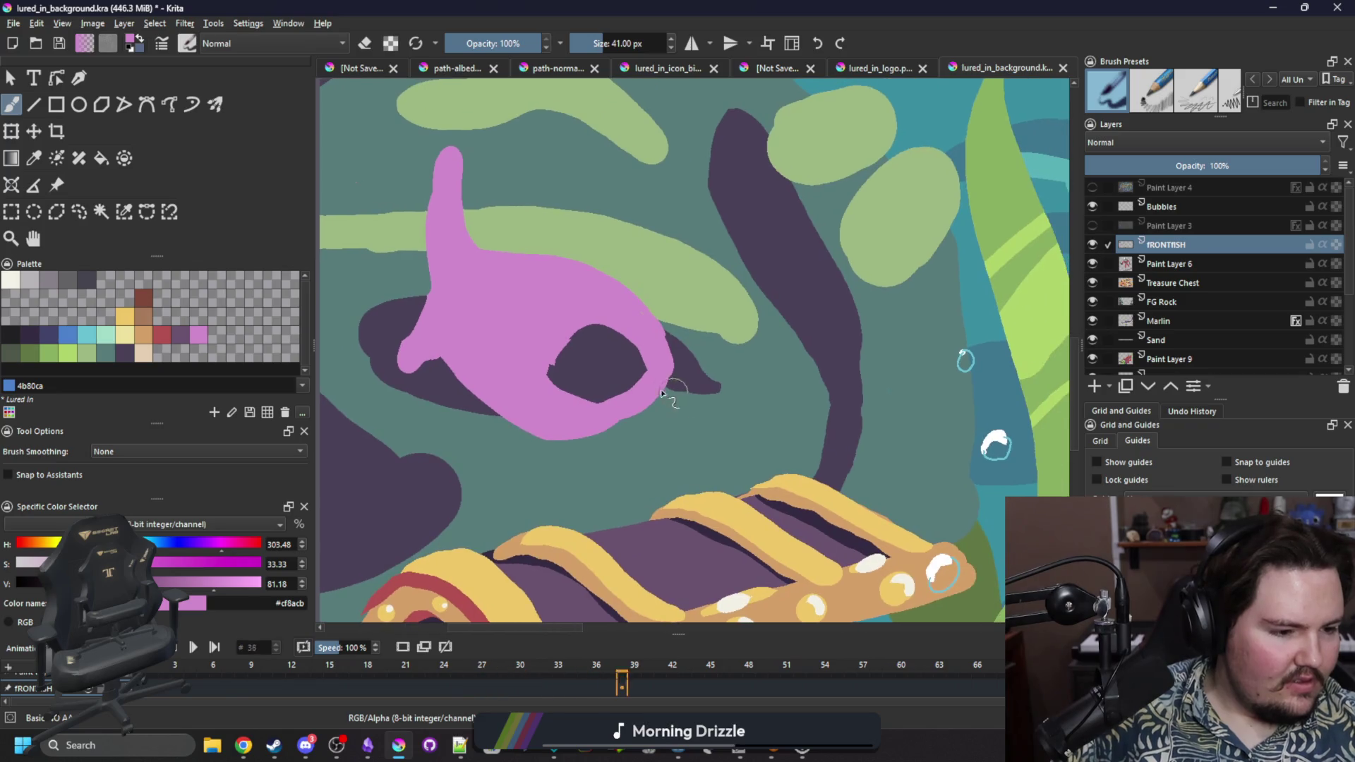
pyautogui.moveTo(563, 438); pyautogui.dragTo(609, 422)
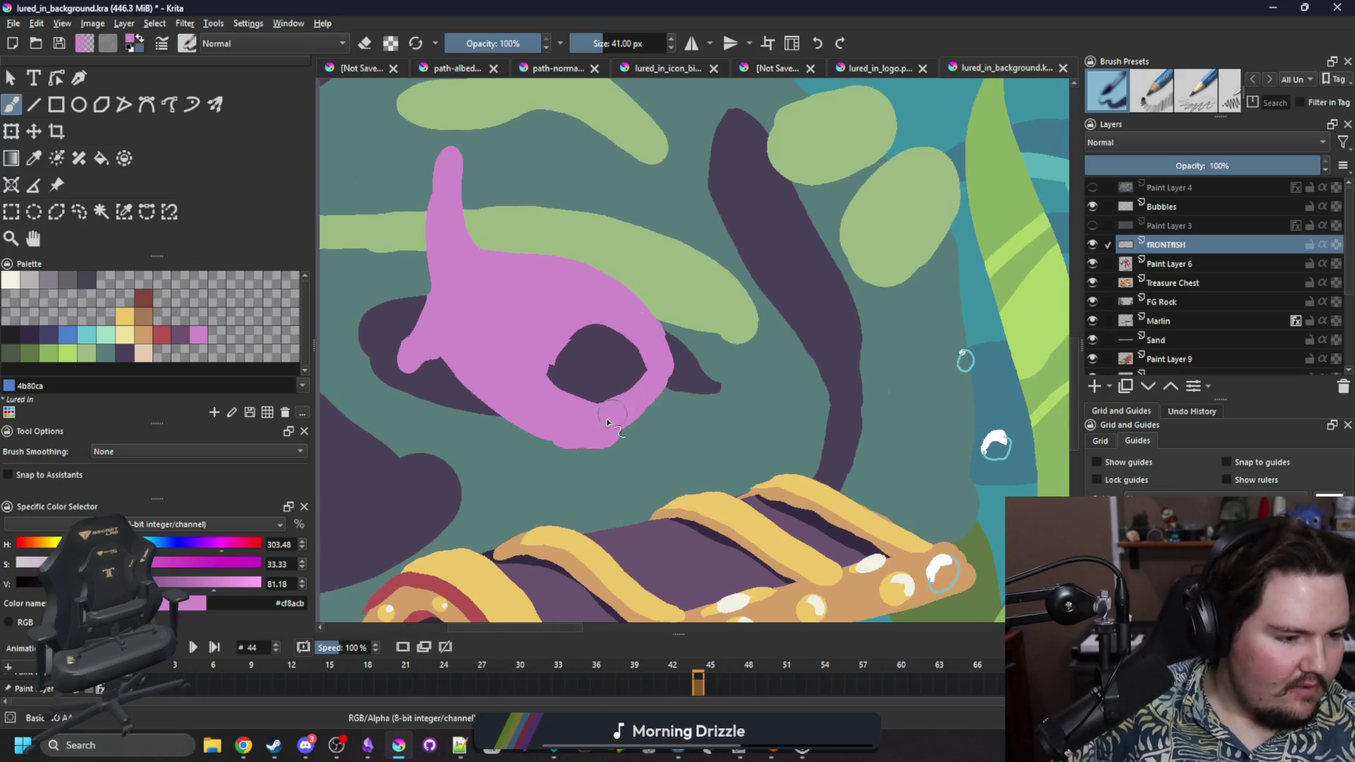
pyautogui.press('e')
pyautogui.moveTo(626, 376)
pyautogui.mouseDown()
pyautogui.moveTo(607, 388)
pyautogui.moveTo(563, 378)
pyautogui.moveTo(652, 387)
pyautogui.moveTo(587, 405)
pyautogui.moveTo(675, 387)
pyautogui.moveTo(659, 303)
pyautogui.mouseUp()
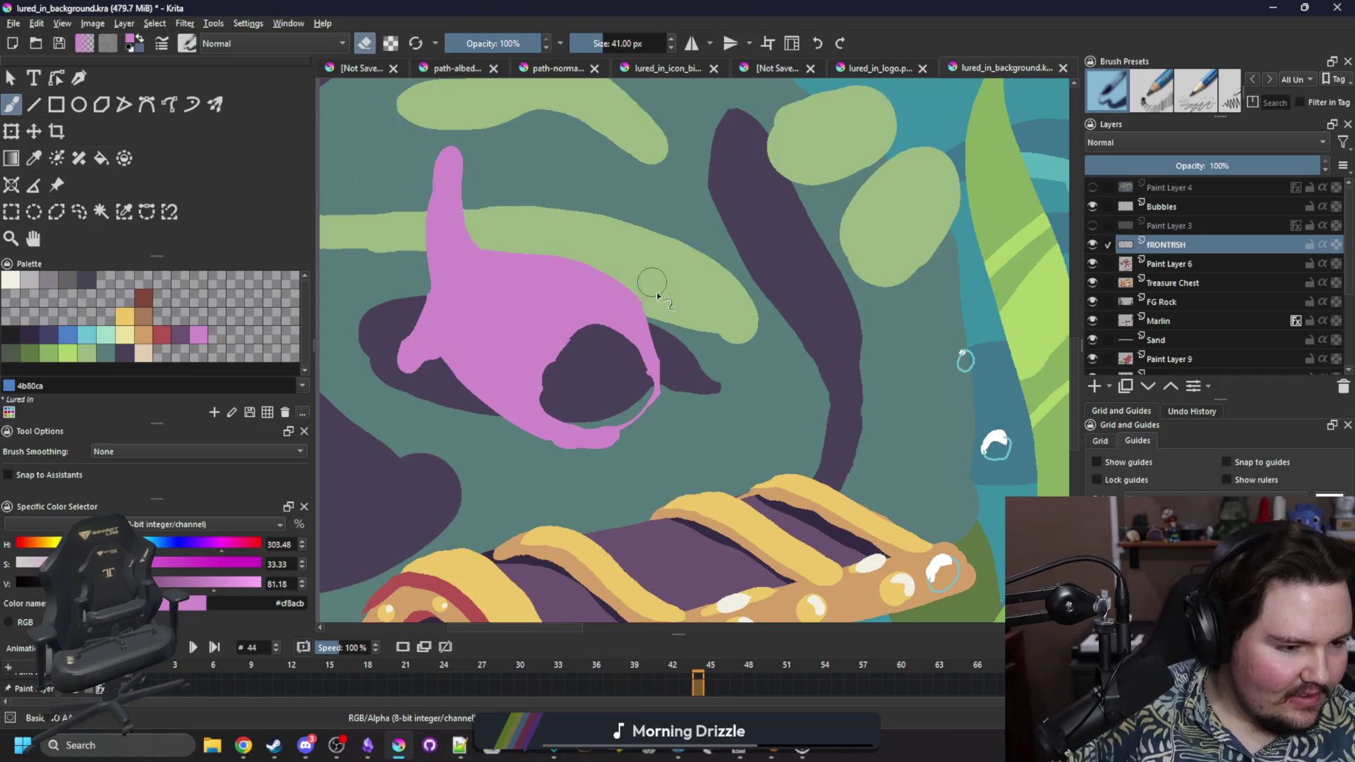
pyautogui.press('e')
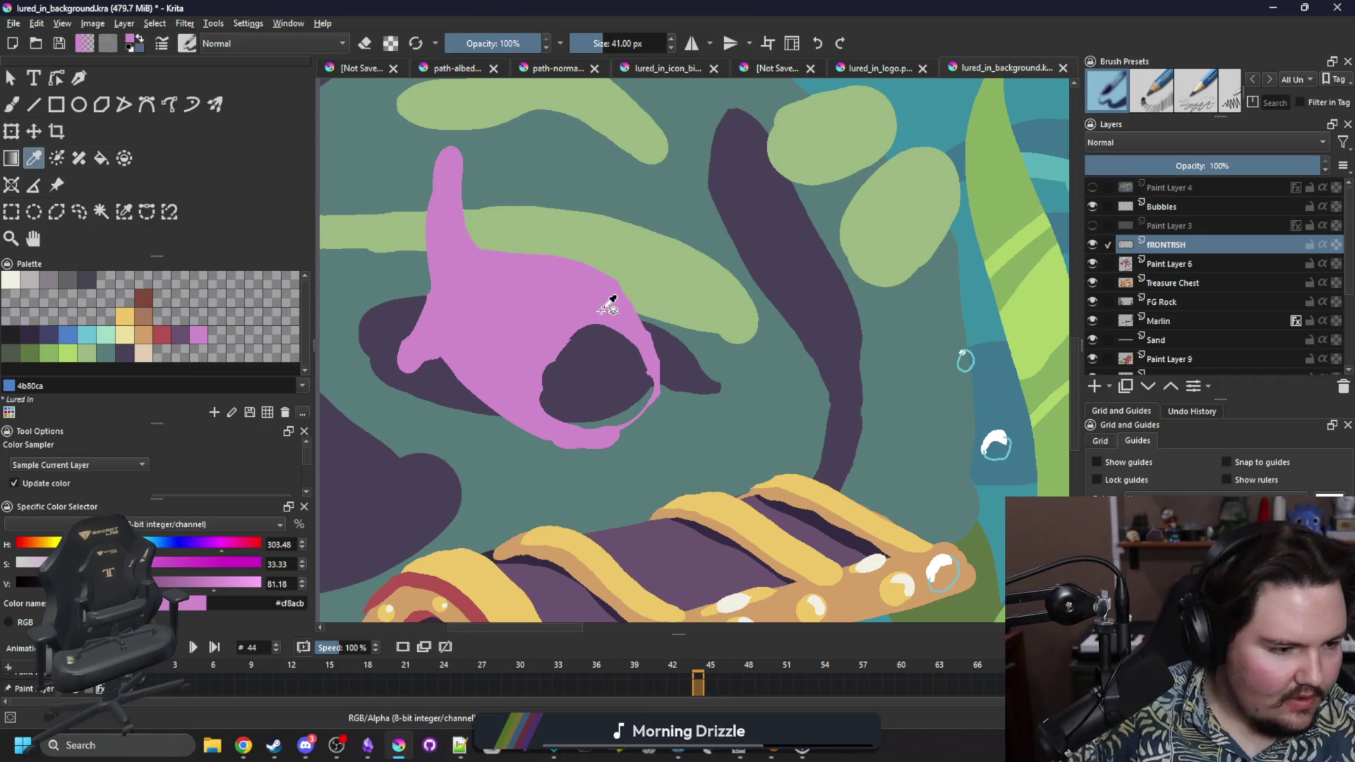
pyautogui.press('e')
pyautogui.moveTo(621, 303); pyautogui.dragTo(635, 374)
pyautogui.moveTo(455, 378)
pyautogui.mouseDown()
pyautogui.moveTo(466, 403)
pyautogui.moveTo(448, 360)
pyautogui.moveTo(434, 376)
pyautogui.moveTo(453, 340)
pyautogui.mouseUp()
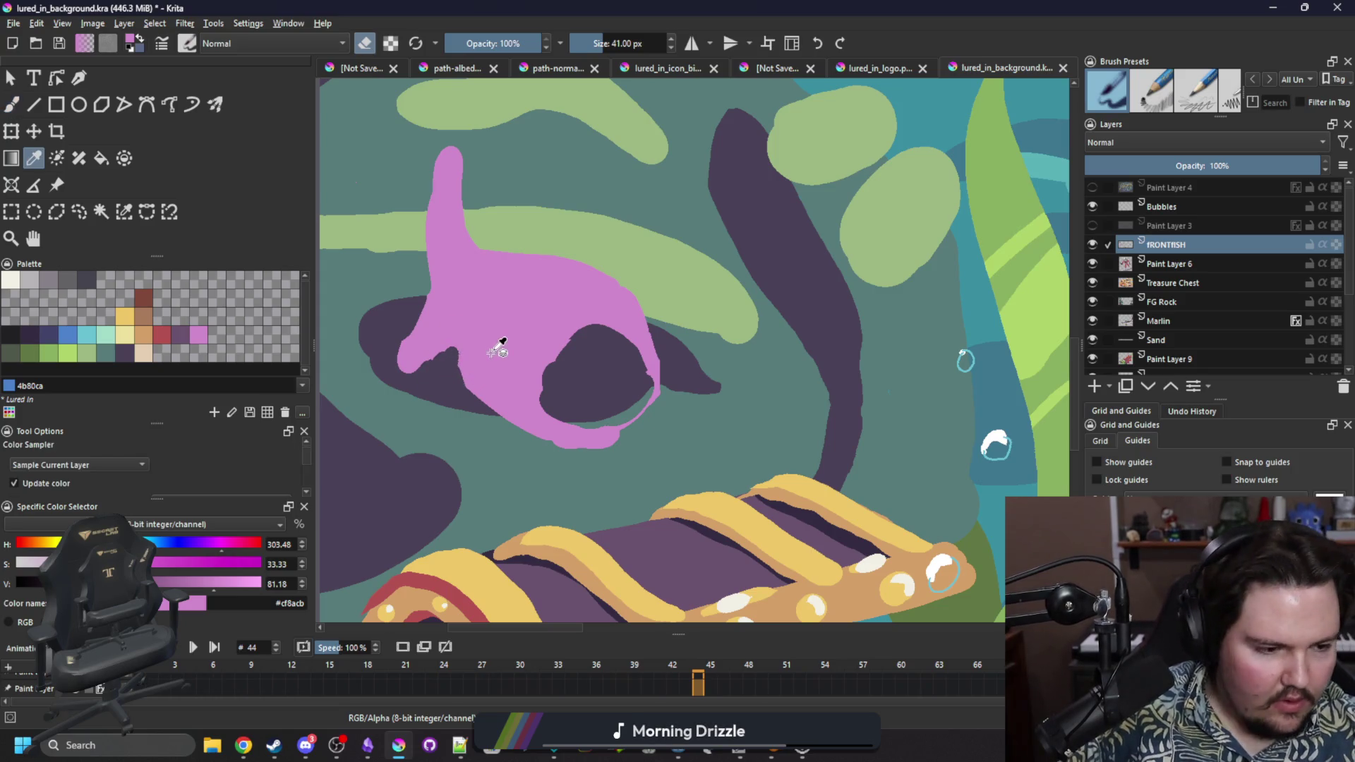
pyautogui.press('e')
pyautogui.press('[')
pyautogui.press('[')
pyautogui.press('[')
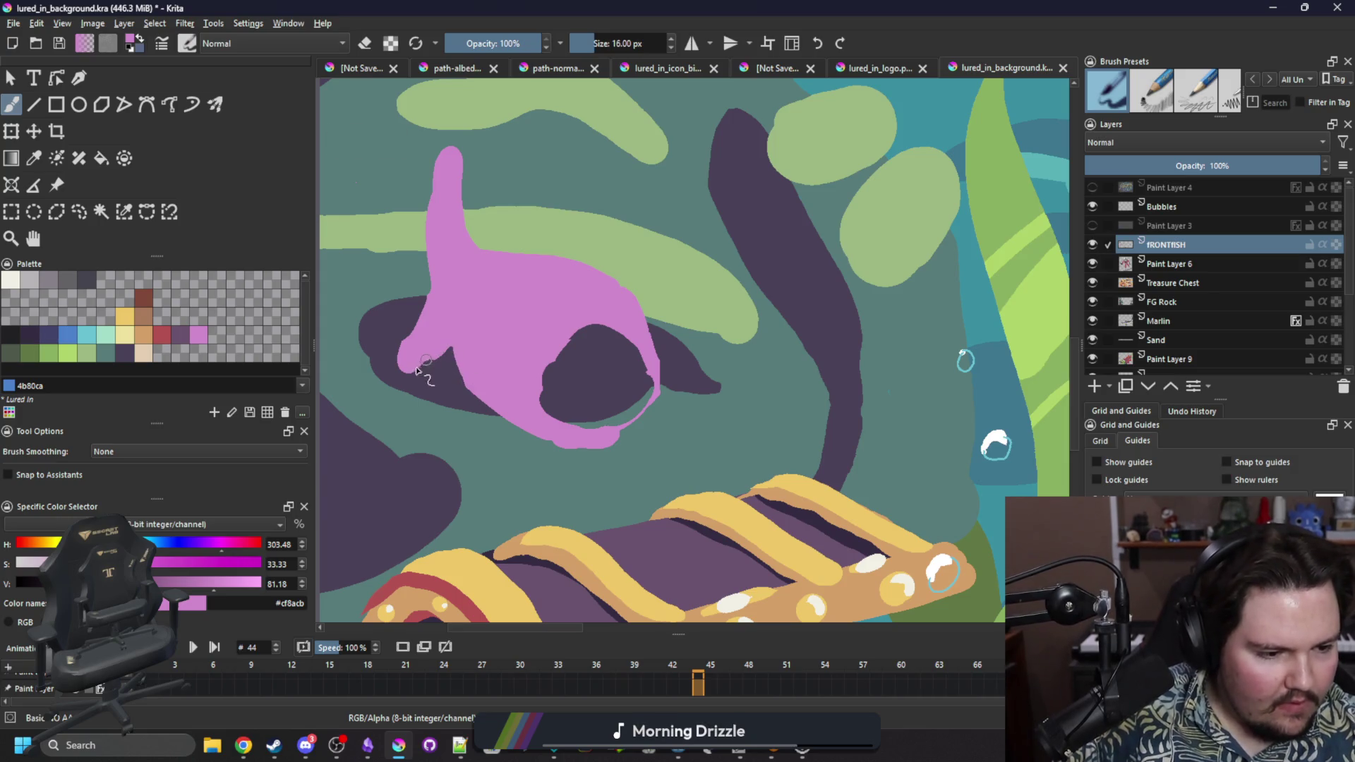
# Fill pink into the gaps along the fish's left and lower edges.
pyautogui.moveTo(410, 352); pyautogui.dragTo(446, 239)
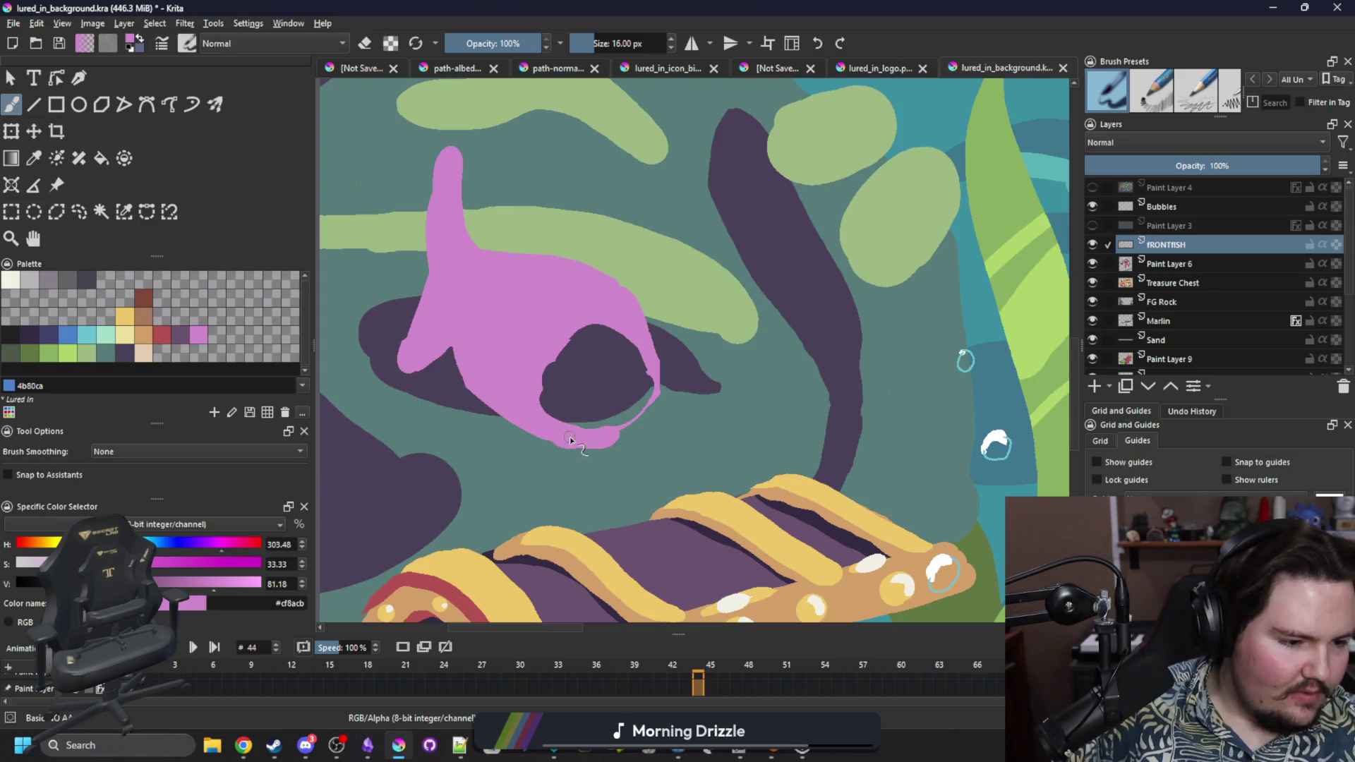
pyautogui.moveTo(600, 452); pyautogui.dragTo(633, 428)
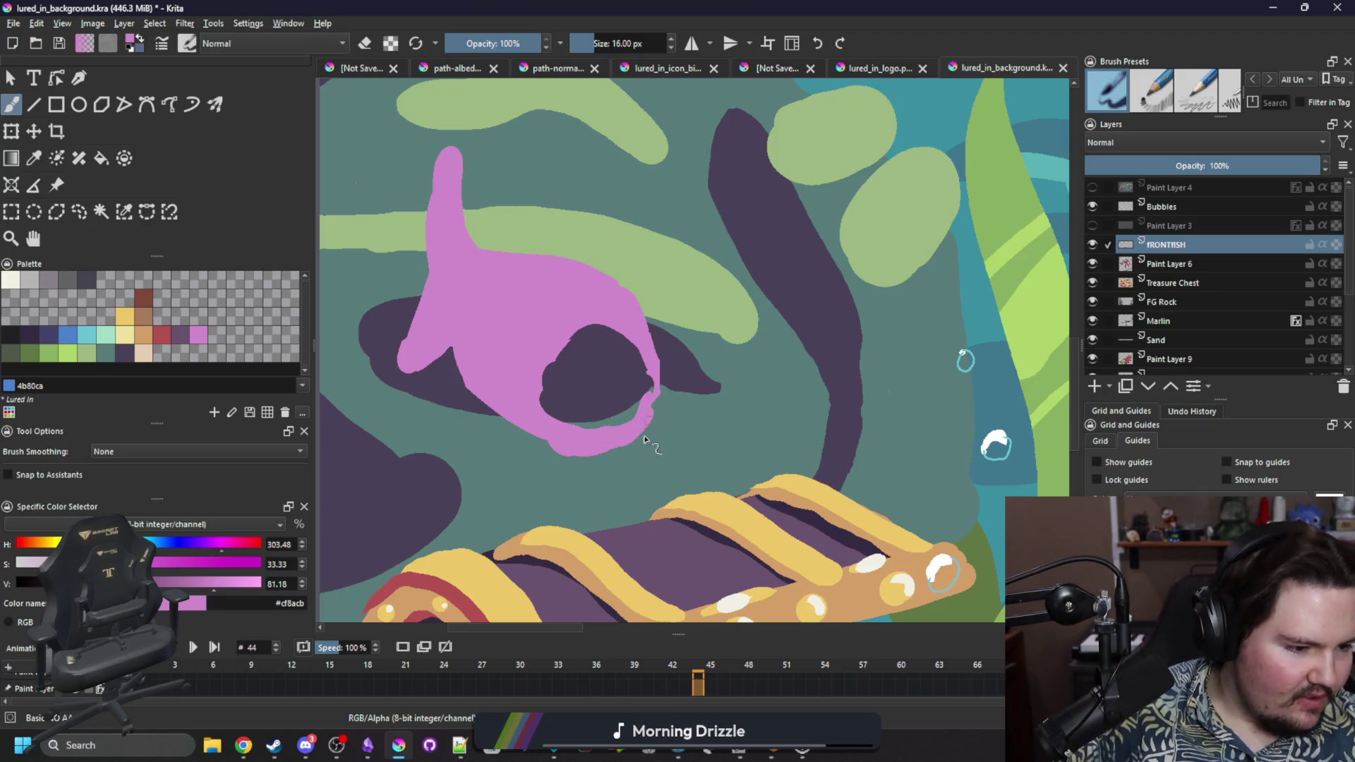
pyautogui.press('e')
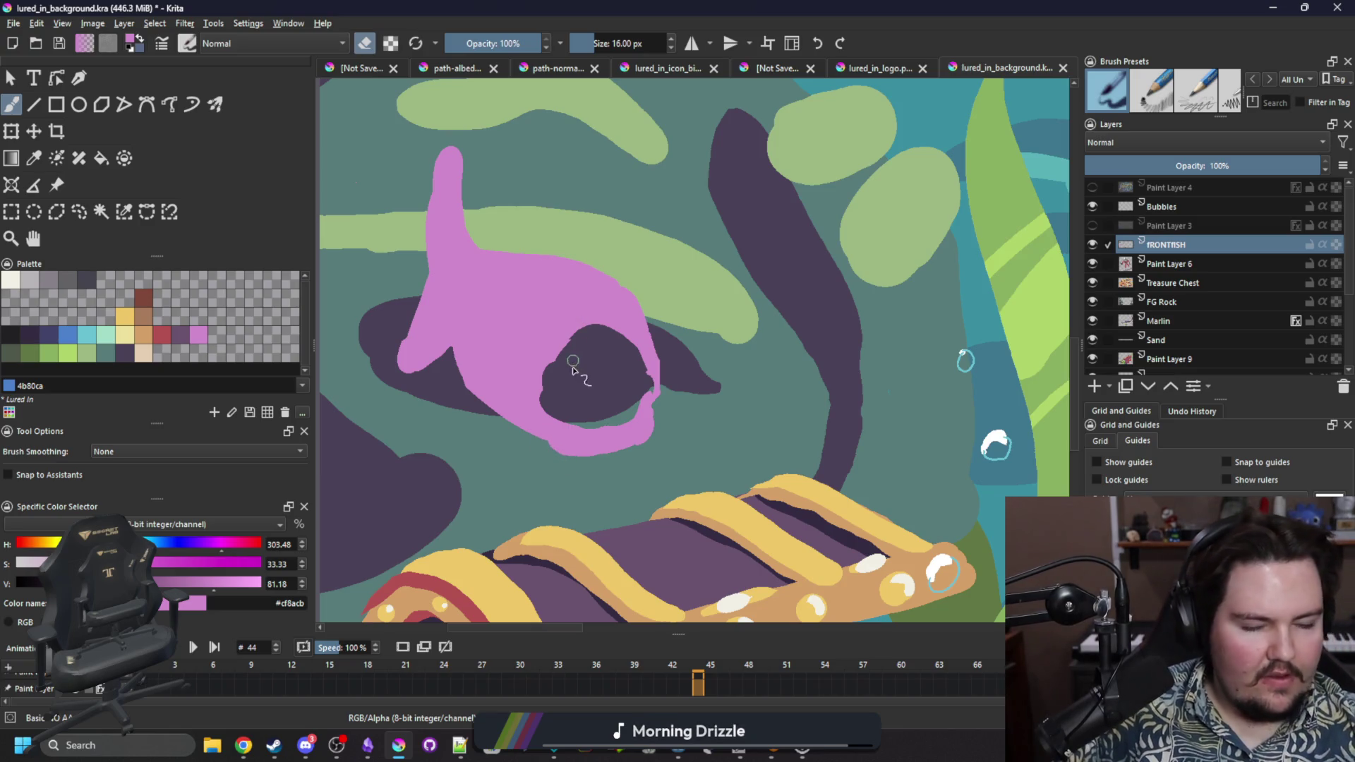
pyautogui.press('e')
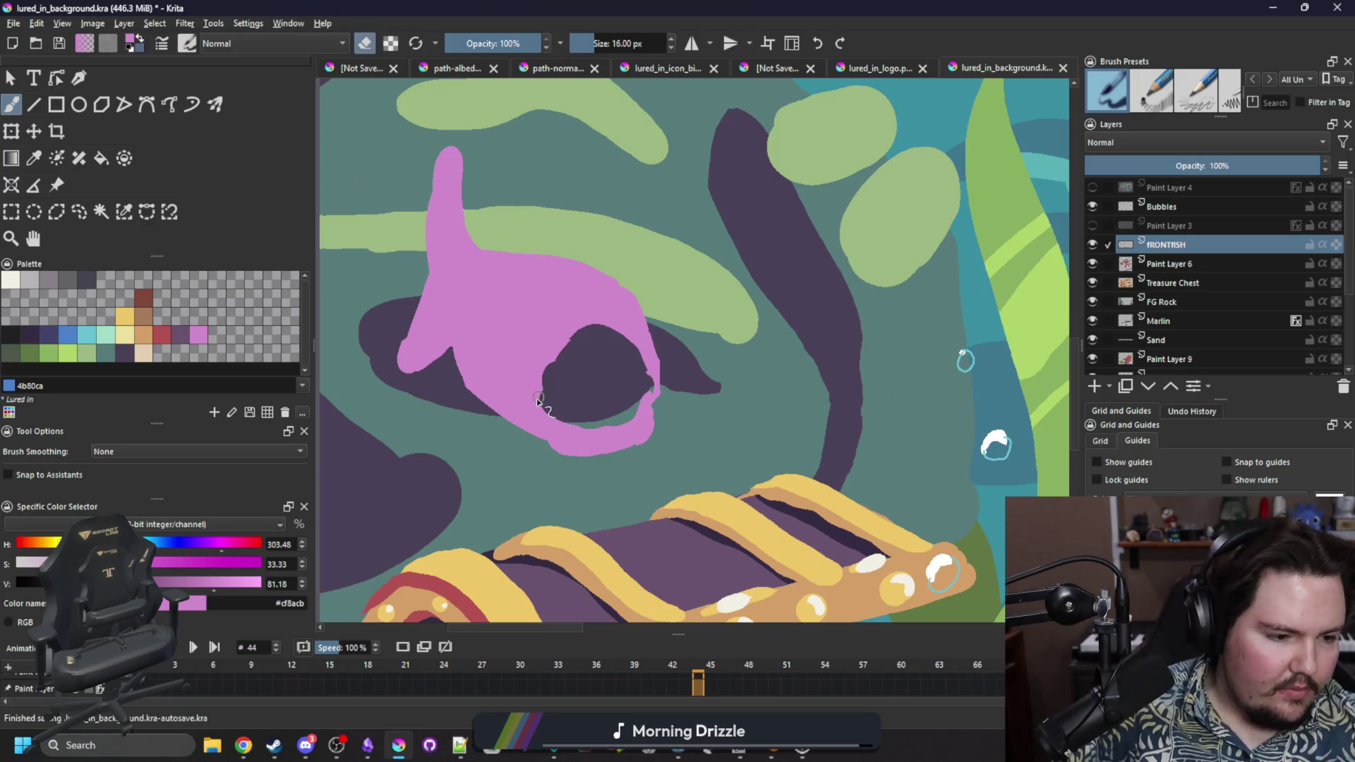
# Repaint the pink along the mouth's right edge and erase pink at its lower left.
pyautogui.moveTo(543, 403); pyautogui.dragTo(565, 339)
pyautogui.hotkey('ctrl', 'z')
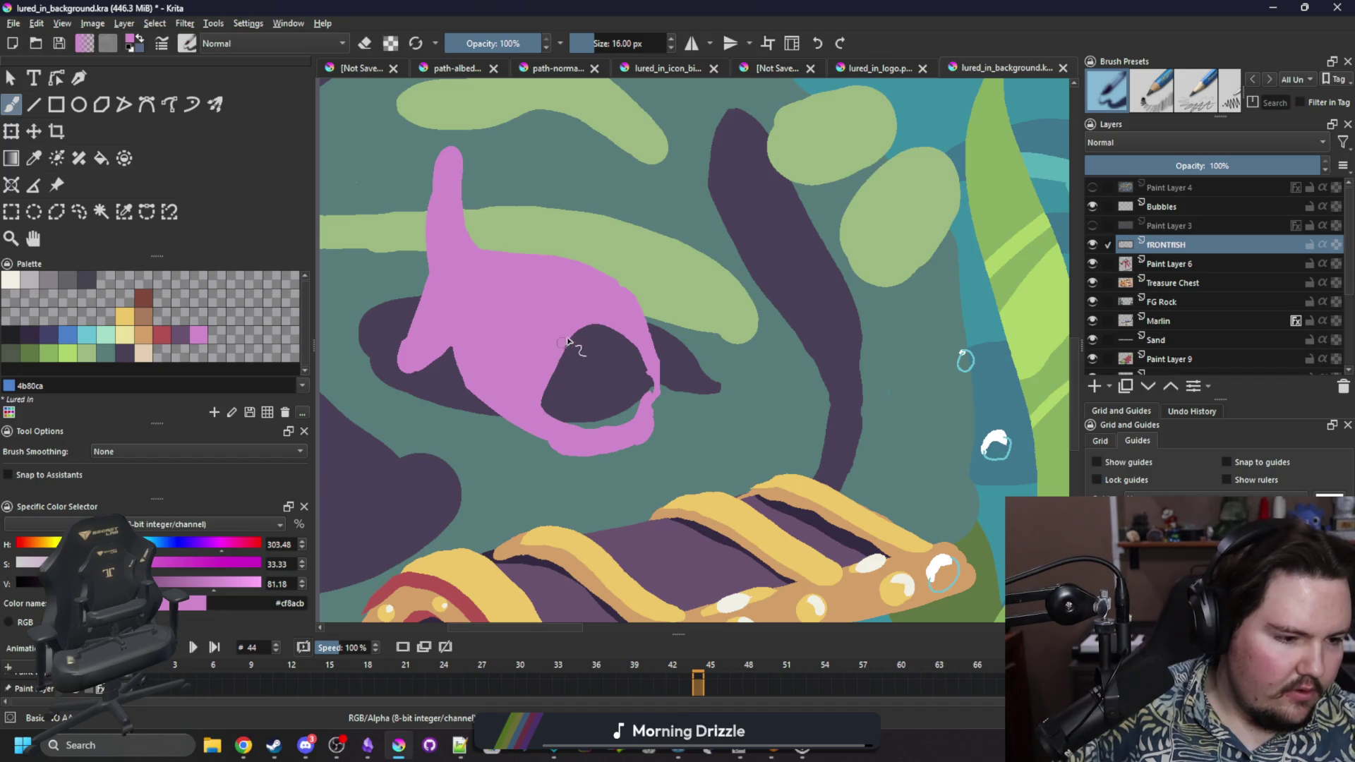
pyautogui.moveTo(658, 389); pyautogui.dragTo(636, 330)
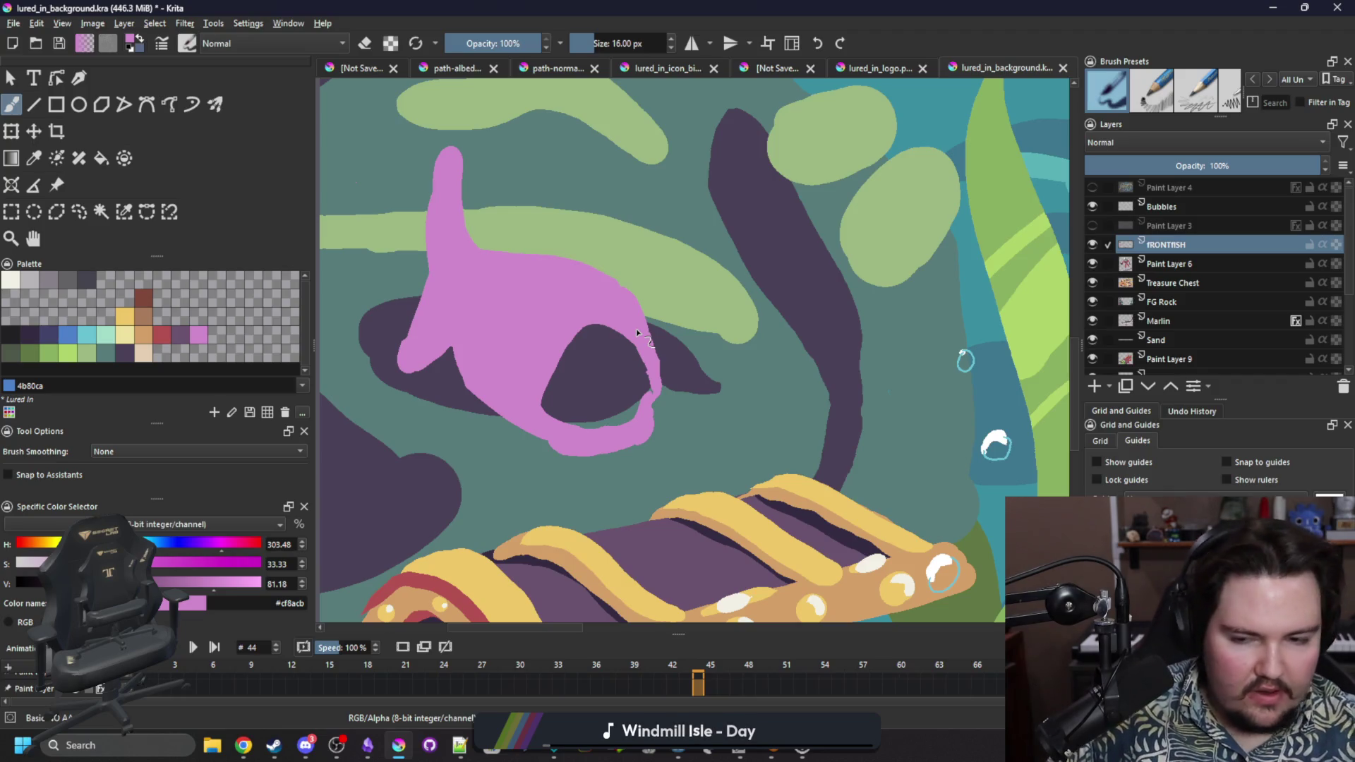
pyautogui.press('e')
pyautogui.moveTo(542, 399)
pyautogui.mouseDown()
pyautogui.moveTo(568, 430)
pyautogui.moveTo(523, 419)
pyautogui.mouseUp()
# Paint a yellow rim inside the mouth's lower edge, then erase part of it on the right.
pyautogui.press('e')
pyautogui.click(126, 316)
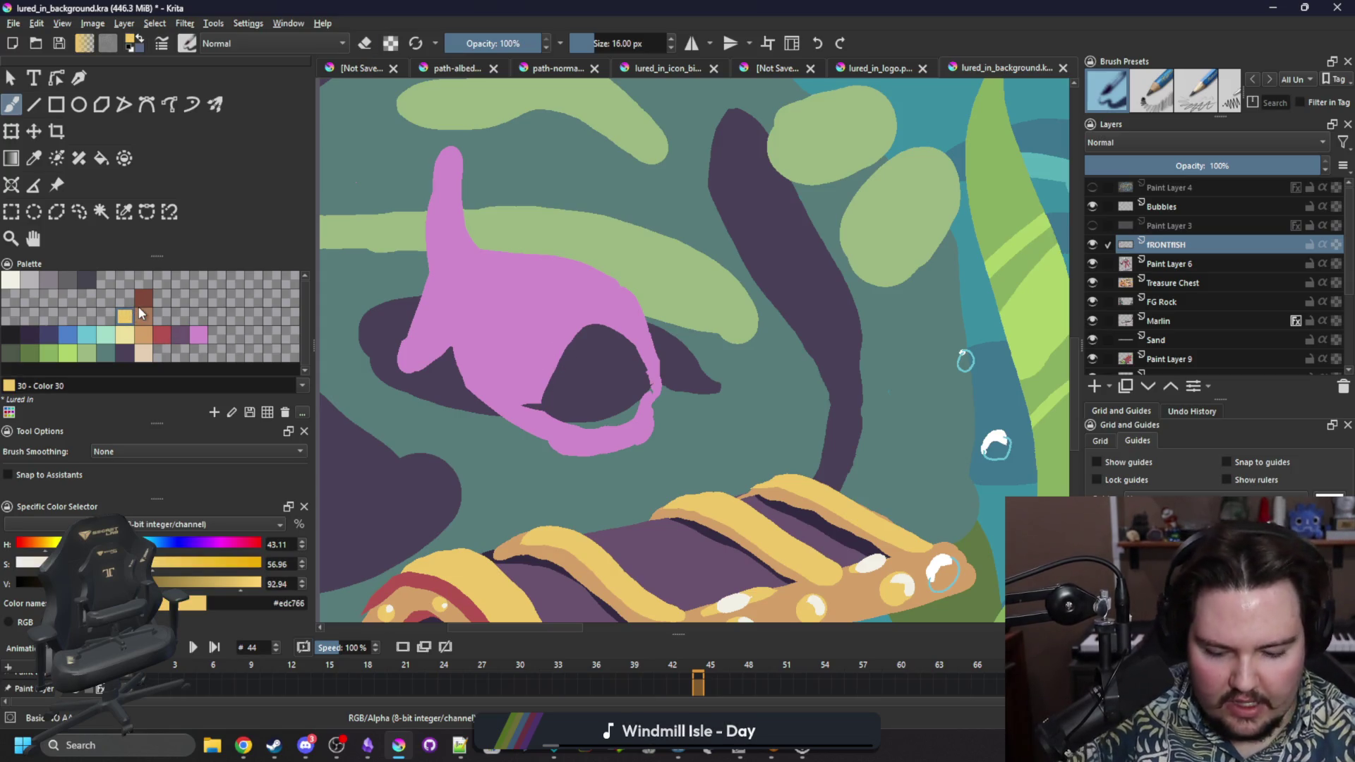
pyautogui.click(568, 205)
pyautogui.moveTo(552, 412)
pyautogui.mouseDown()
pyautogui.moveTo(544, 386)
pyautogui.moveTo(596, 330)
pyautogui.moveTo(646, 336)
pyautogui.moveTo(650, 383)
pyautogui.mouseUp()
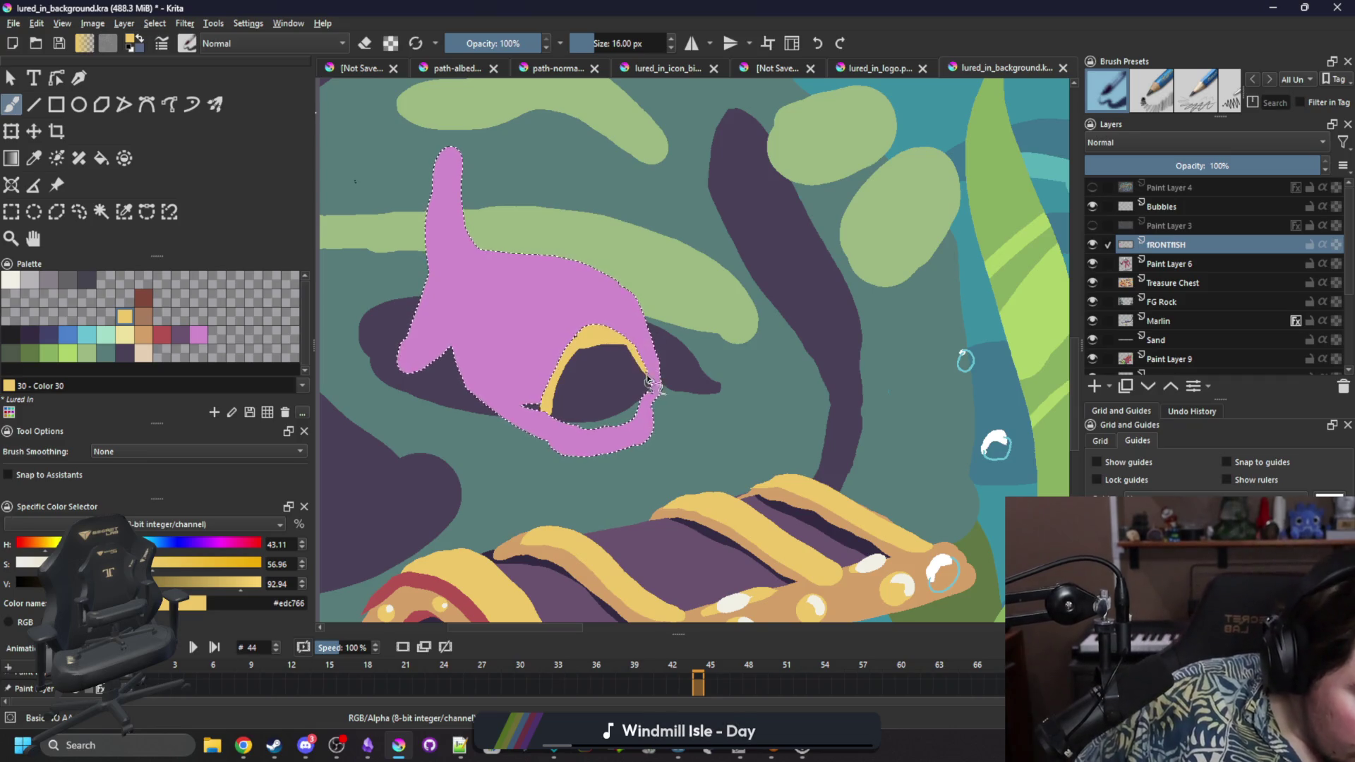
pyautogui.press('e')
pyautogui.hotkey('ctrl', 'shift', 'a')
pyautogui.moveTo(648, 382); pyautogui.dragTo(634, 337)
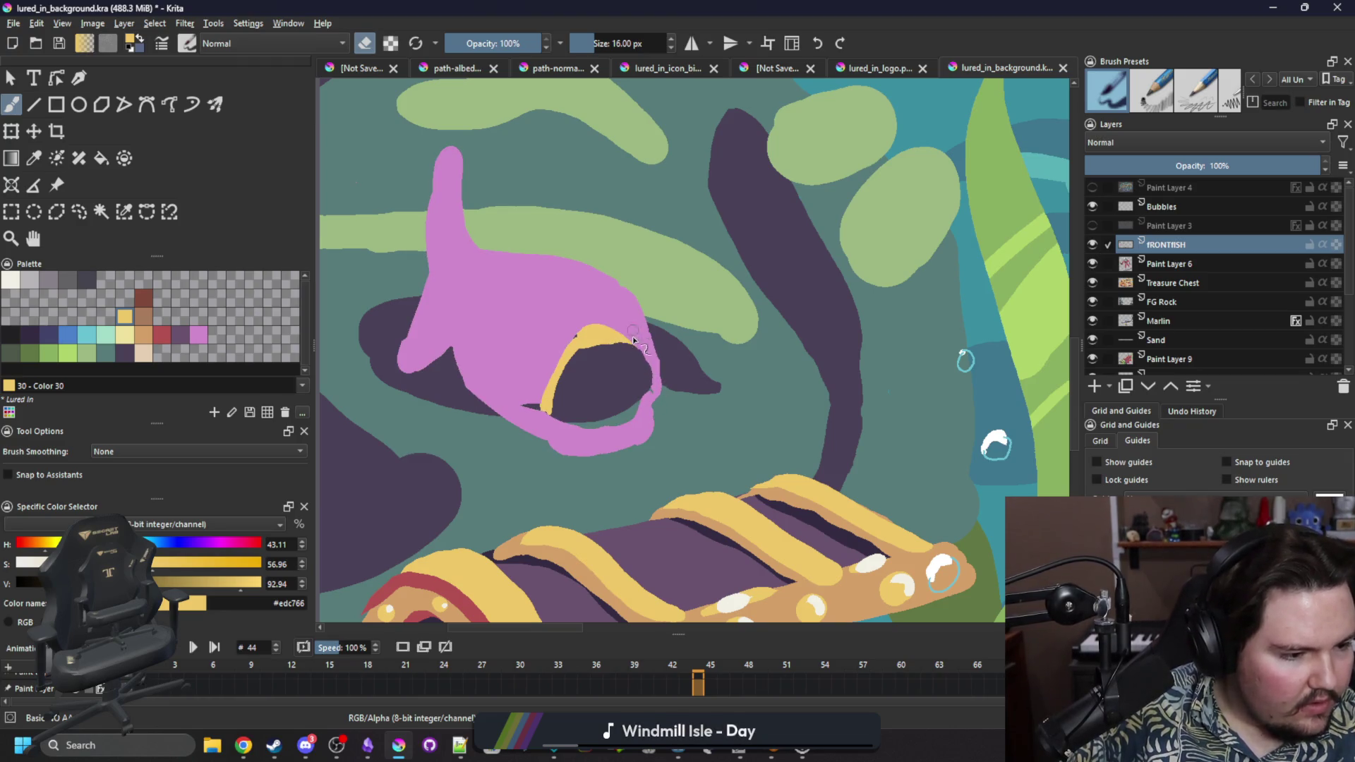
# Paint a yellow lip along the top of the mouth.
pyautogui.press('p')
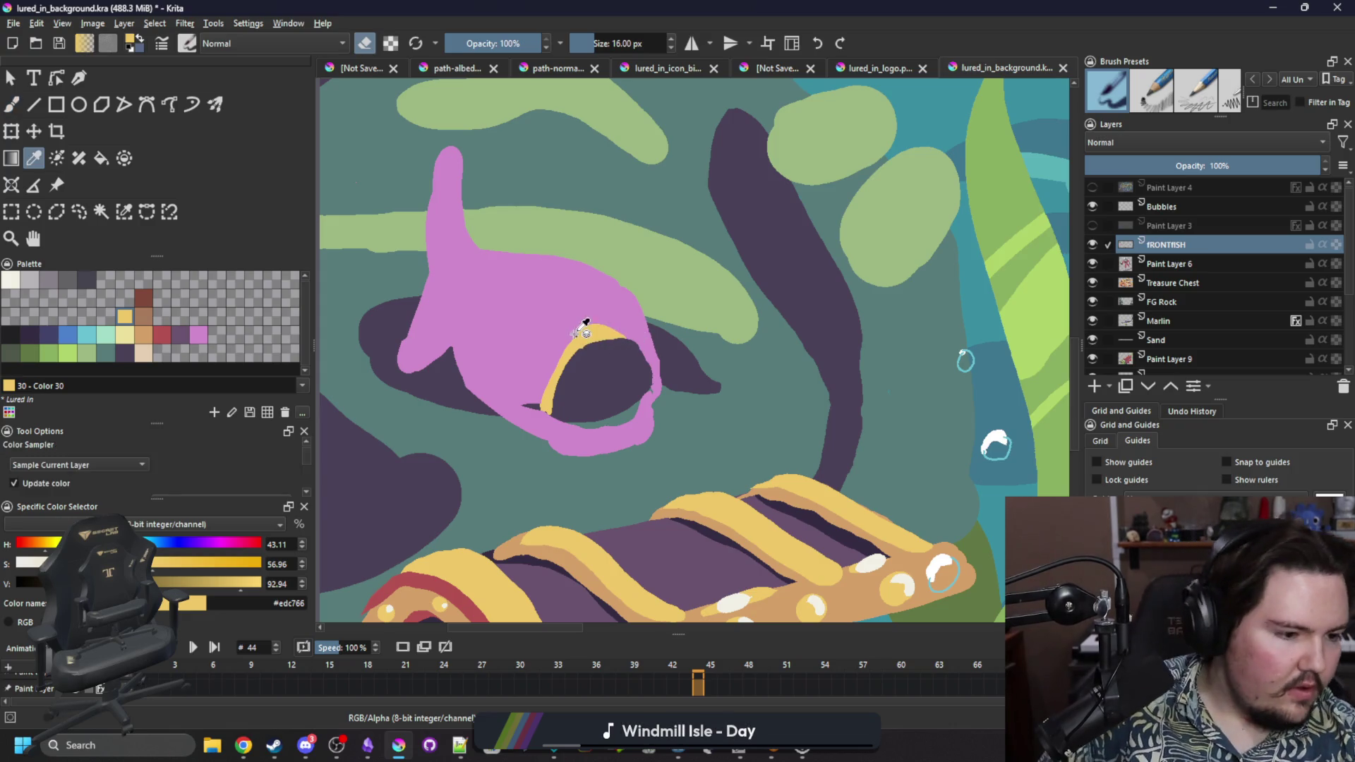
pyautogui.press('e')
pyautogui.press('b')
pyautogui.moveTo(583, 339)
pyautogui.mouseDown()
pyautogui.moveTo(639, 337)
pyautogui.moveTo(628, 333)
pyautogui.moveTo(658, 353)
pyautogui.moveTo(660, 390)
pyautogui.mouseUp()
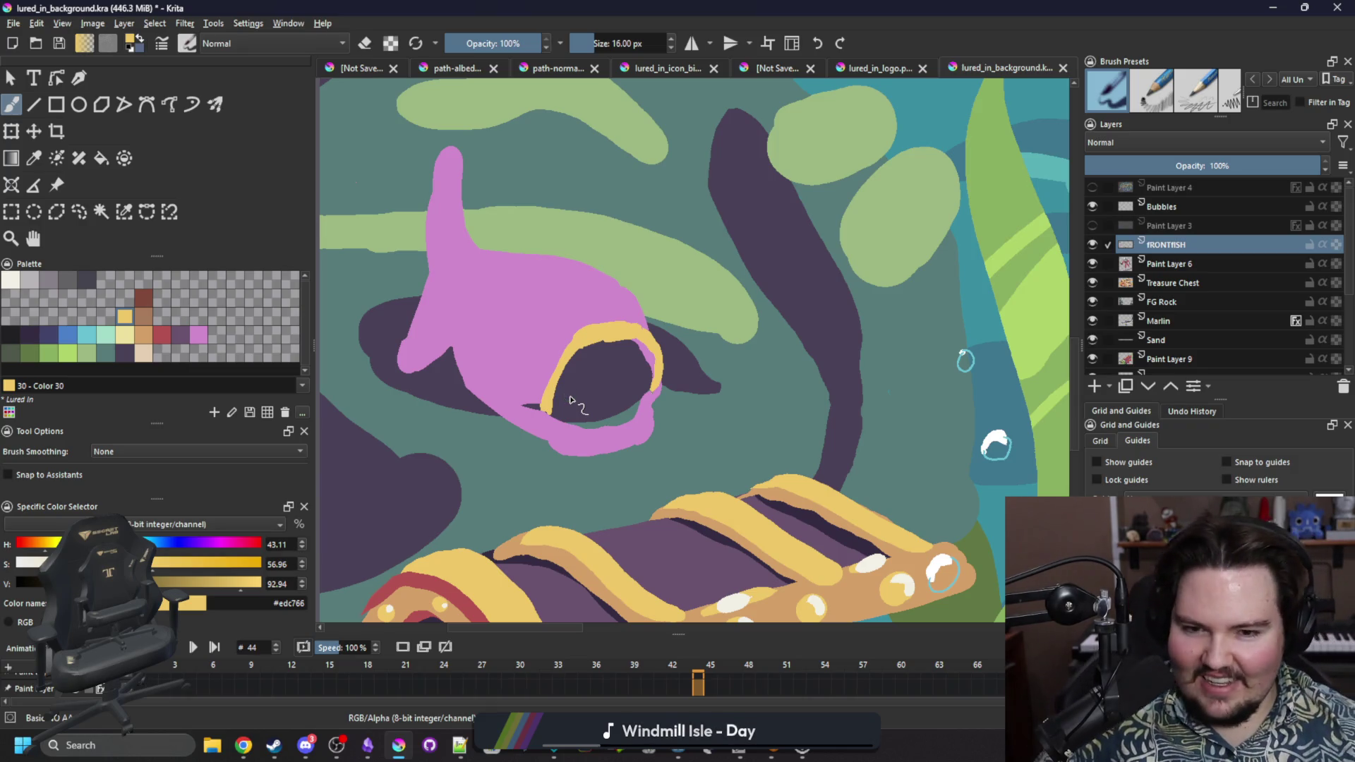
# Paint a yellow blob for the eye and choose near-black for the pupil.
pyautogui.moveTo(543, 321); pyautogui.dragTo(551, 320)
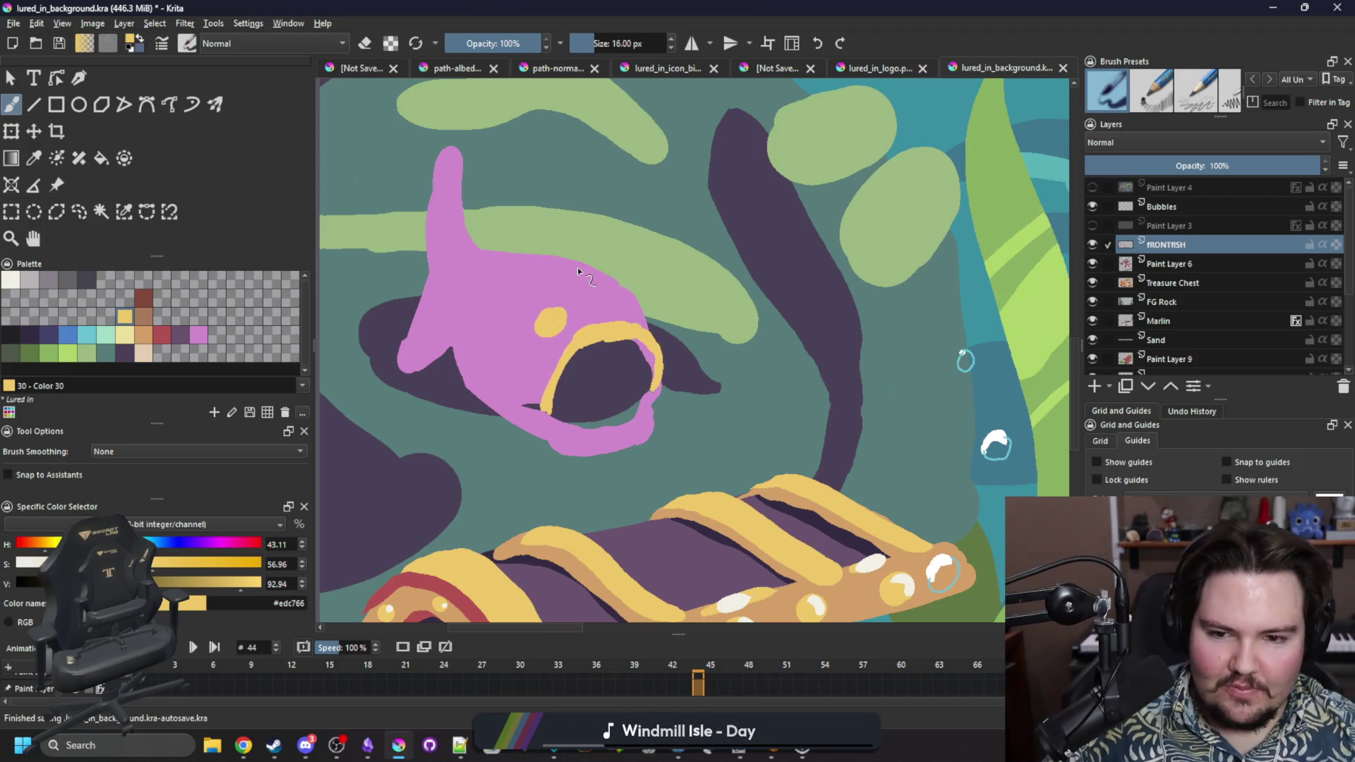
pyautogui.hotkey('ctrl', 'z')
pyautogui.moveTo(558, 326); pyautogui.dragTo(546, 325)
pyautogui.click(17, 338)
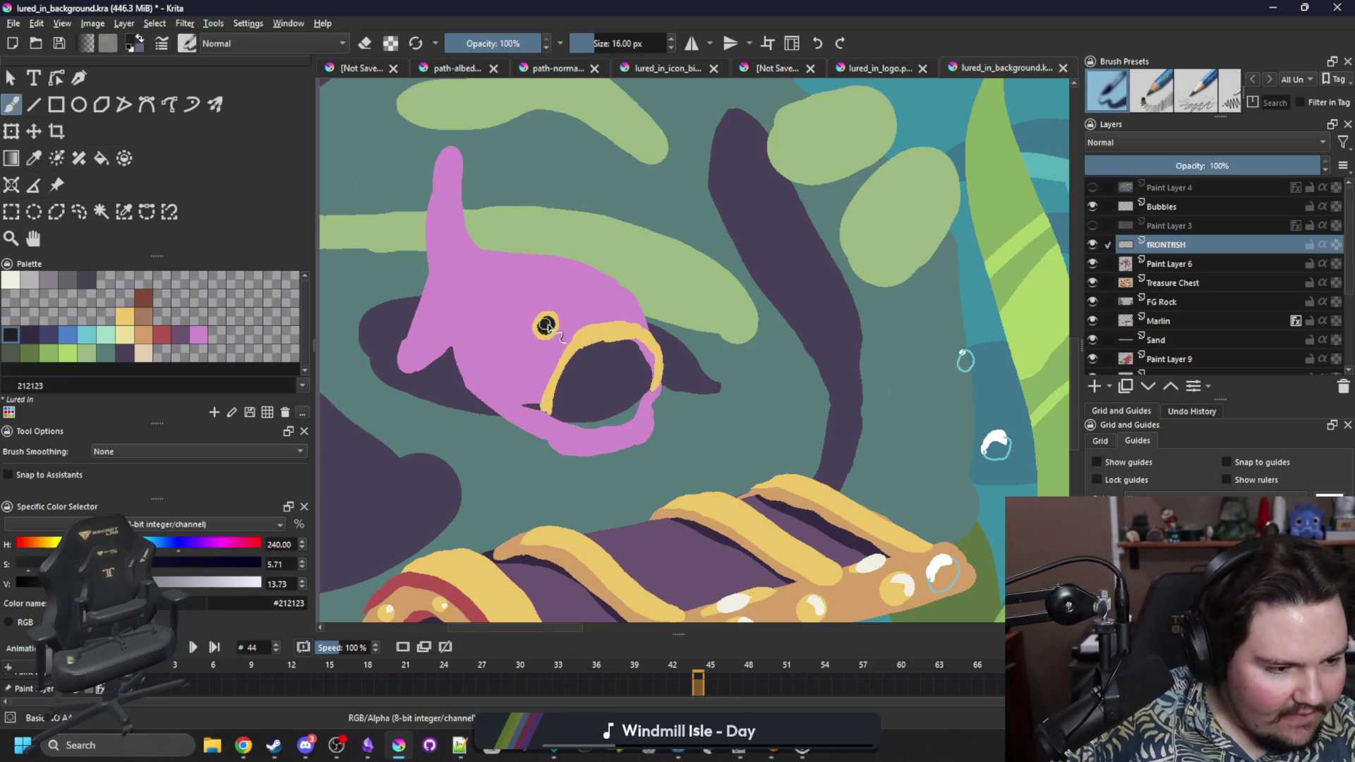
# Move to a later frame, centre the fish, and re-sample yellow from the mouth rim.
pyautogui.press('space')
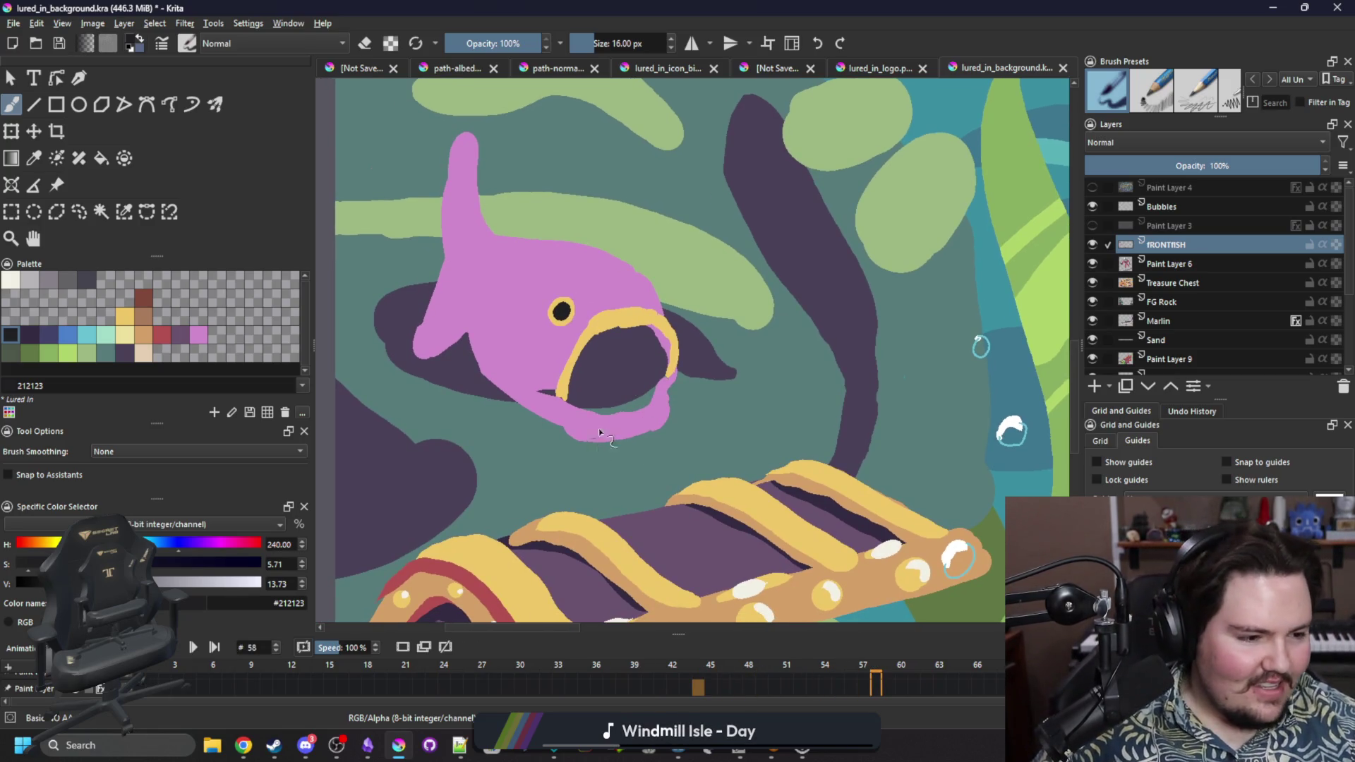
pyautogui.scroll(2, 621, 395)
pyautogui.moveTo(560, 429); pyautogui.dragTo(594, 456)
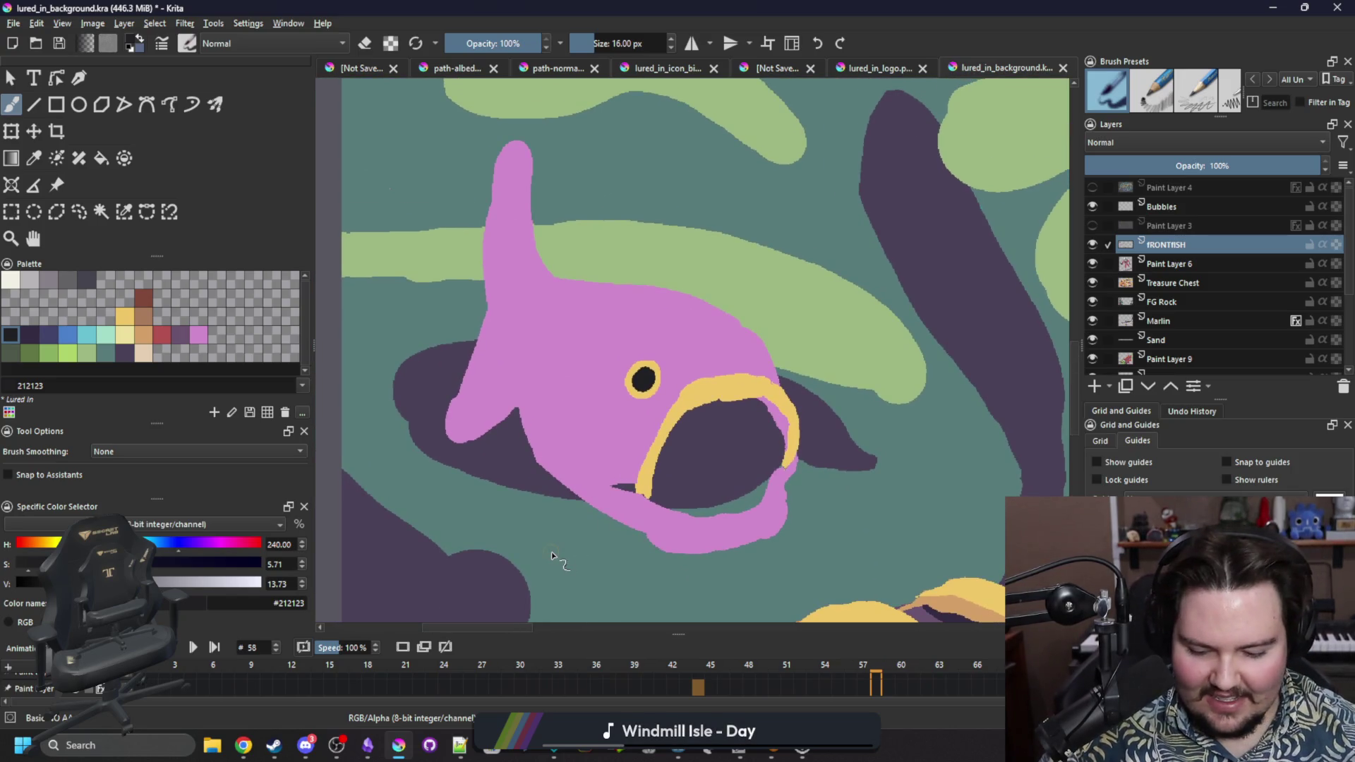
pyautogui.press('p')
pyautogui.click(731, 386)
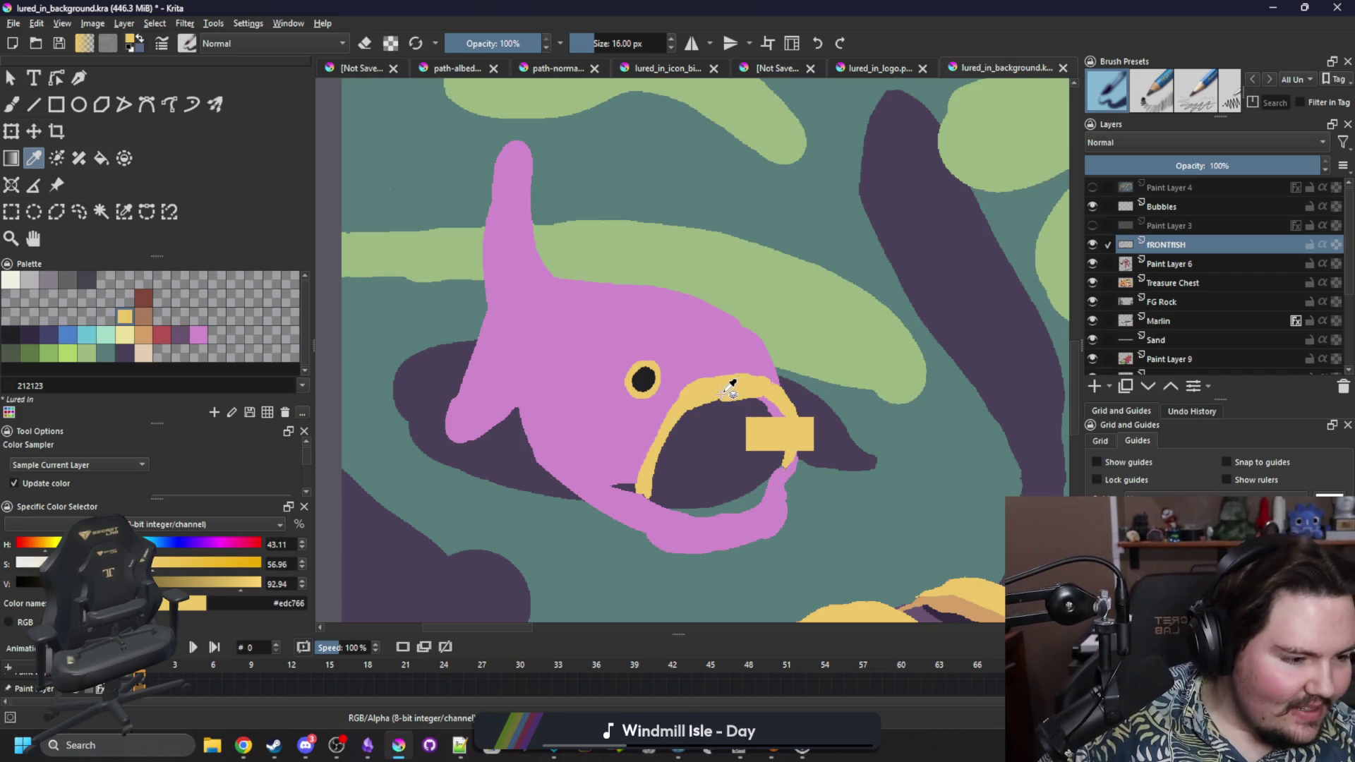
pyautogui.press('b')
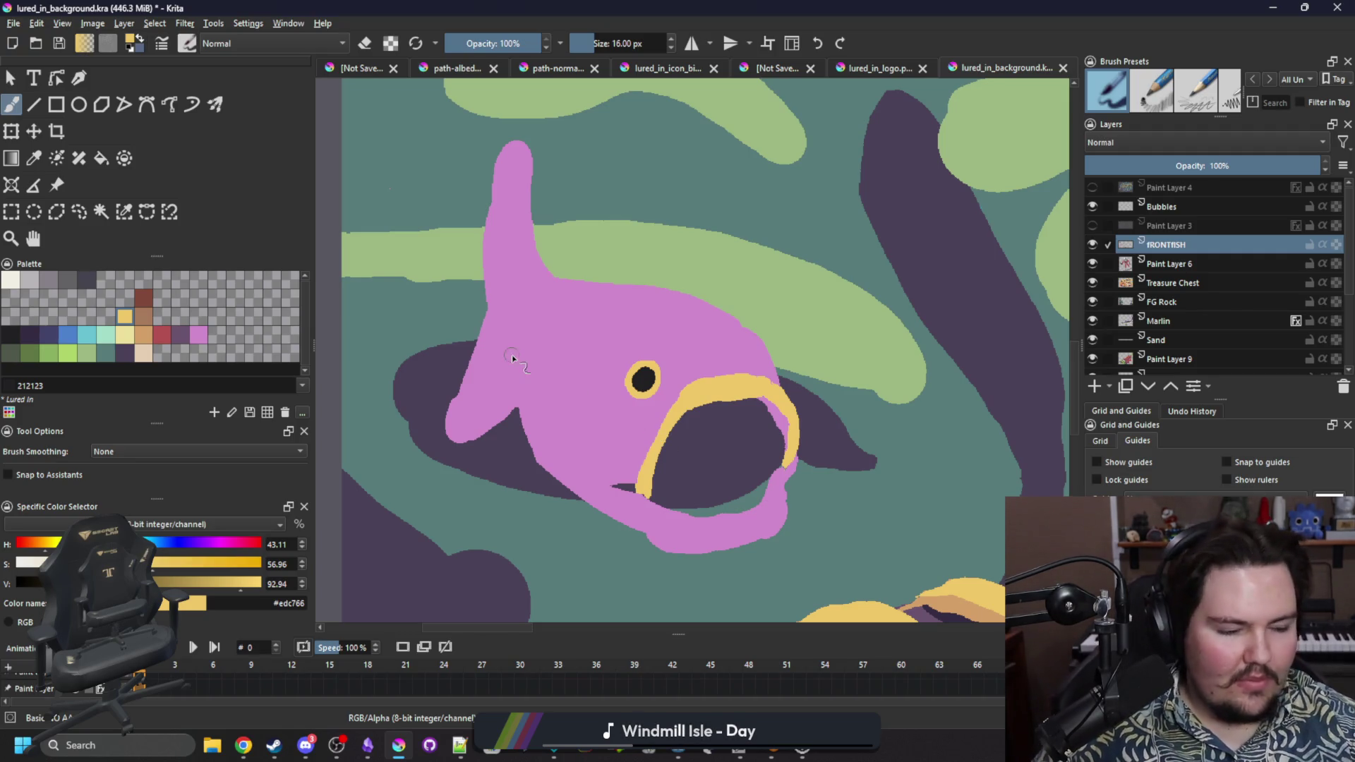
pyautogui.hotkey('alt', 'Tab')
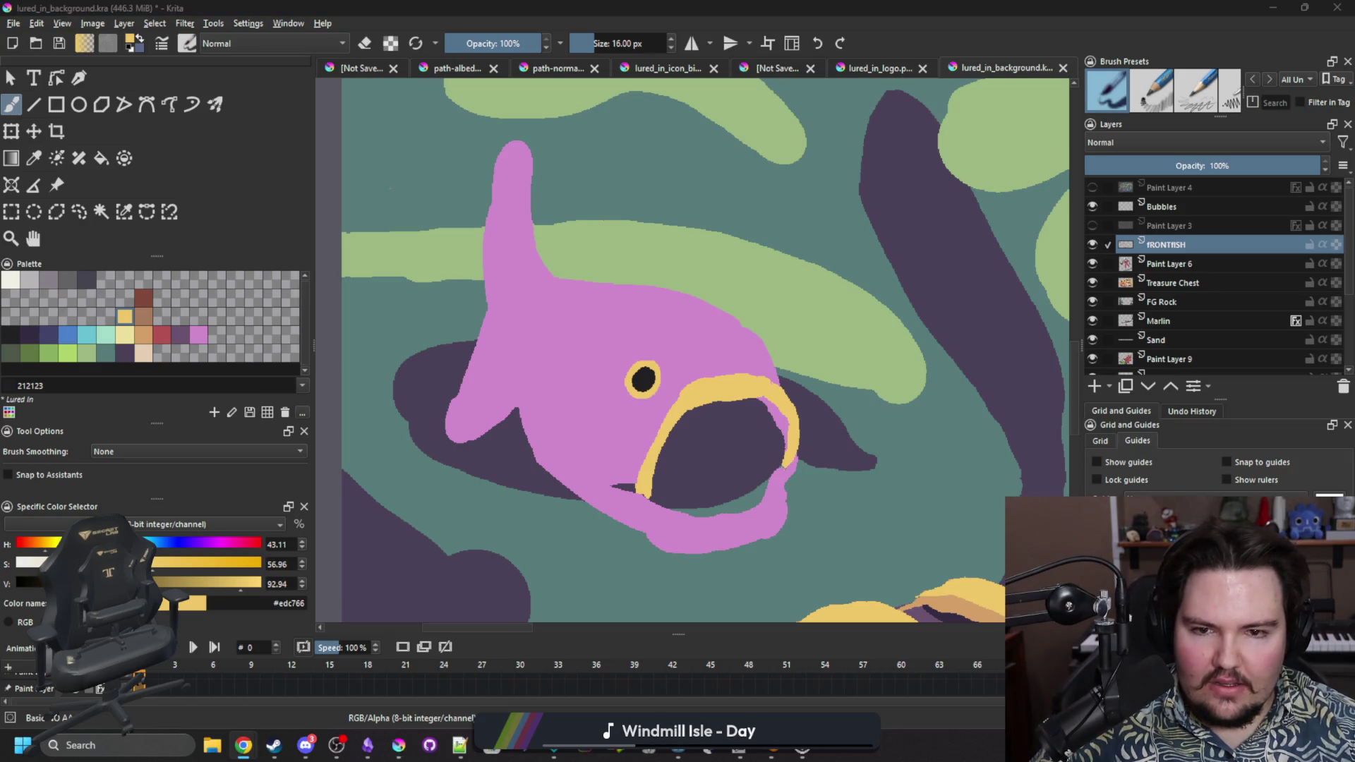
pyautogui.hotkey('alt', 'Tab')
pyautogui.scroll(3, 637, 574)
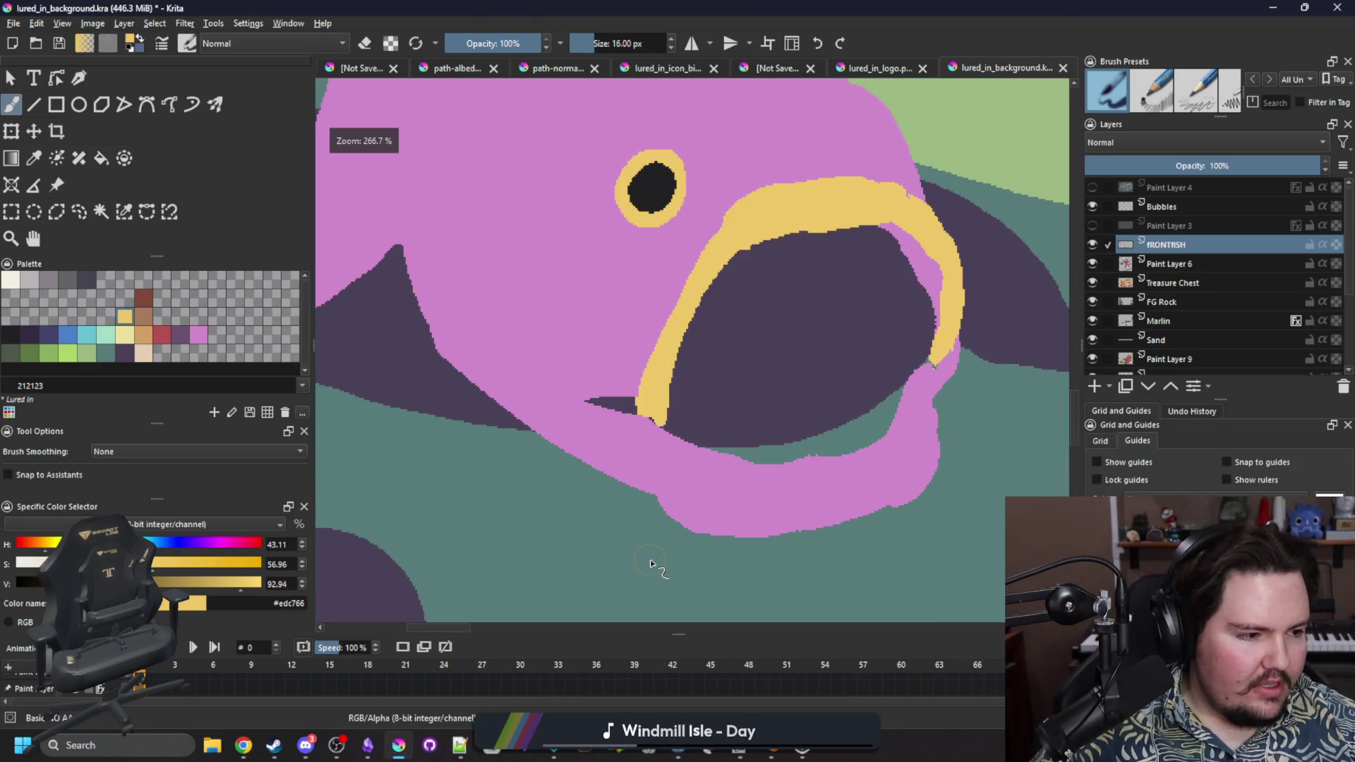
# Reshape the lower lip and chin with pink strokes, erasing a little of the edge.
pyautogui.keyDown('ctrl'); pyautogui.click(671, 446); pyautogui.keyUp('ctrl')
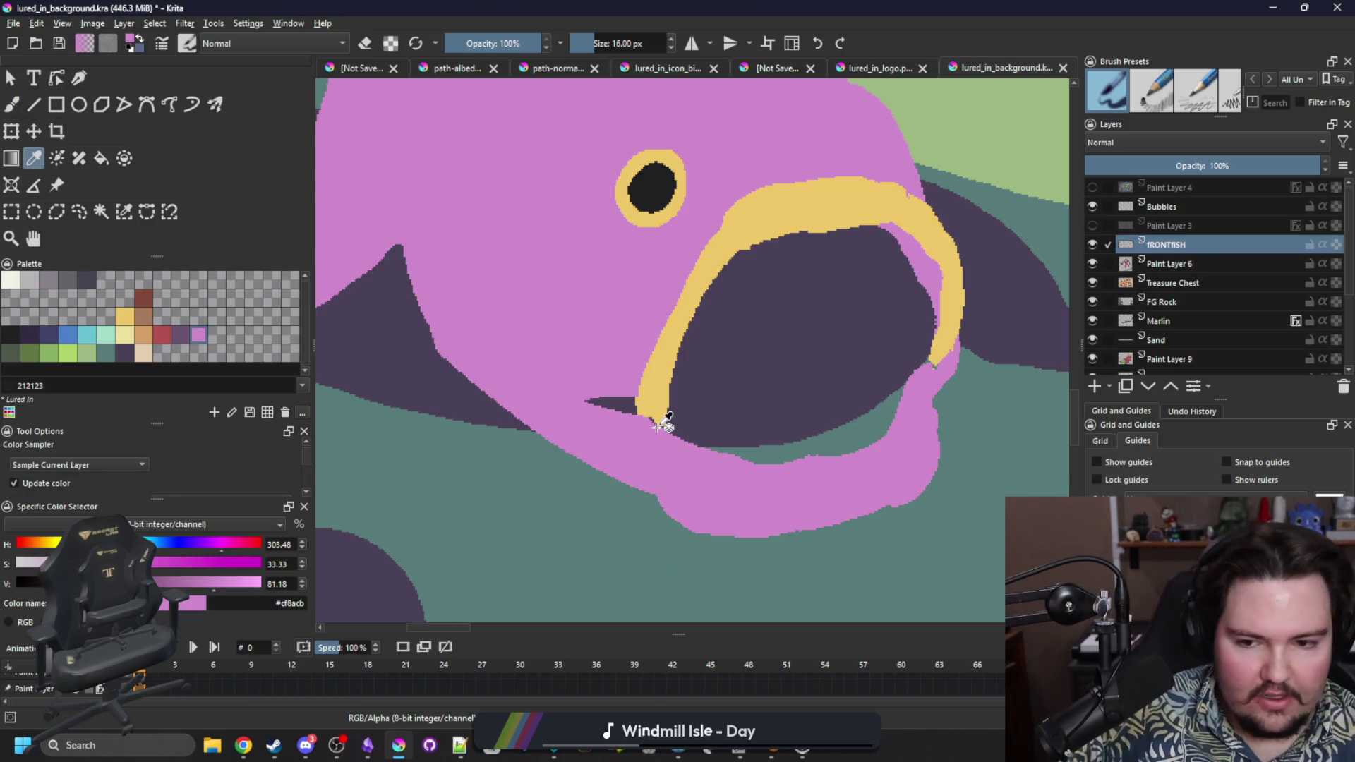
pyautogui.moveTo(664, 422)
pyautogui.mouseDown()
pyautogui.moveTo(682, 494)
pyautogui.moveTo(566, 427)
pyautogui.moveTo(620, 423)
pyautogui.moveTo(487, 417)
pyautogui.mouseUp()
pyautogui.press('e')
pyautogui.press('e')
pyautogui.moveTo(684, 484); pyautogui.dragTo(594, 346)
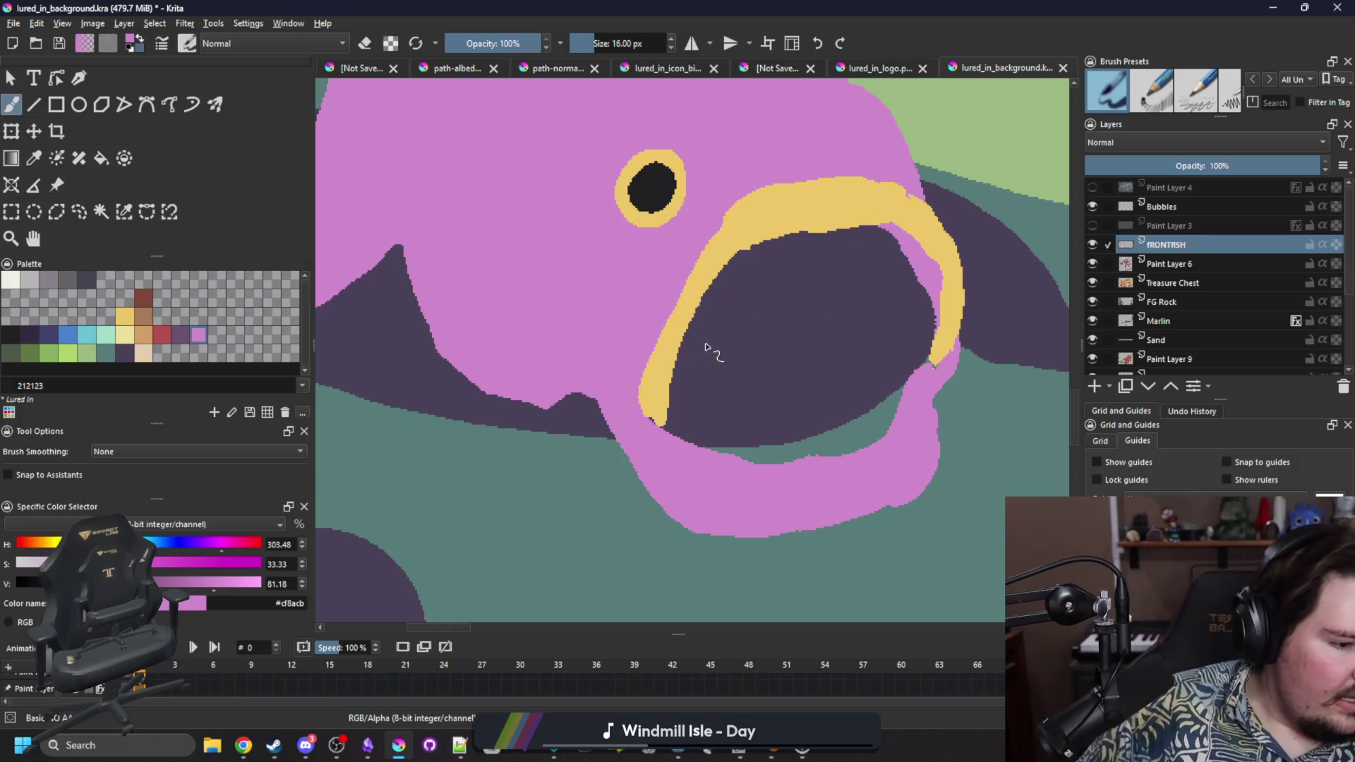
pyautogui.press('e')
pyautogui.moveTo(604, 433); pyautogui.dragTo(614, 448)
# Shade the dark band under the mouth muted purple #6a536e within a selection.
pyautogui.click(187, 333)
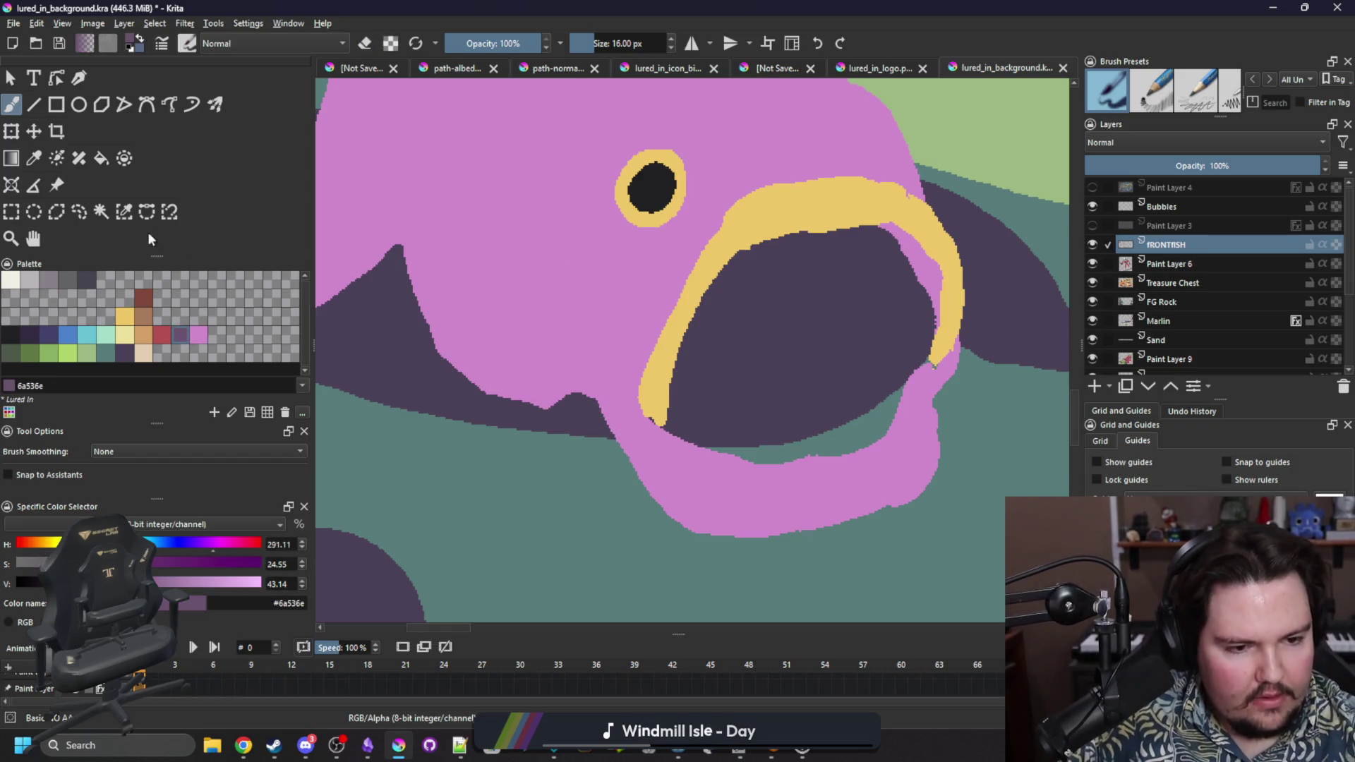
pyautogui.click(132, 213)
pyautogui.click(521, 487)
pyautogui.press('b')
pyautogui.moveTo(614, 450)
pyautogui.mouseDown()
pyautogui.moveTo(452, 367)
pyautogui.moveTo(564, 400)
pyautogui.moveTo(607, 437)
pyautogui.moveTo(600, 424)
pyautogui.mouseUp()
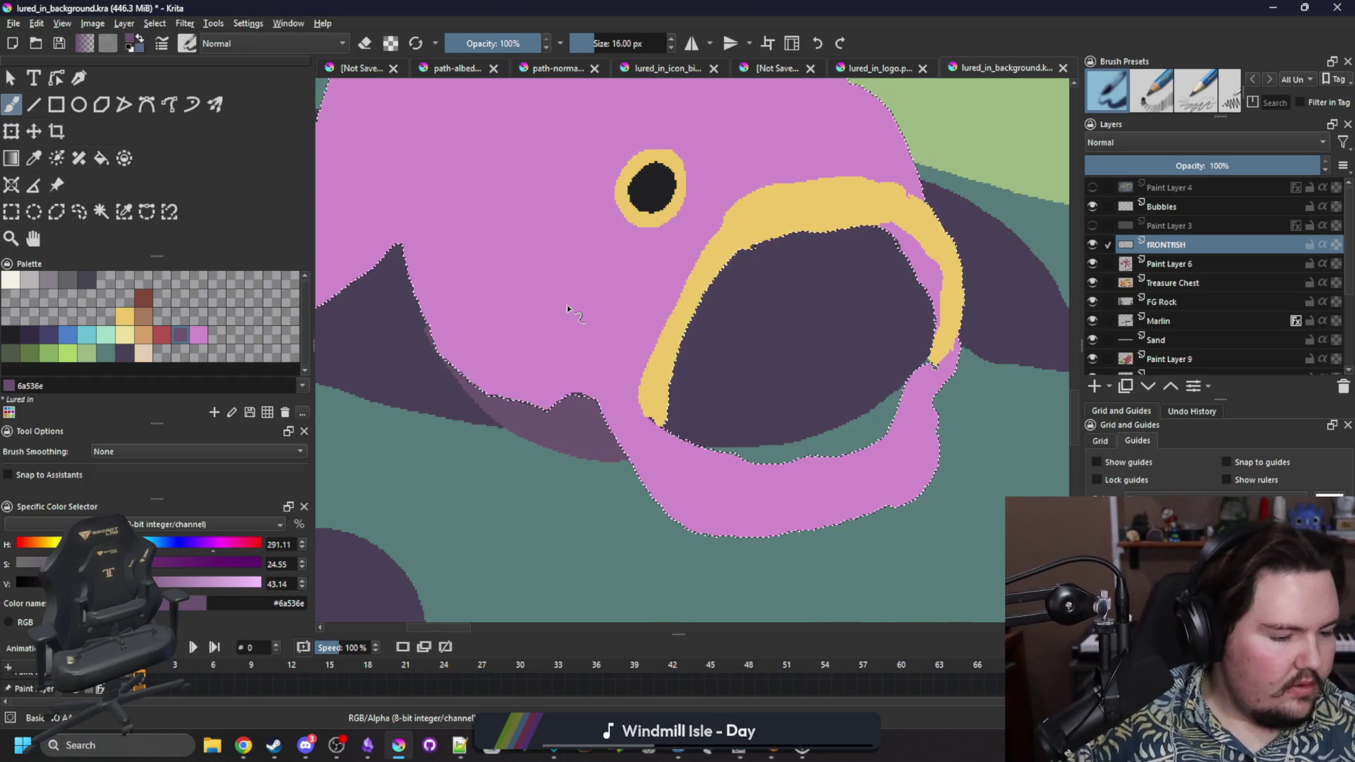
pyautogui.keyDown('ctrl'); pyautogui.click(602, 370); pyautogui.keyUp('ctrl')
pyautogui.hotkey('ctrl', 'shift', 'a')
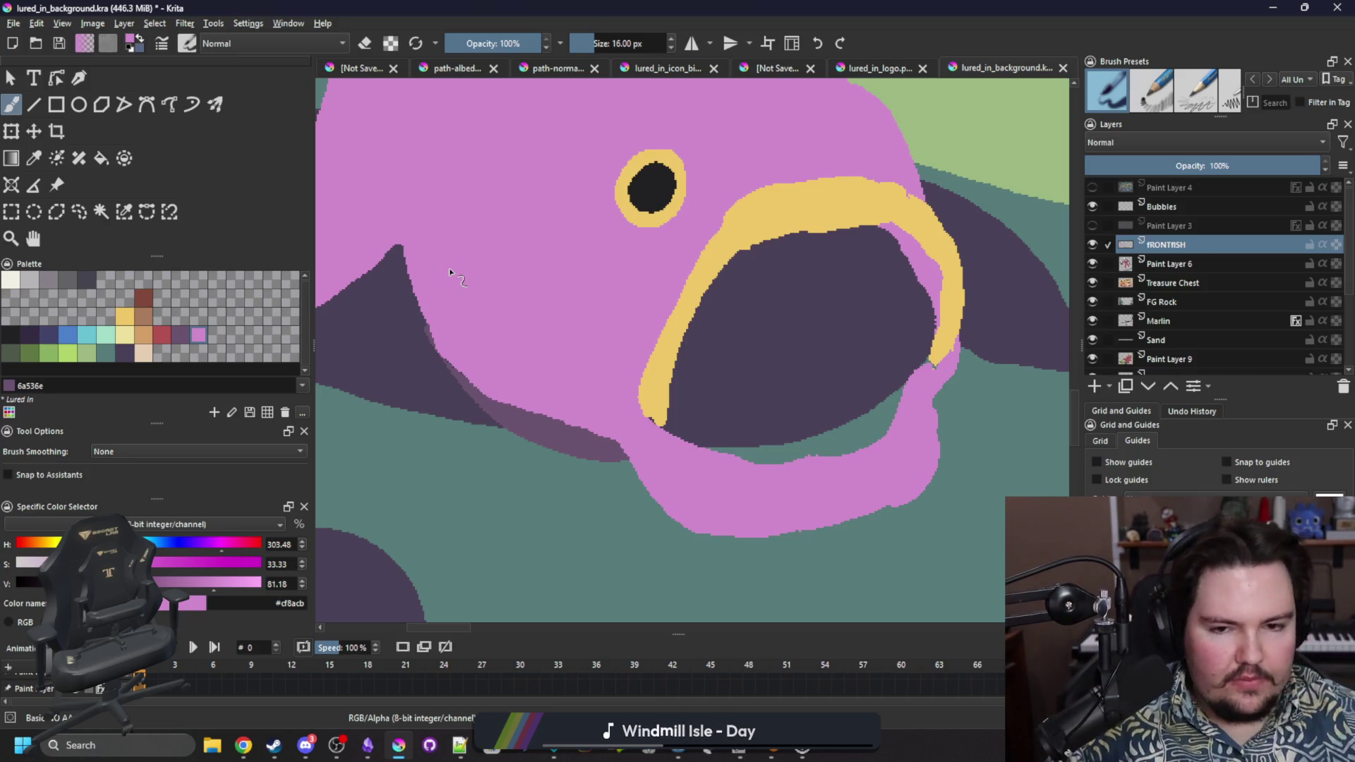
# Trim the pink chin's lower and lower-left edges with the eraser.
pyautogui.scroll(5, 494, 367)
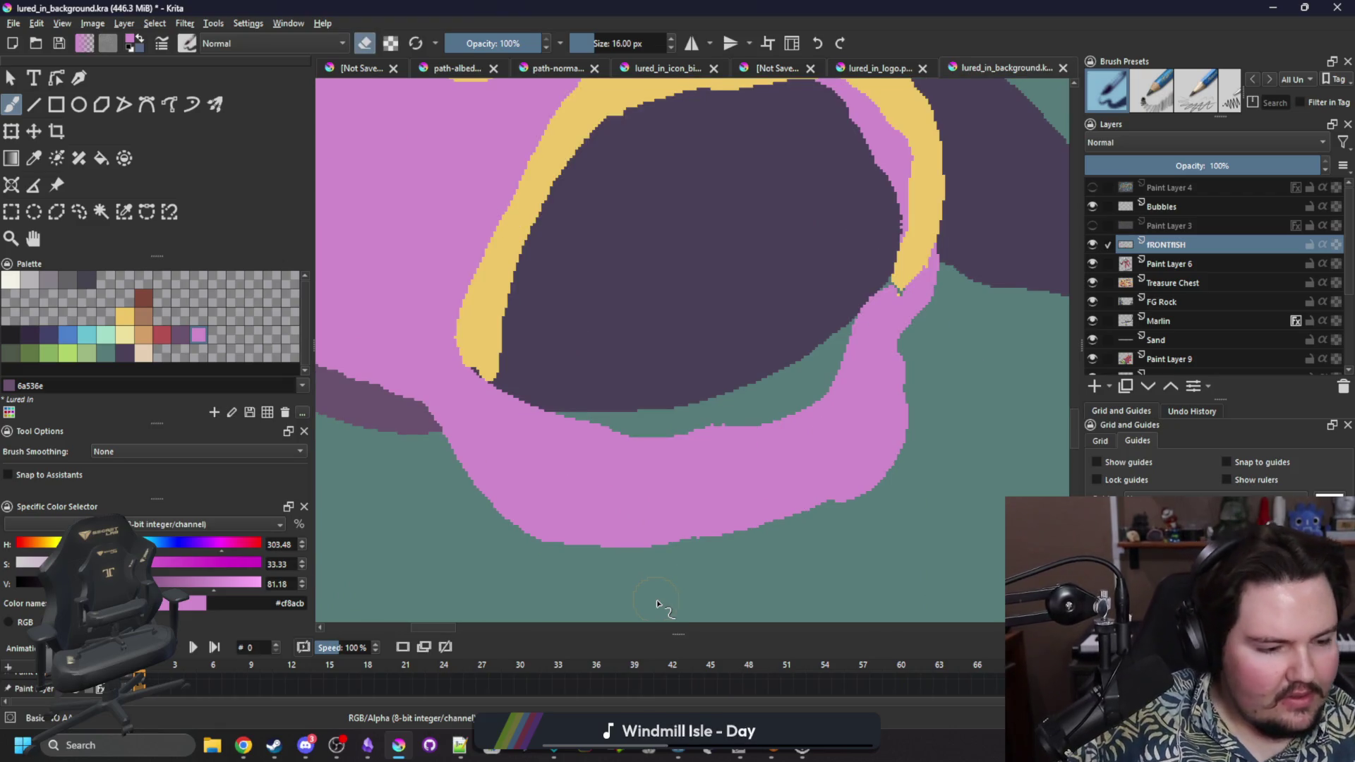
pyautogui.moveTo(433, 436)
pyautogui.mouseDown()
pyautogui.moveTo(515, 522)
pyautogui.moveTo(562, 540)
pyautogui.mouseUp()
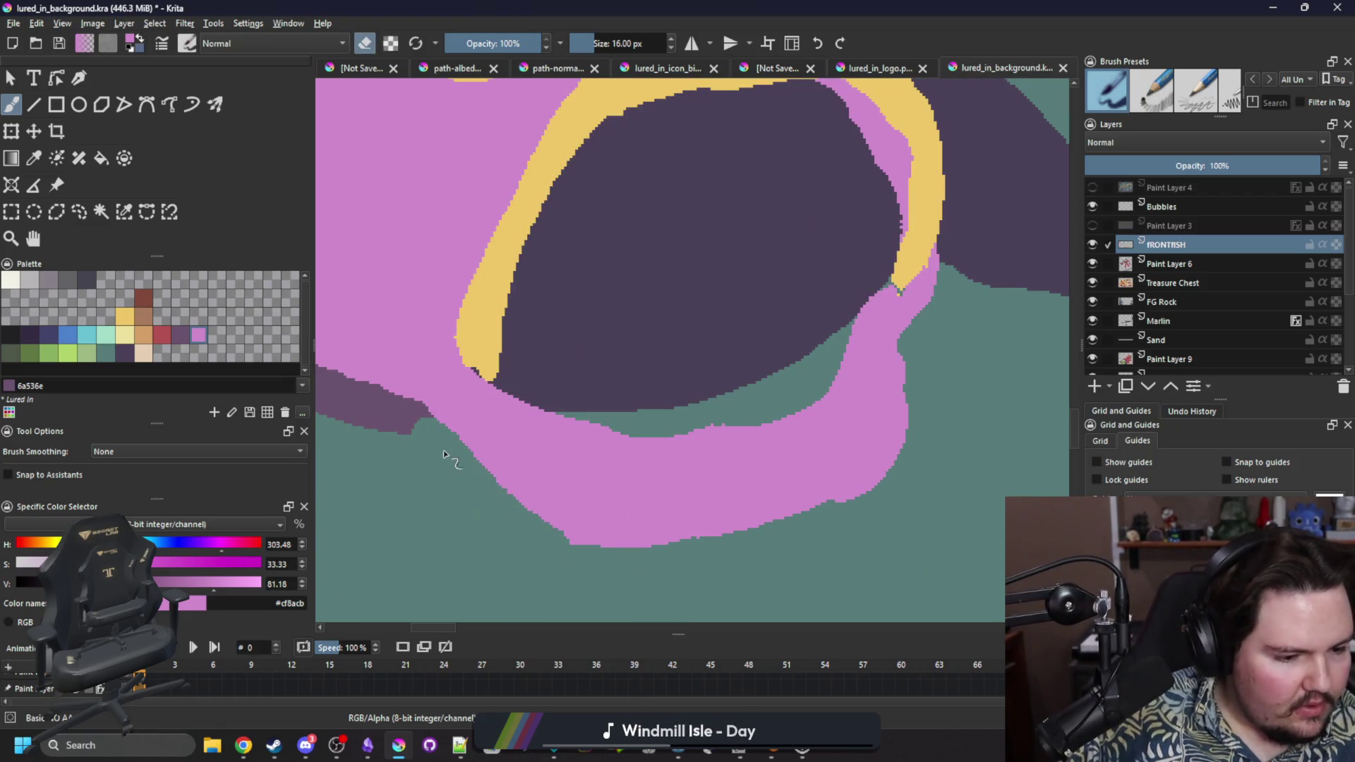
pyautogui.hotkey('ctrl', 'z')
pyautogui.moveTo(437, 448)
pyautogui.mouseDown()
pyautogui.moveTo(504, 504)
pyautogui.moveTo(679, 569)
pyautogui.mouseUp()
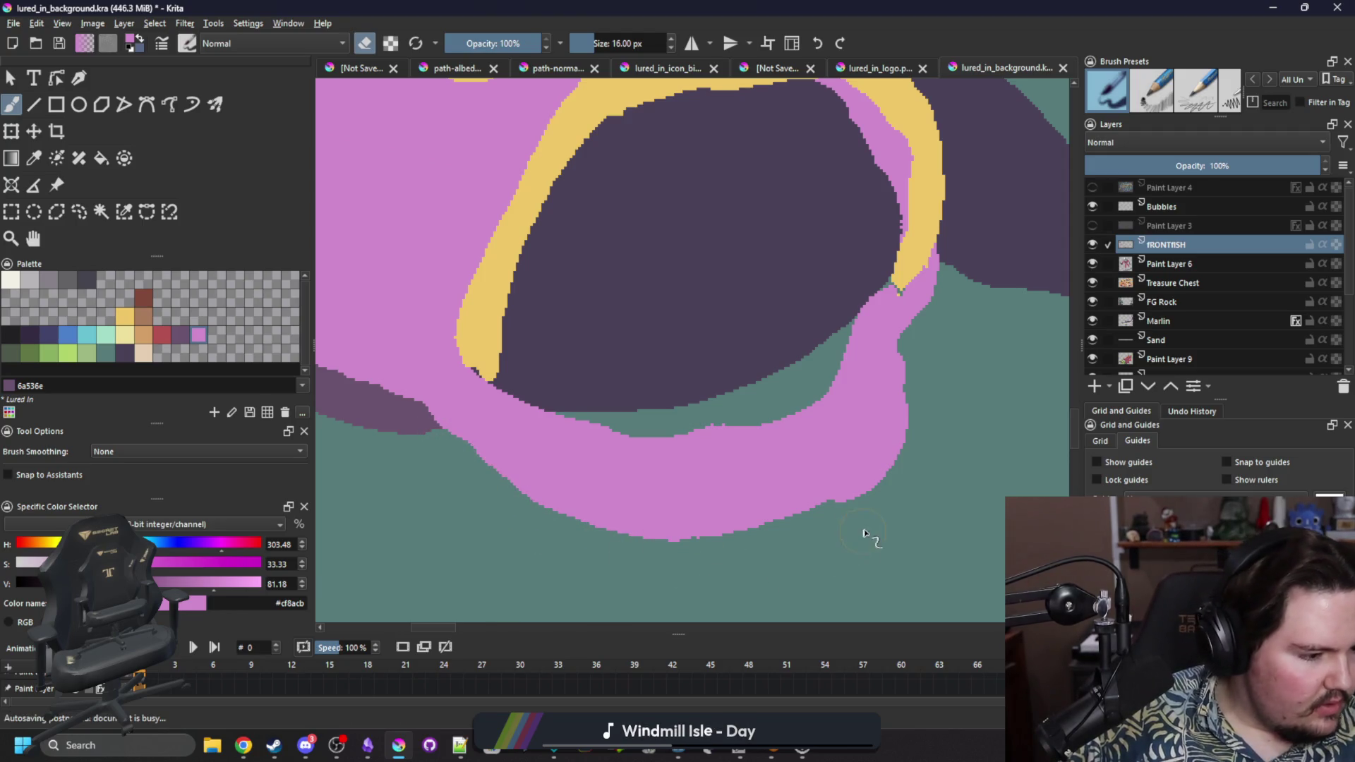
pyautogui.moveTo(711, 561)
pyautogui.mouseDown()
pyautogui.moveTo(586, 525)
pyautogui.moveTo(442, 432)
pyautogui.mouseUp()
# Fill the mouth interior with muted purple #6a536e and add a purple edge inside the lip.
pyautogui.click(182, 336)
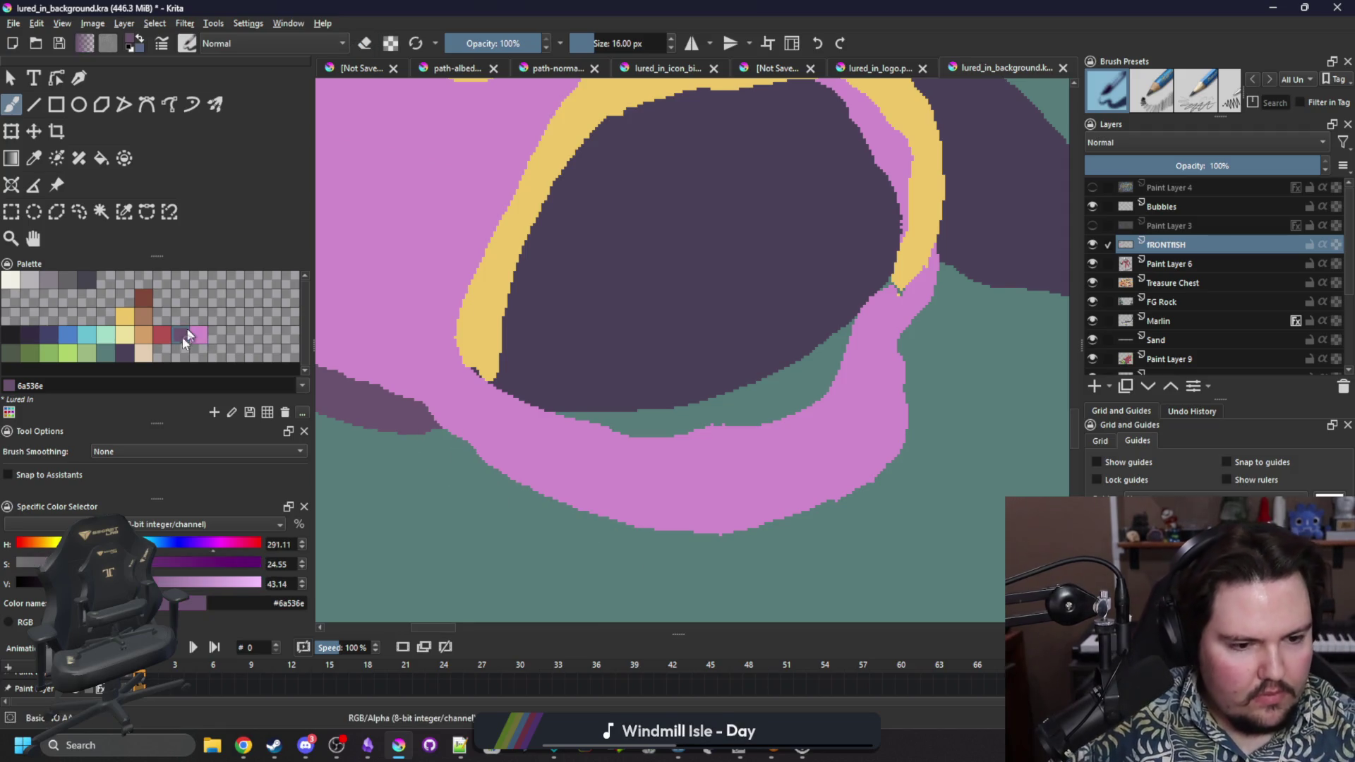
pyautogui.press('f')
pyautogui.click(665, 324)
pyautogui.press('b')
pyautogui.moveTo(874, 275)
pyautogui.mouseDown()
pyautogui.moveTo(799, 393)
pyautogui.moveTo(675, 434)
pyautogui.moveTo(517, 370)
pyautogui.mouseUp()
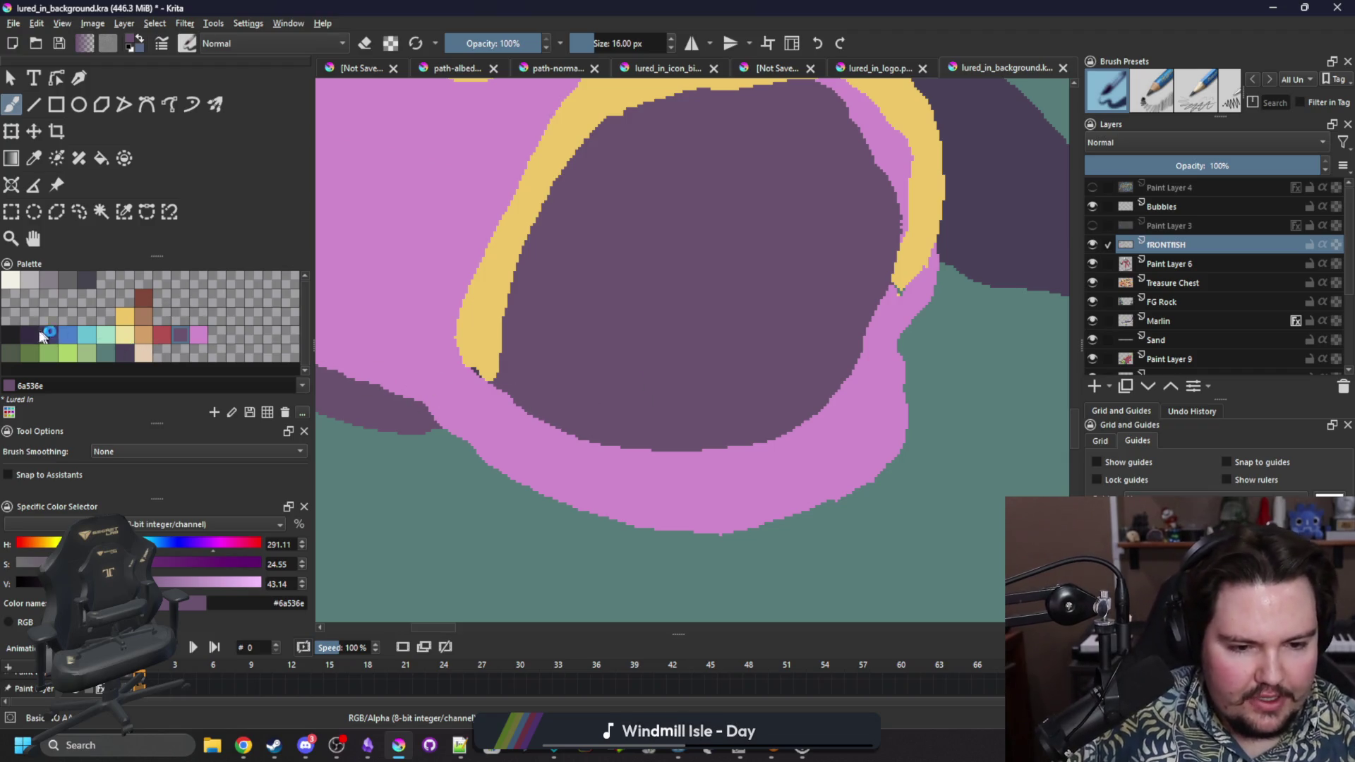
# Fill the mouth near-black #212123 and select it with Similar Color Selection.
pyautogui.click(11, 335)
pyautogui.press('f')
pyautogui.click(716, 319)
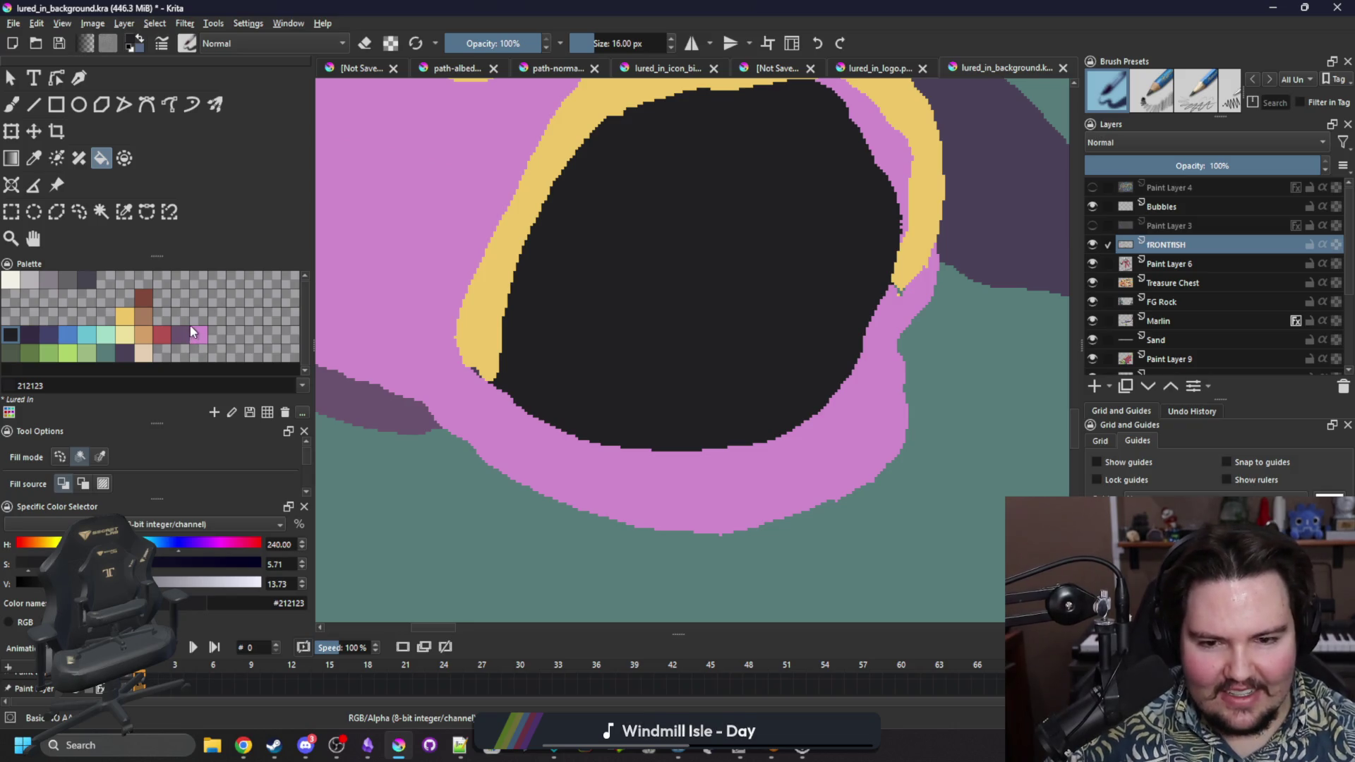
pyautogui.click(200, 334)
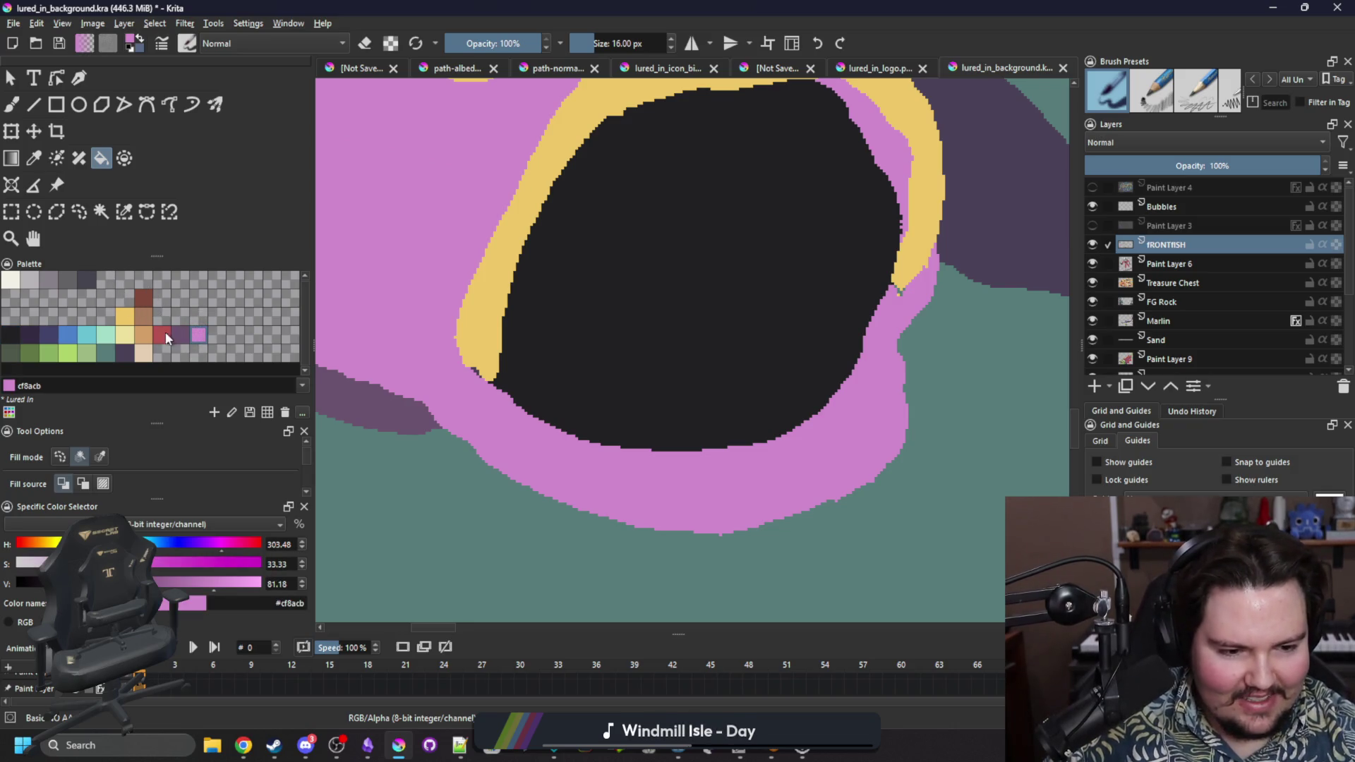
pyautogui.click(129, 209)
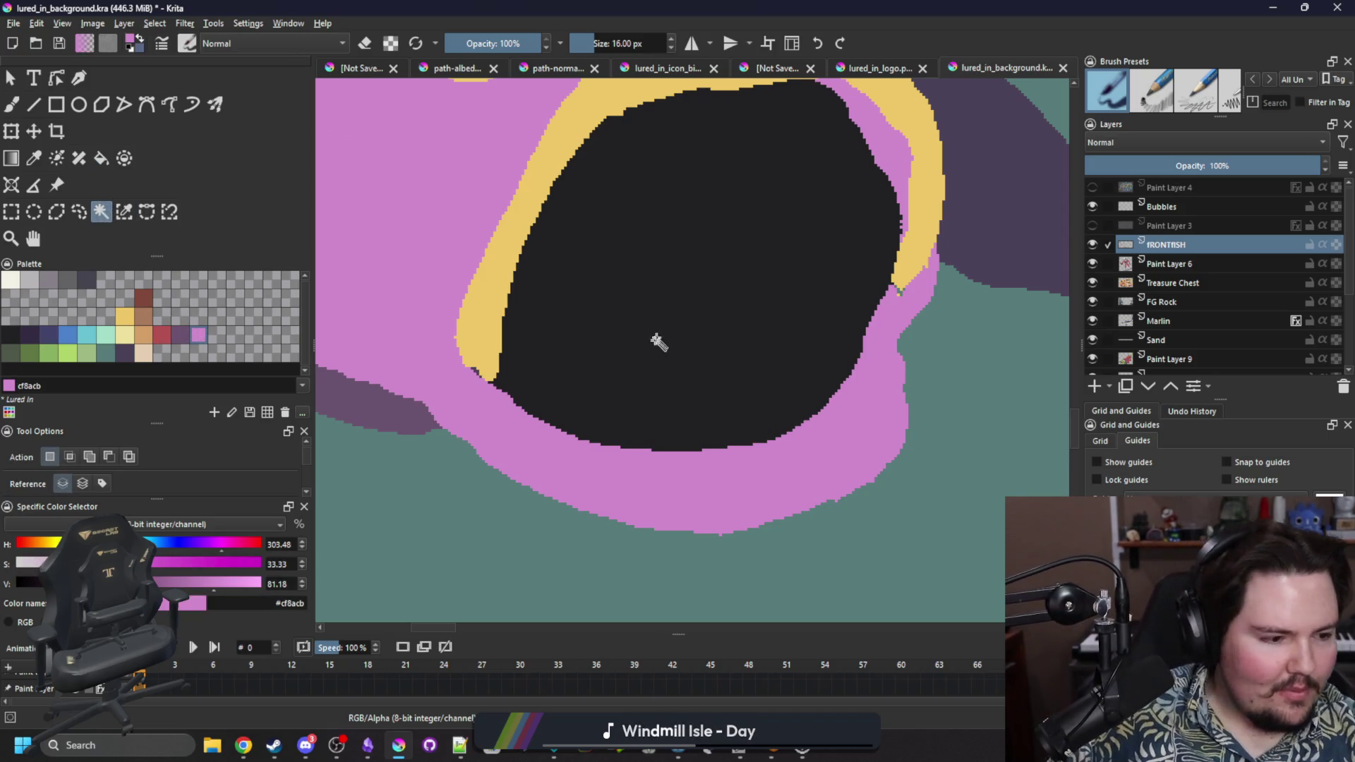
pyautogui.click(658, 342)
# Paint a large pink area inside the black mouth, covering the diagonal band.
pyautogui.press('b')
pyautogui.moveTo(667, 384); pyautogui.dragTo(582, 147)
pyautogui.moveTo(766, 86)
pyautogui.mouseDown()
pyautogui.moveTo(789, 161)
pyautogui.moveTo(671, 379)
pyautogui.moveTo(586, 135)
pyautogui.moveTo(696, 203)
pyautogui.moveTo(759, 266)
pyautogui.moveTo(675, 315)
pyautogui.moveTo(671, 211)
pyautogui.moveTo(735, 166)
pyautogui.moveTo(754, 205)
pyautogui.moveTo(695, 163)
pyautogui.mouseUp()
pyautogui.moveTo(670, 364)
pyautogui.mouseDown()
pyautogui.moveTo(593, 272)
pyautogui.moveTo(604, 244)
pyautogui.moveTo(583, 187)
pyautogui.moveTo(595, 154)
pyautogui.mouseUp()
# Widen the remaining near-black crescent along the mouth's inner edge and lower curve.
pyautogui.keyDown('ctrl'); pyautogui.click(862, 218); pyautogui.keyUp('ctrl')
pyautogui.moveTo(817, 218); pyautogui.dragTo(822, 284)
pyautogui.scroll(-3, 931, 314)
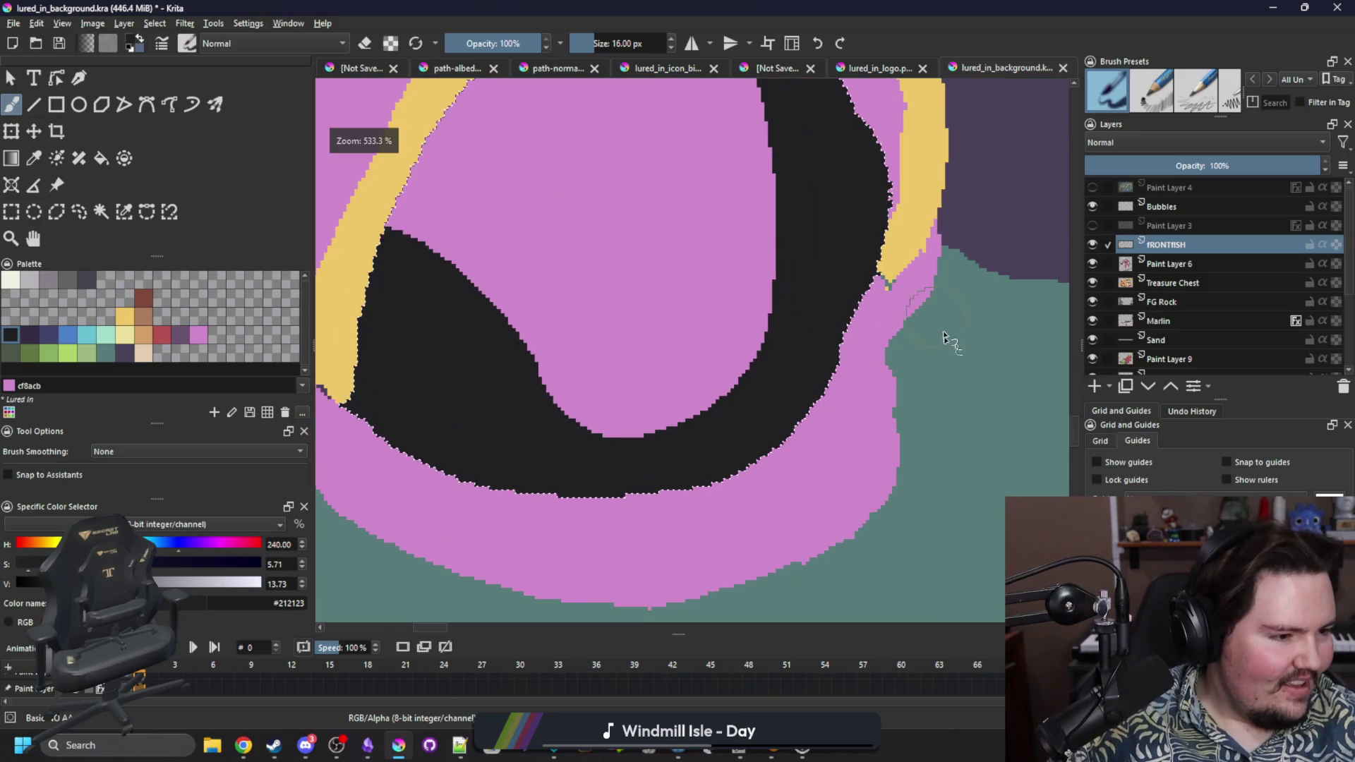
pyautogui.scroll(4, 887, 394)
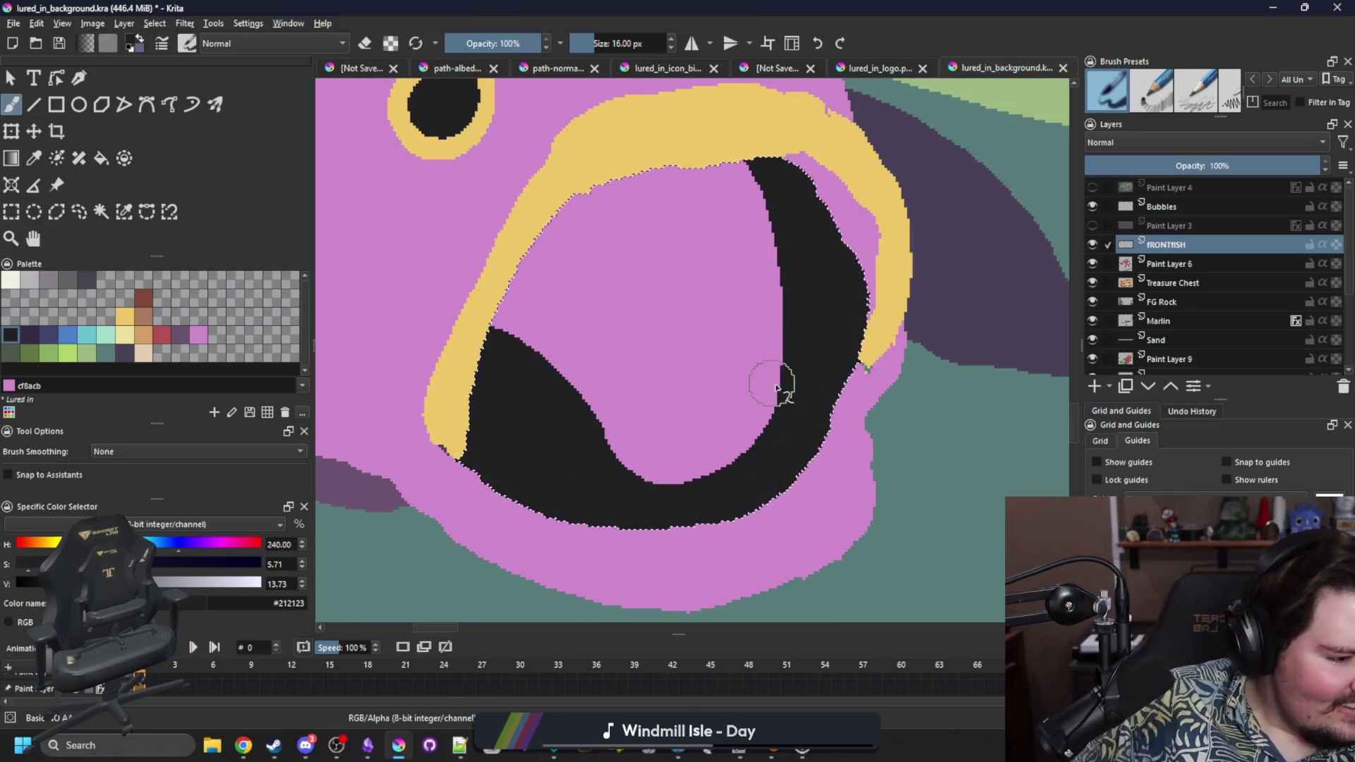
pyautogui.moveTo(802, 378)
pyautogui.mouseDown()
pyautogui.moveTo(793, 282)
pyautogui.moveTo(683, 141)
pyautogui.mouseUp()
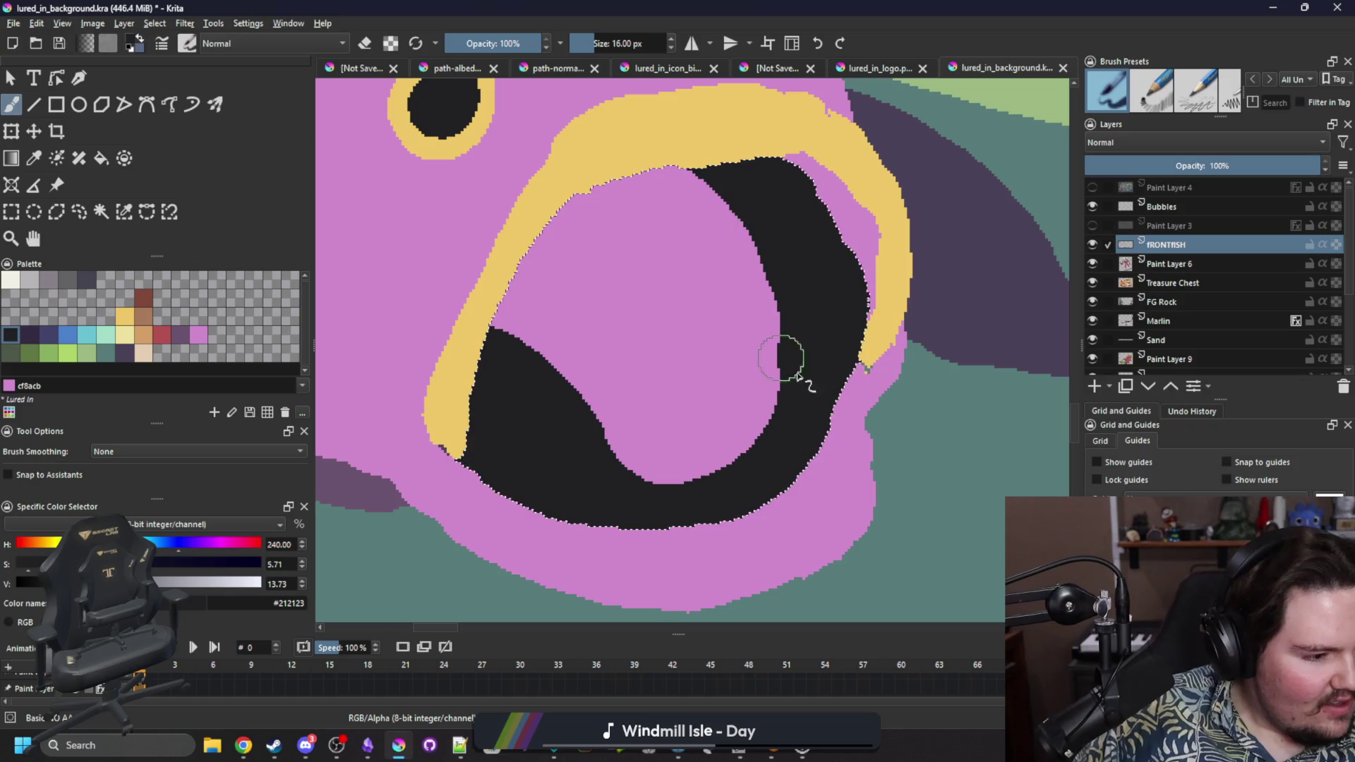
pyautogui.moveTo(795, 369)
pyautogui.mouseDown()
pyautogui.moveTo(705, 194)
pyautogui.moveTo(660, 173)
pyautogui.mouseUp()
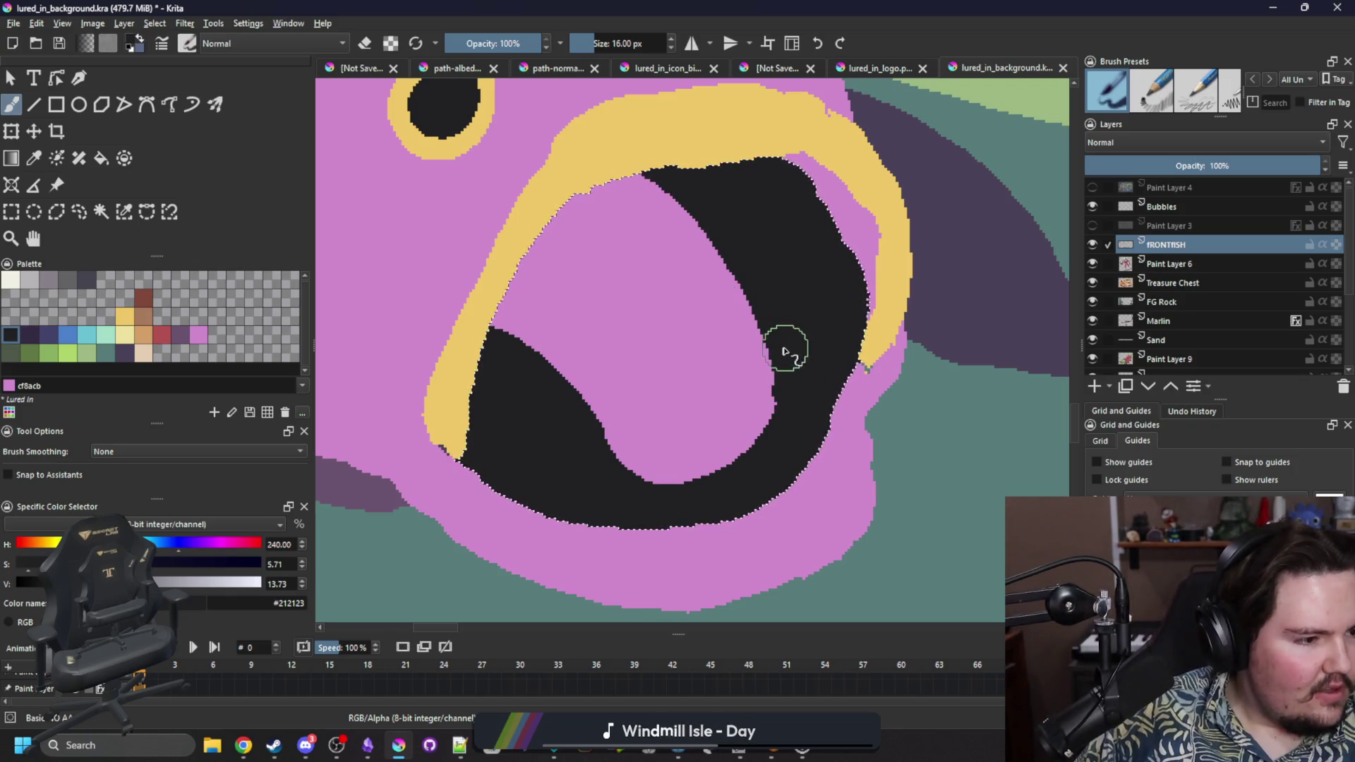
# Try a muted purple fill inside the selected mouth, then undo it.
pyautogui.click(181, 335)
pyautogui.moveTo(530, 363)
pyautogui.mouseDown()
pyautogui.moveTo(698, 229)
pyautogui.moveTo(605, 257)
pyautogui.mouseUp()
pyautogui.hotkey('shift', 'BackSpace')
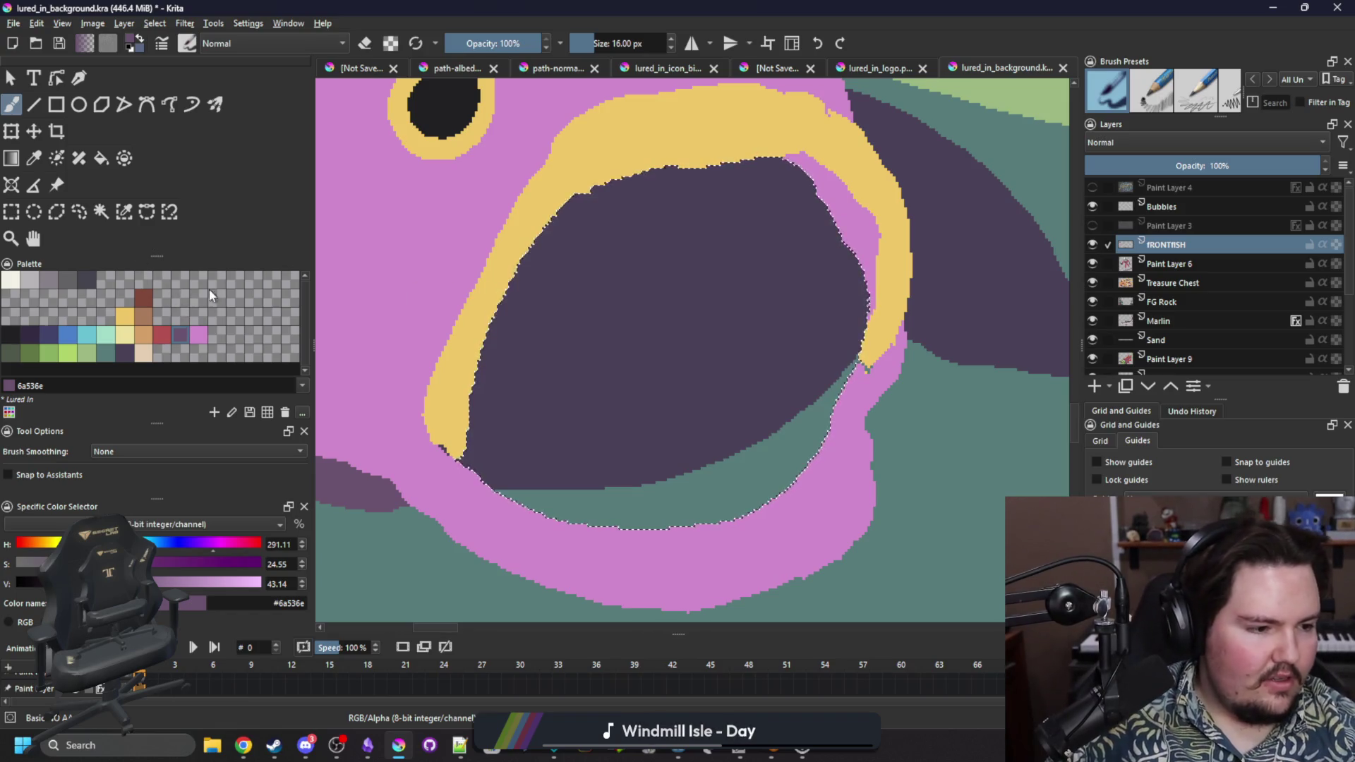
pyautogui.hotkey('ctrl', 'z')
pyautogui.hotkey('ctrl', 'z')
pyautogui.hotkey('ctrl', 'z')
pyautogui.hotkey('ctrl', 'z')
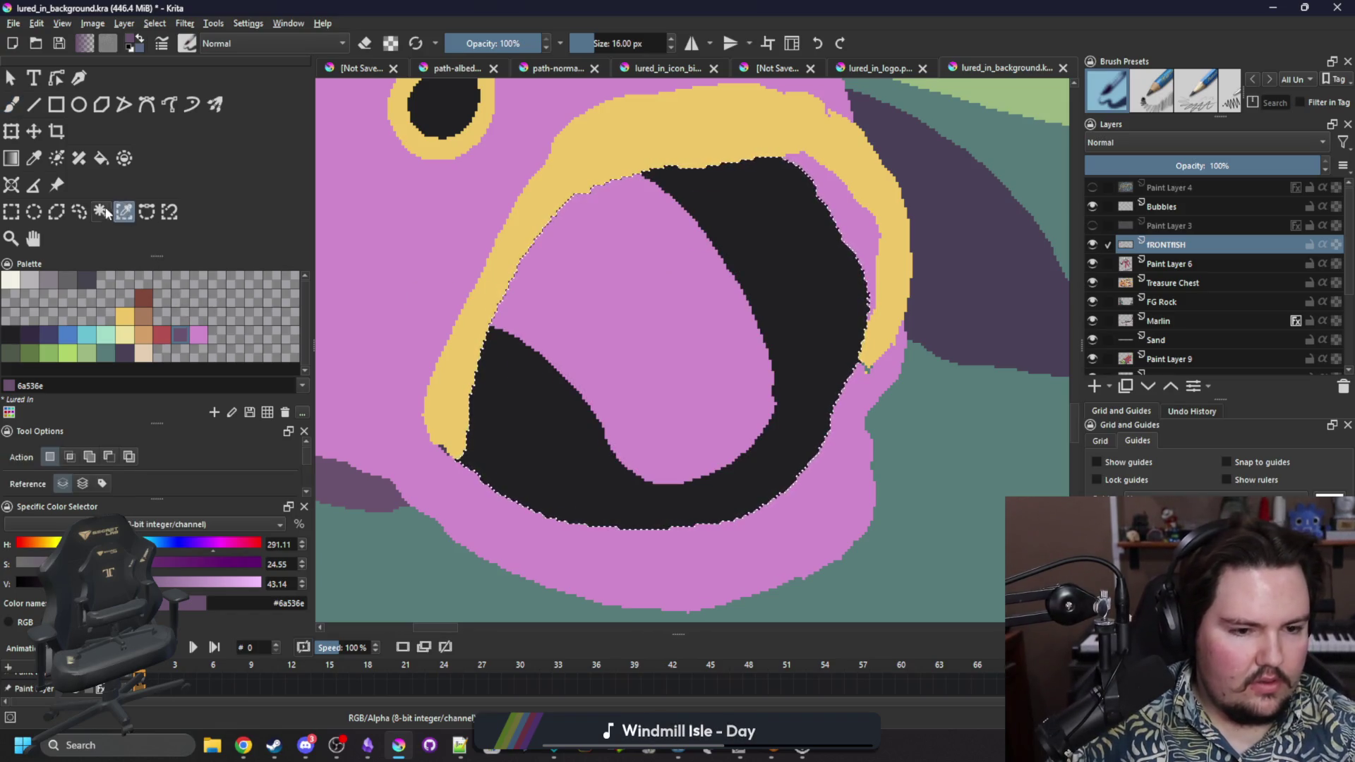
# Paint the selected mouth interior dark purple #6a536e.
pyautogui.moveTo(536, 373)
pyautogui.mouseDown()
pyautogui.moveTo(653, 254)
pyautogui.moveTo(529, 338)
pyautogui.moveTo(544, 227)
pyautogui.moveTo(525, 286)
pyautogui.mouseUp()
pyautogui.moveTo(673, 202)
pyautogui.mouseDown()
pyautogui.moveTo(720, 264)
pyautogui.moveTo(706, 296)
pyautogui.moveTo(716, 325)
pyautogui.moveTo(671, 448)
pyautogui.moveTo(726, 442)
pyautogui.moveTo(755, 363)
pyautogui.mouseUp()
pyautogui.keyDown('ctrl'); pyautogui.click(453, 344); pyautogui.keyUp('ctrl')
pyautogui.click(101, 211)
pyautogui.press('b')
# Paint a two-lobed pink #cf8acb shape in the mouth, trim it with purple, then deselect.
pyautogui.moveTo(664, 452)
pyautogui.mouseDown()
pyautogui.moveTo(586, 346)
pyautogui.moveTo(667, 393)
pyautogui.moveTo(726, 353)
pyautogui.moveTo(702, 311)
pyautogui.moveTo(721, 384)
pyautogui.mouseUp()
pyautogui.moveTo(674, 439)
pyautogui.mouseDown()
pyautogui.moveTo(625, 328)
pyautogui.moveTo(671, 402)
pyautogui.moveTo(620, 327)
pyautogui.moveTo(720, 384)
pyautogui.mouseUp()
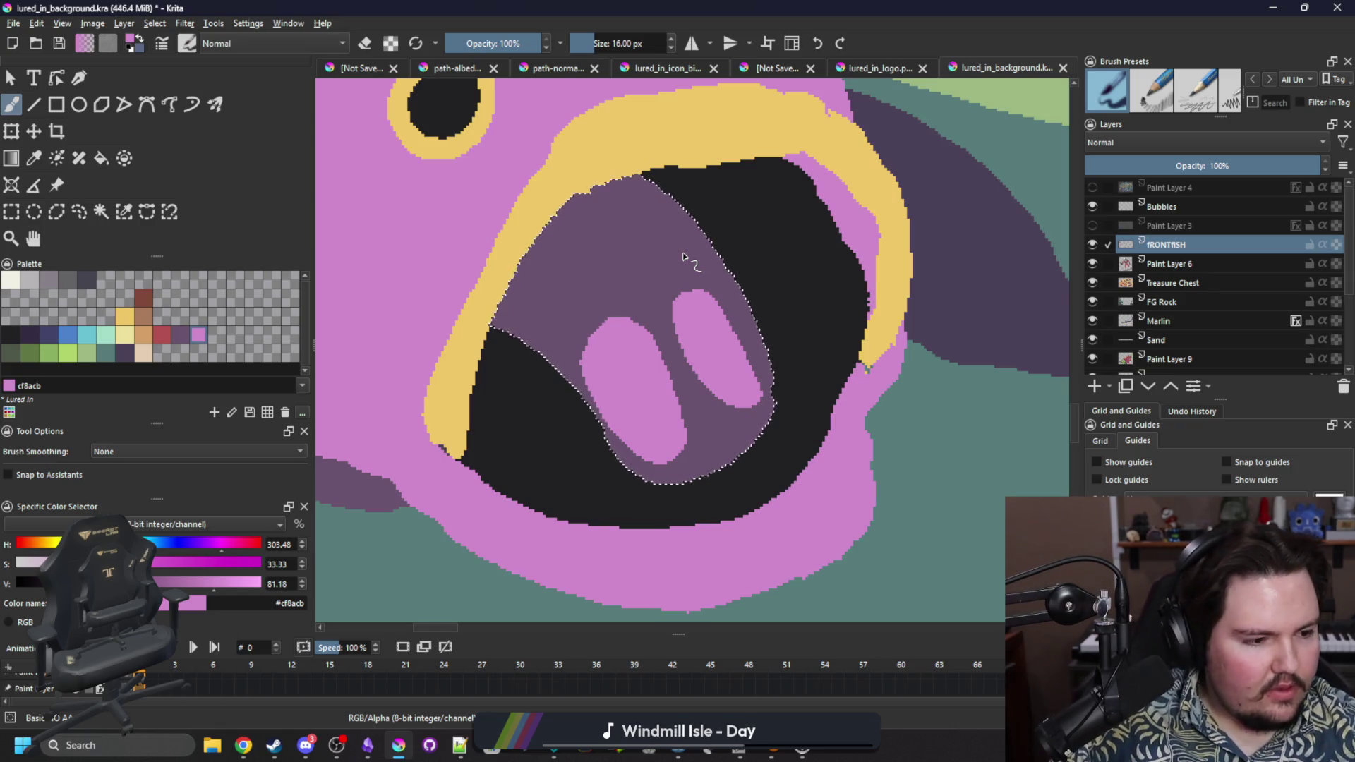
pyautogui.moveTo(675, 442)
pyautogui.mouseDown()
pyautogui.moveTo(671, 369)
pyautogui.moveTo(635, 311)
pyautogui.moveTo(681, 420)
pyautogui.moveTo(632, 329)
pyautogui.mouseUp()
pyautogui.keyDown('ctrl'); pyautogui.click(642, 268); pyautogui.keyUp('ctrl')
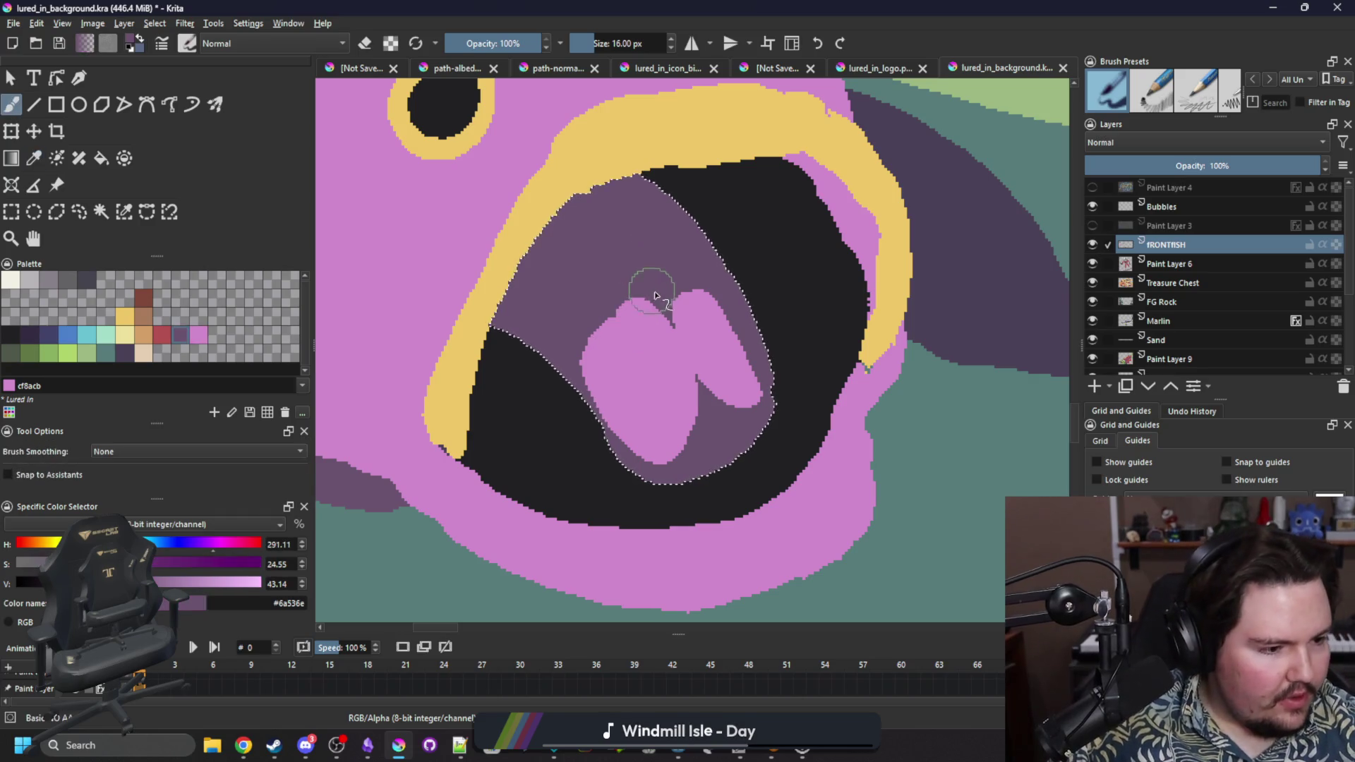
pyautogui.moveTo(633, 460)
pyautogui.mouseDown()
pyautogui.moveTo(590, 315)
pyautogui.moveTo(666, 467)
pyautogui.moveTo(699, 459)
pyautogui.mouseUp()
pyautogui.moveTo(616, 302)
pyautogui.mouseDown()
pyautogui.moveTo(590, 348)
pyautogui.moveTo(633, 263)
pyautogui.mouseUp()
pyautogui.hotkey('ctrl', 'shift', 'a')
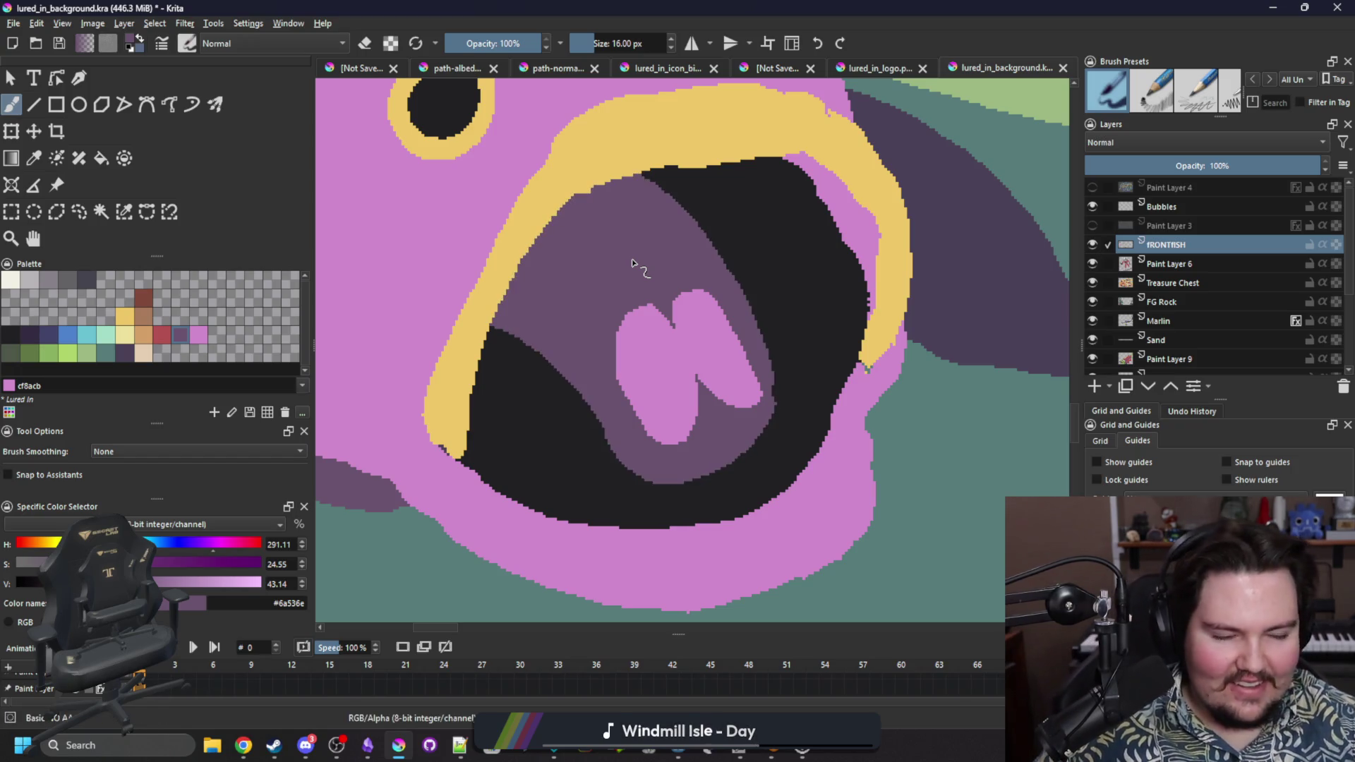
pyautogui.scroll(5, 590, 327)
pyautogui.hscroll(-5, 590, 326)
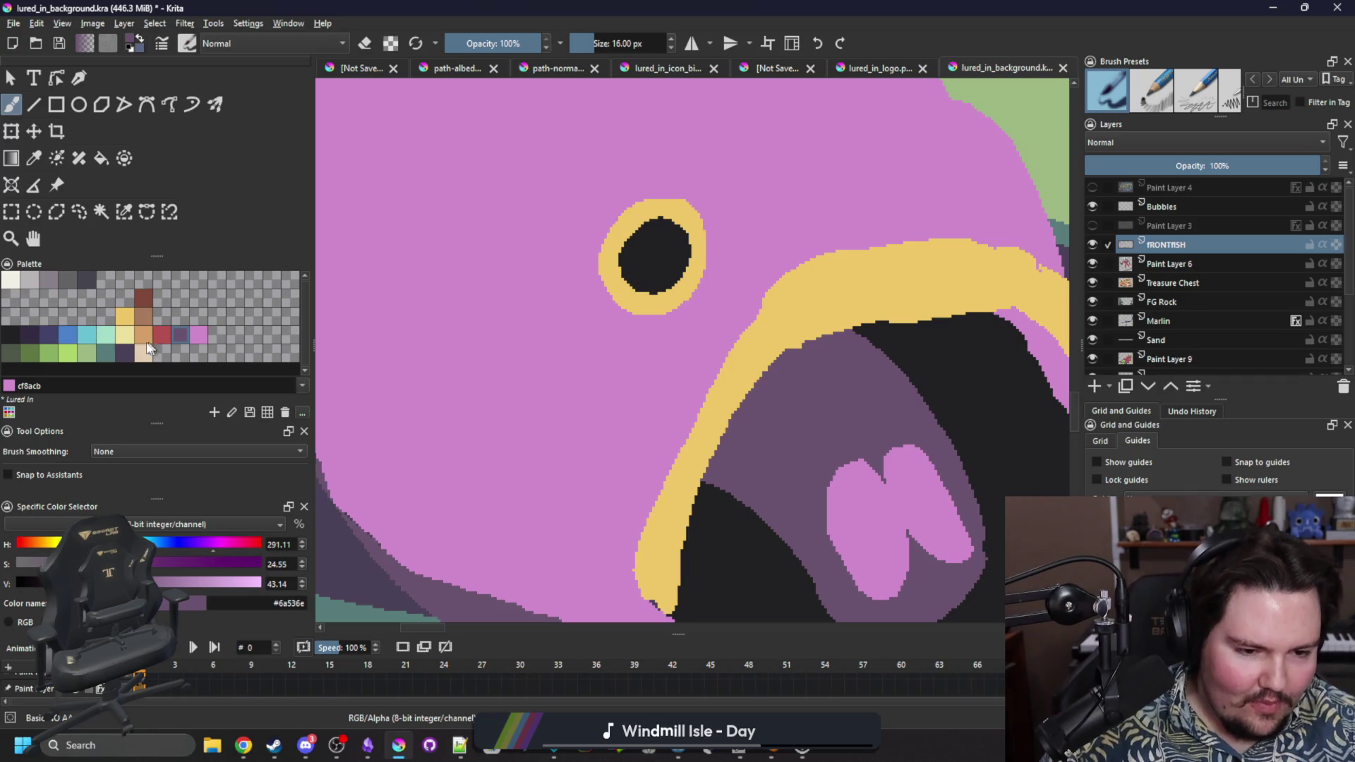
pyautogui.click(34, 356)
# Fill the pink fish body and the band inside the upper lip green.
pyautogui.press('f')
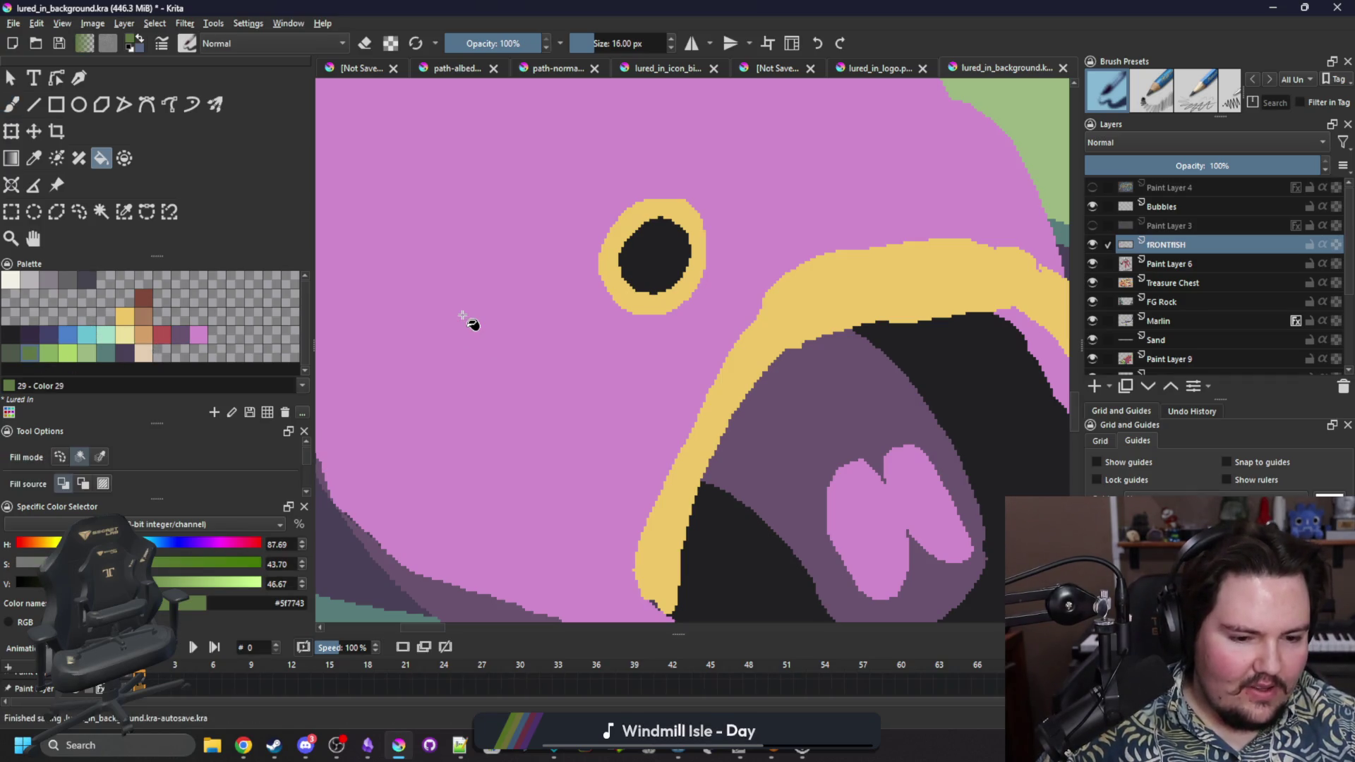
pyautogui.click(594, 371)
pyautogui.scroll(-3, 593, 372)
pyautogui.hscroll(3, 593, 372)
pyautogui.click(932, 297)
pyautogui.hscroll(2, 856, 303)
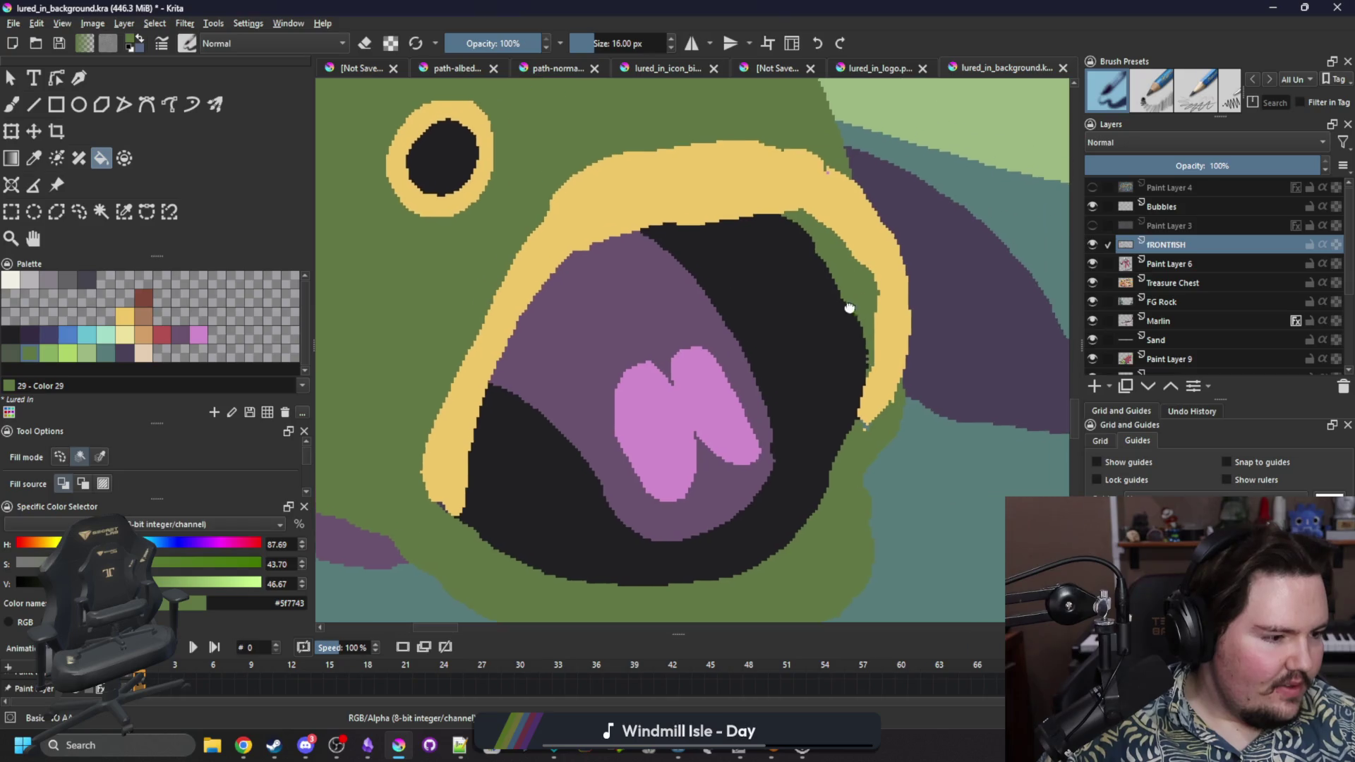
pyautogui.scroll(2, 877, 425)
# Shrink the brush and select the green fish body by similar colour.
pyautogui.press('b')
pyautogui.press('[')
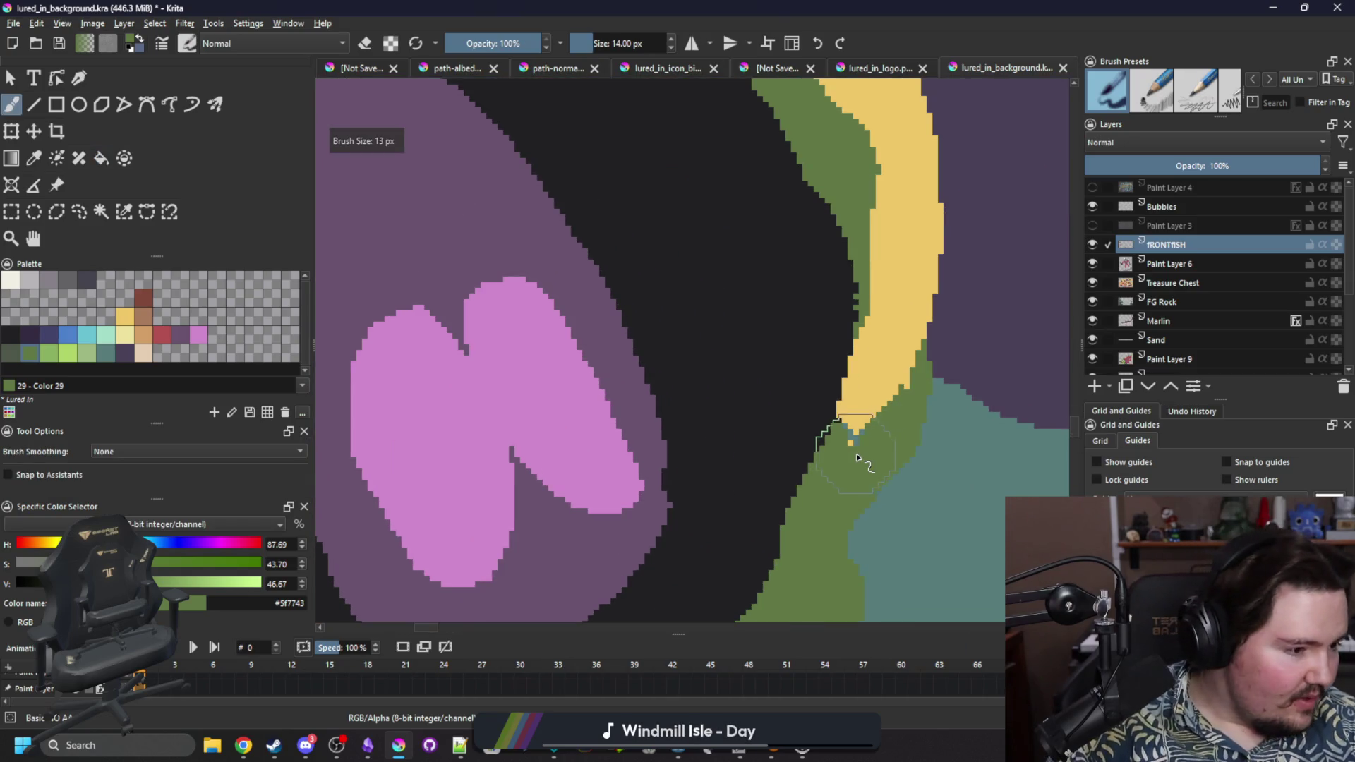
pyautogui.scroll(-3, 861, 445)
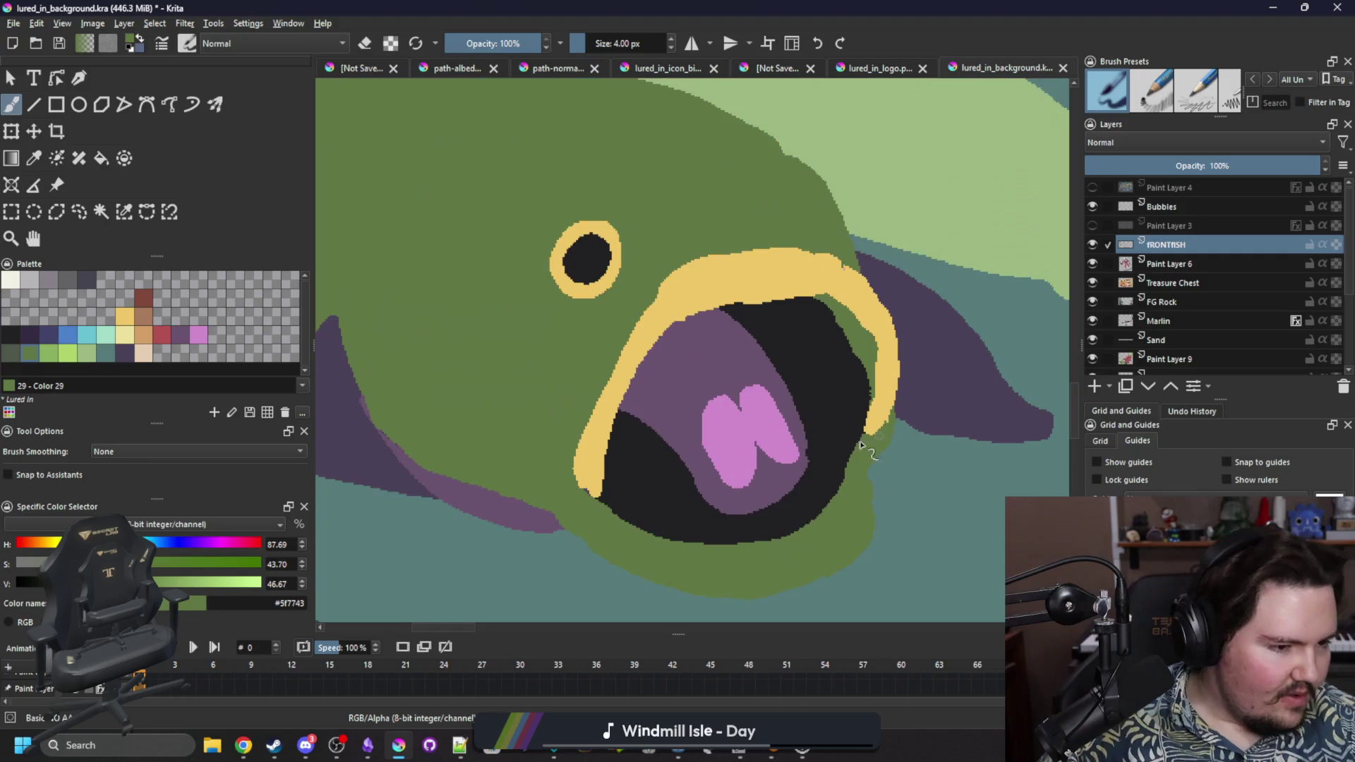
pyautogui.scroll(2, 828, 432)
pyautogui.scroll(-2, 825, 432)
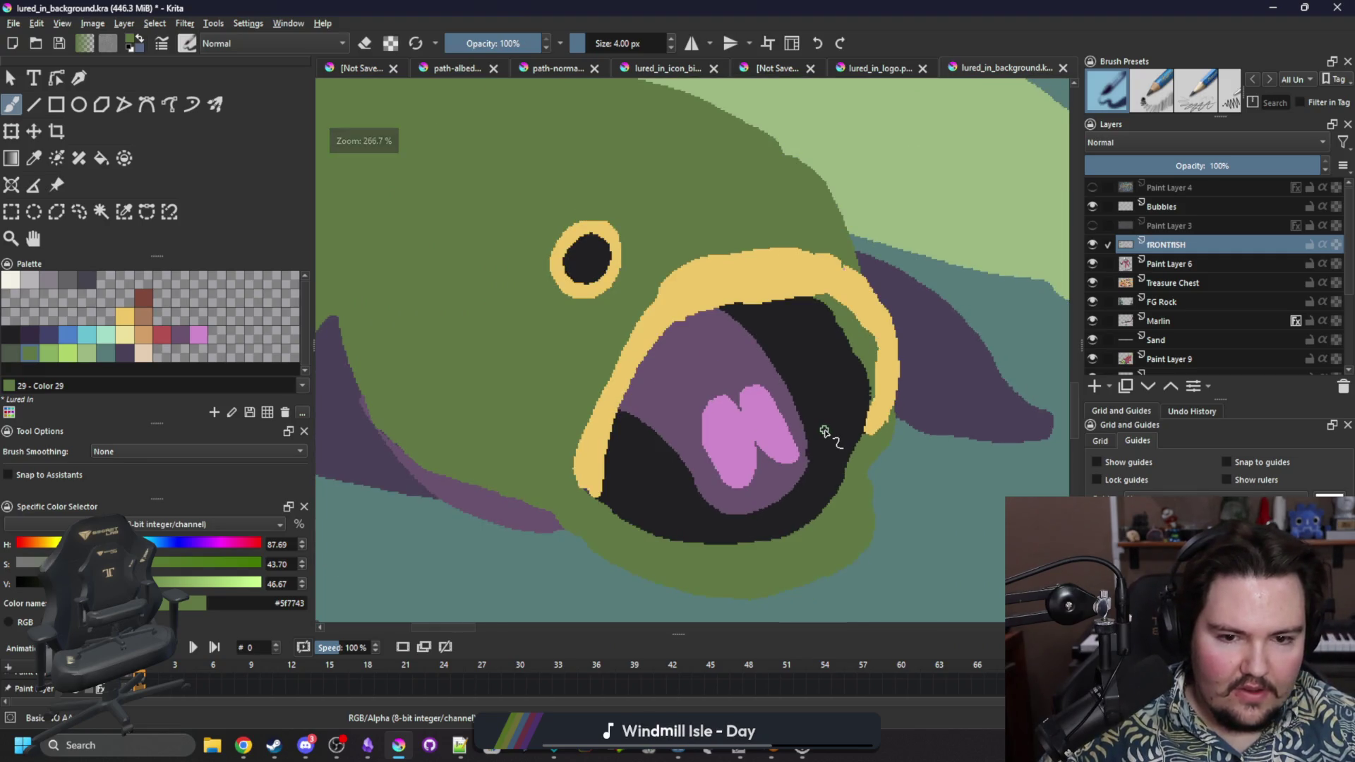
pyautogui.scroll(1, 727, 452)
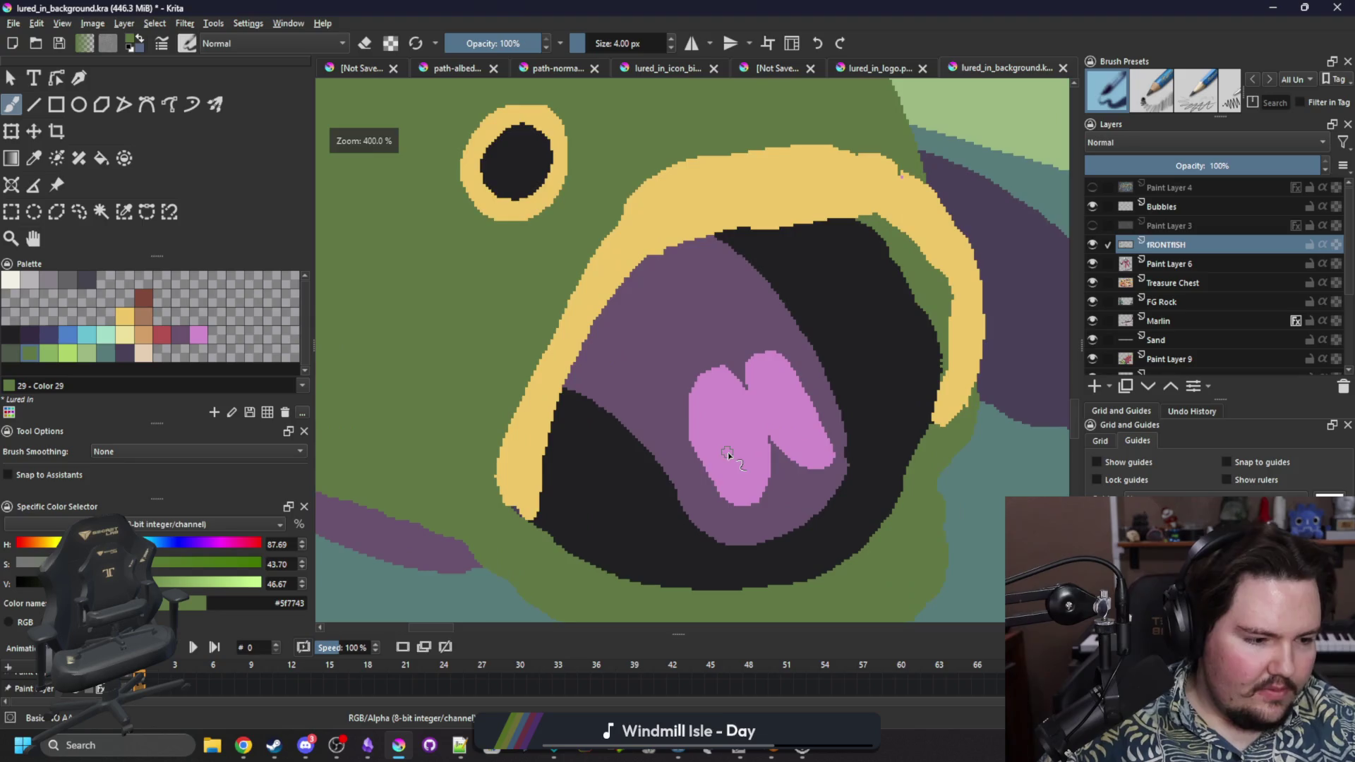
pyautogui.scroll(2, 645, 499)
pyautogui.scroll(-2, 644, 499)
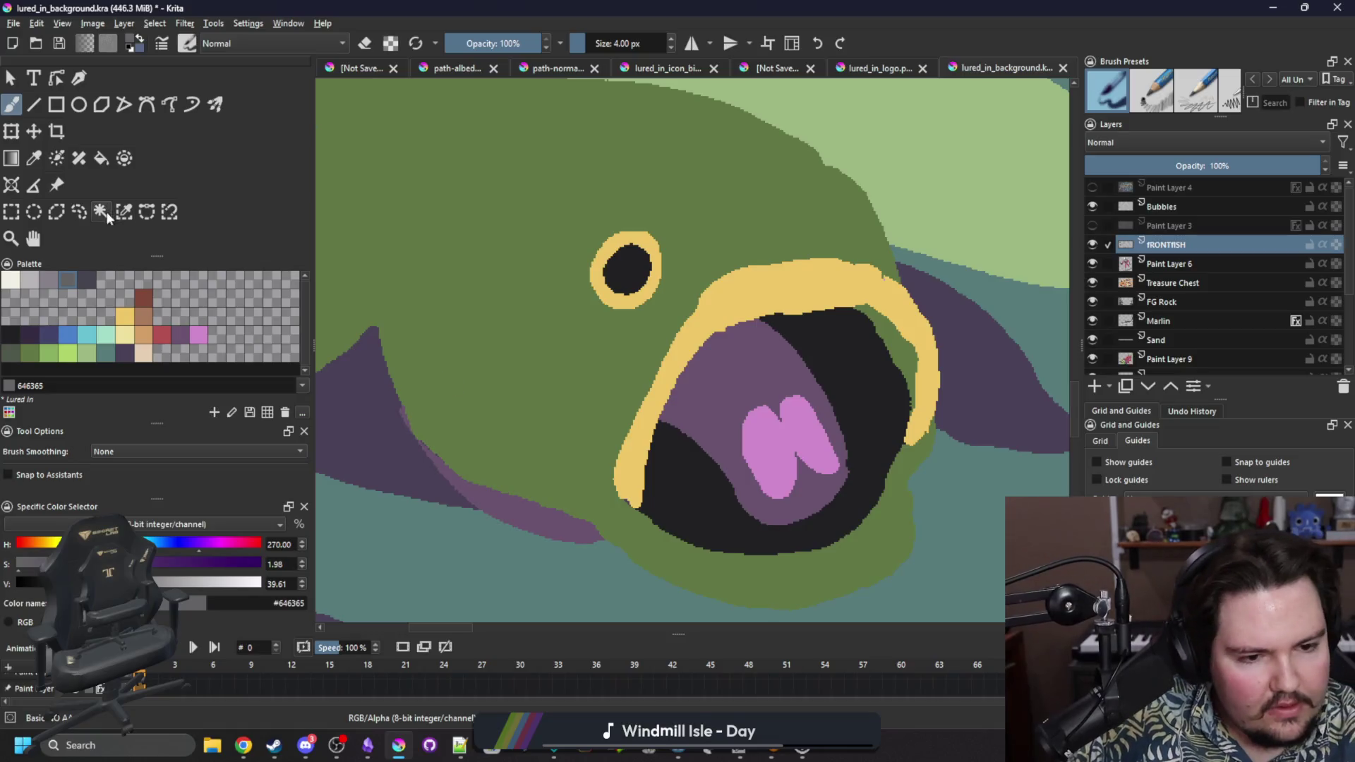
pyautogui.click(101, 212)
pyautogui.click(568, 409)
pyautogui.press('b')
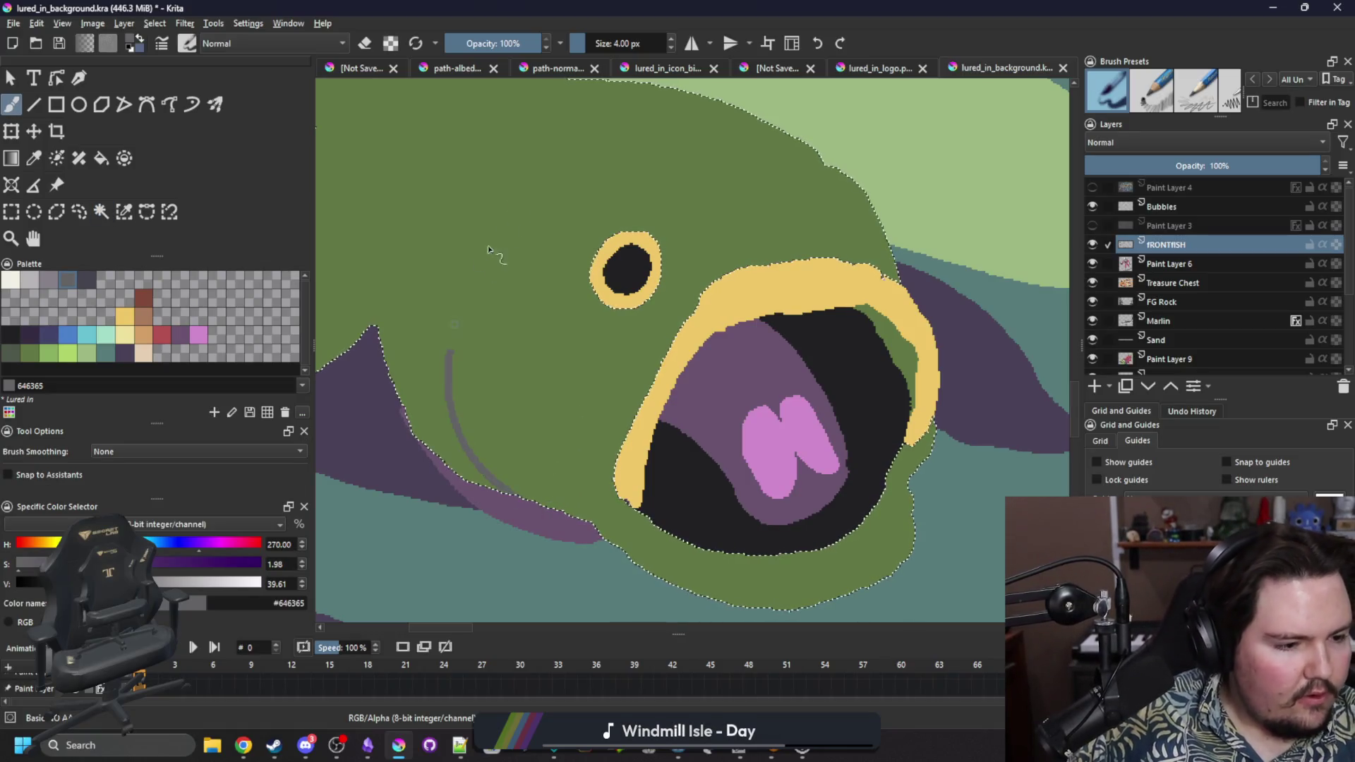
# Draw grey gill and crease lines on the body, below the eye, and above the lip.
pyautogui.moveTo(508, 490); pyautogui.dragTo(533, 241)
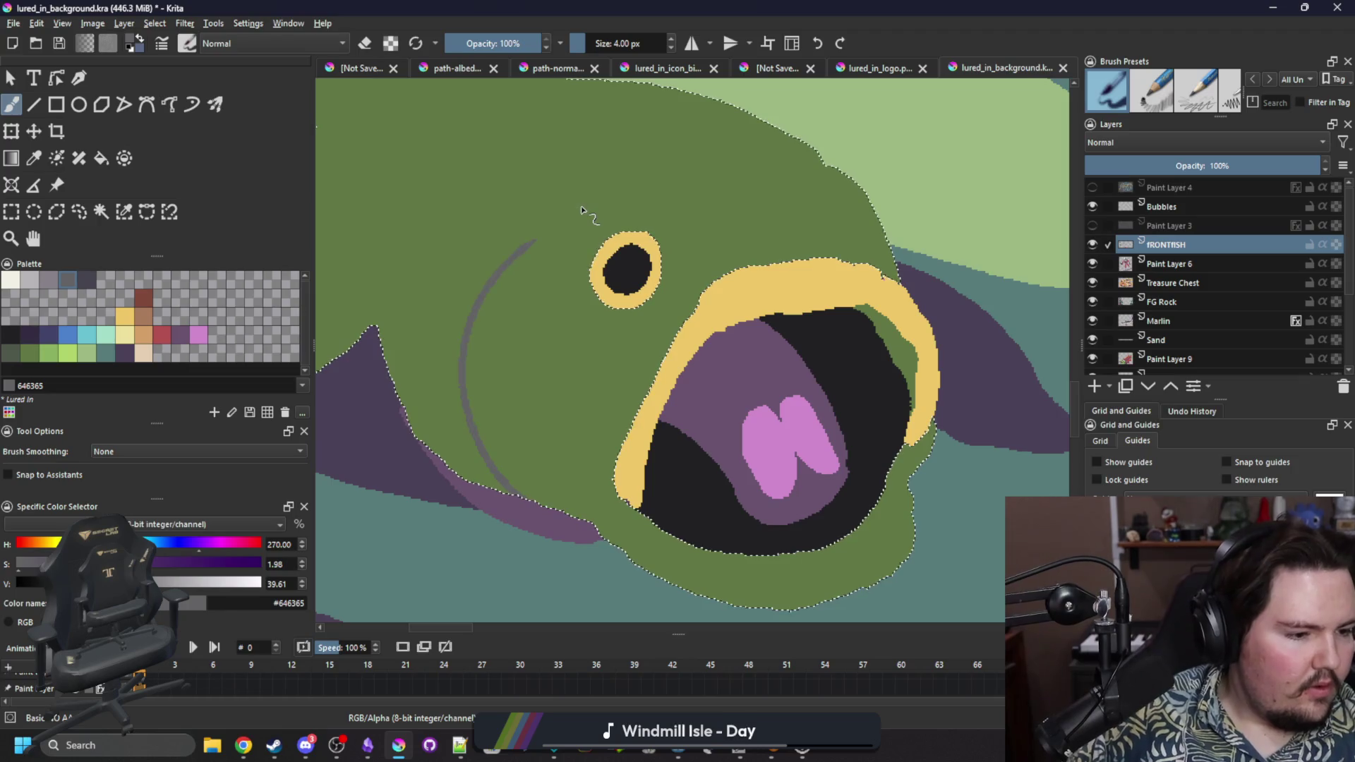
pyautogui.press('space')
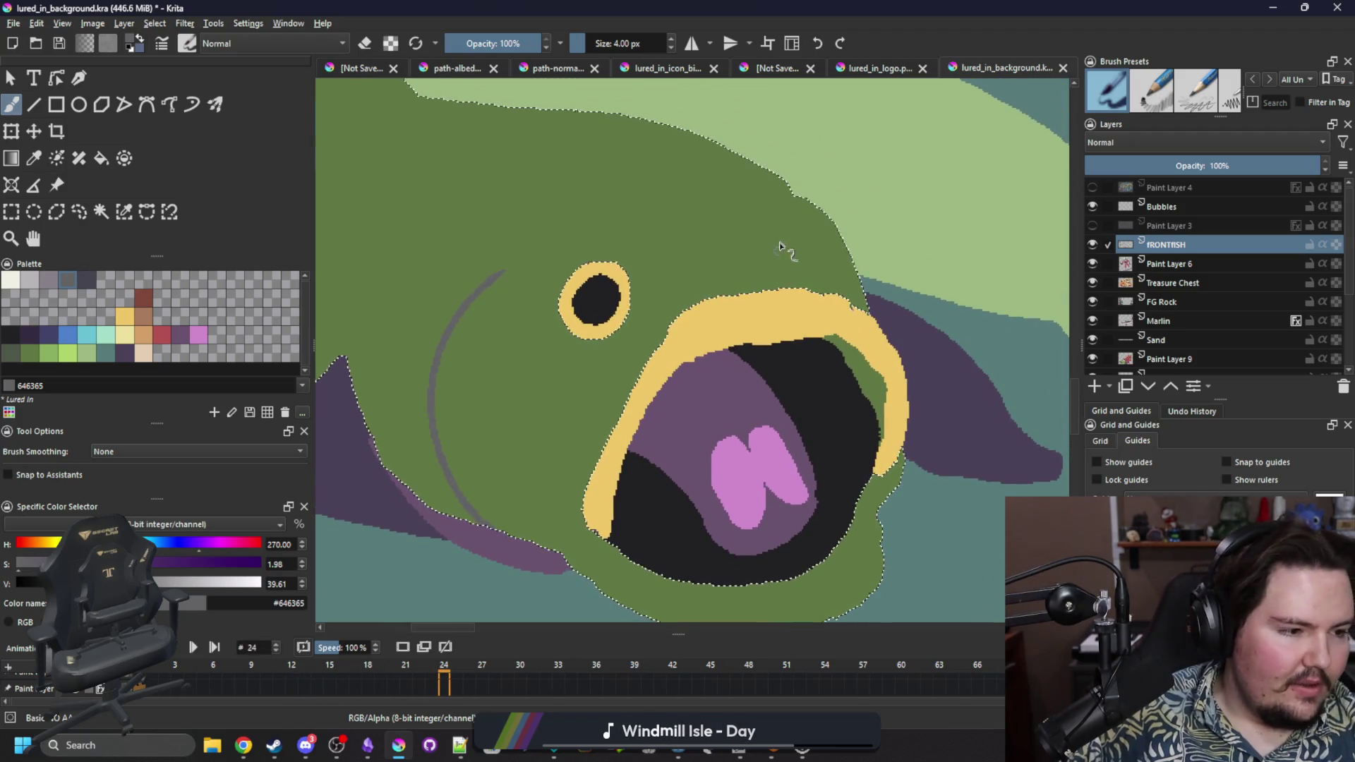
pyautogui.moveTo(809, 198); pyautogui.dragTo(748, 195)
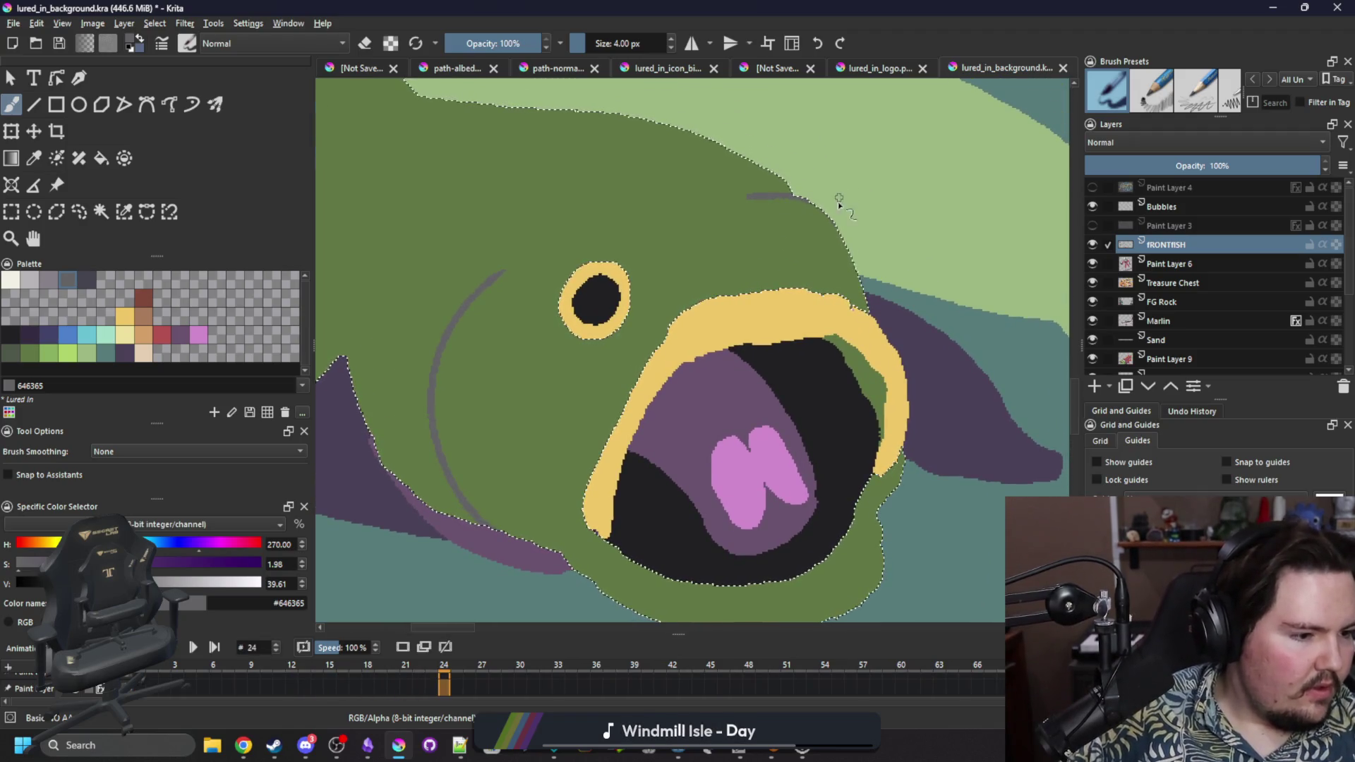
pyautogui.moveTo(630, 387); pyautogui.dragTo(642, 323)
pyautogui.moveTo(741, 284); pyautogui.dragTo(697, 295)
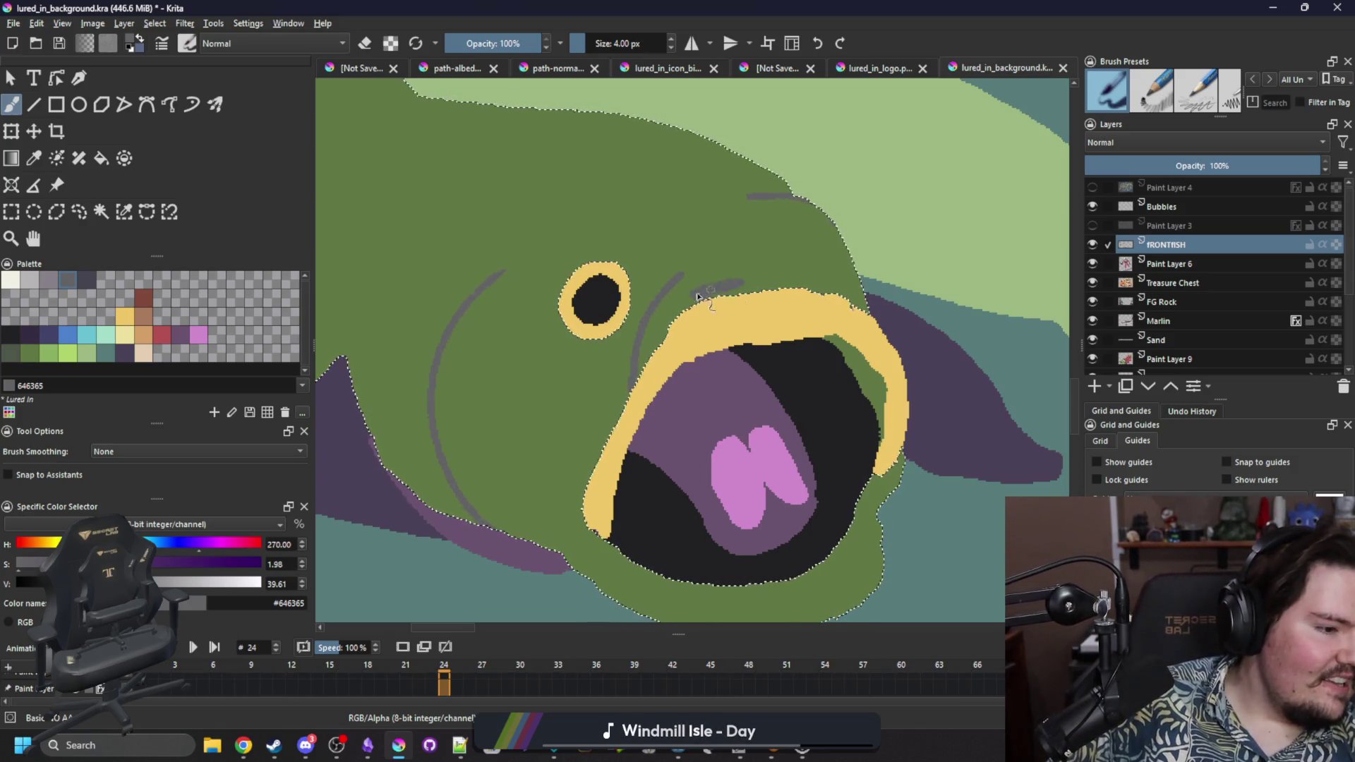
pyautogui.moveTo(776, 281); pyautogui.dragTo(819, 280)
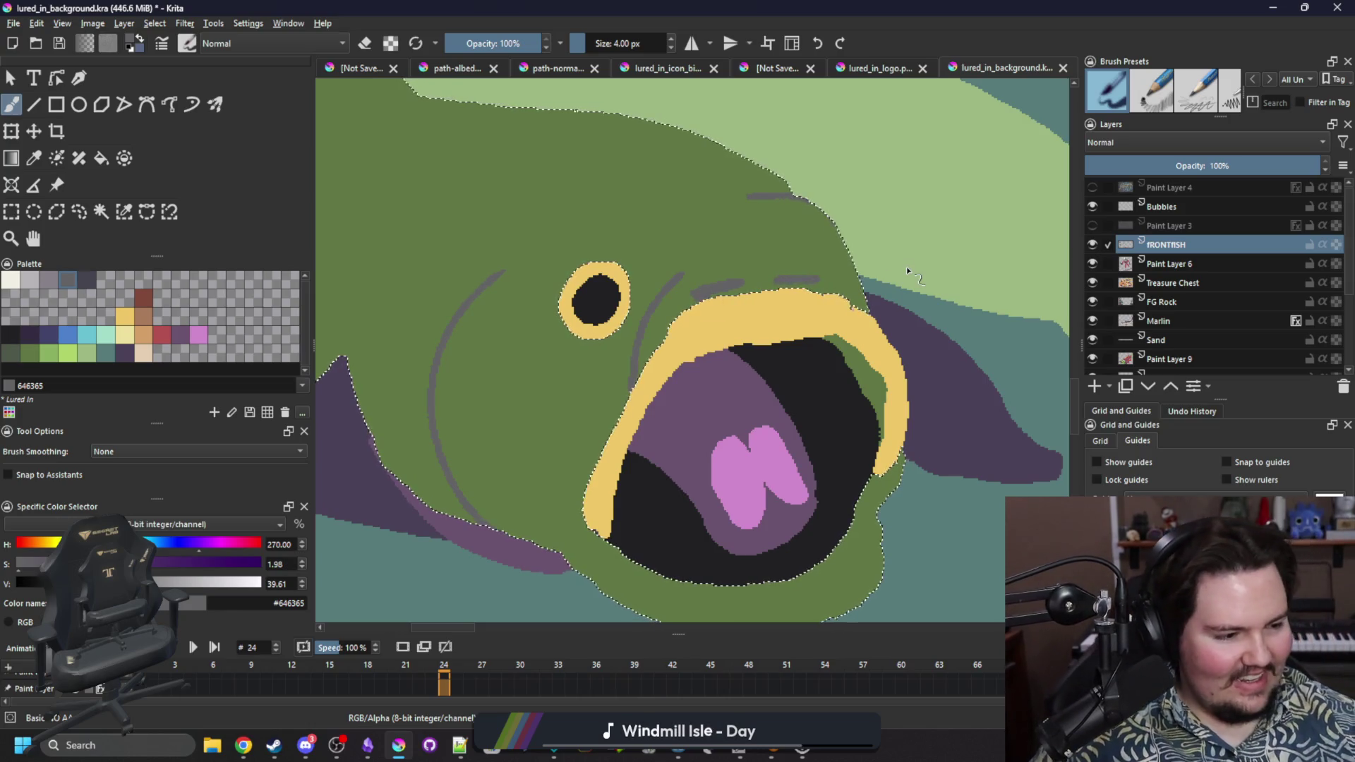
pyautogui.press('Right')
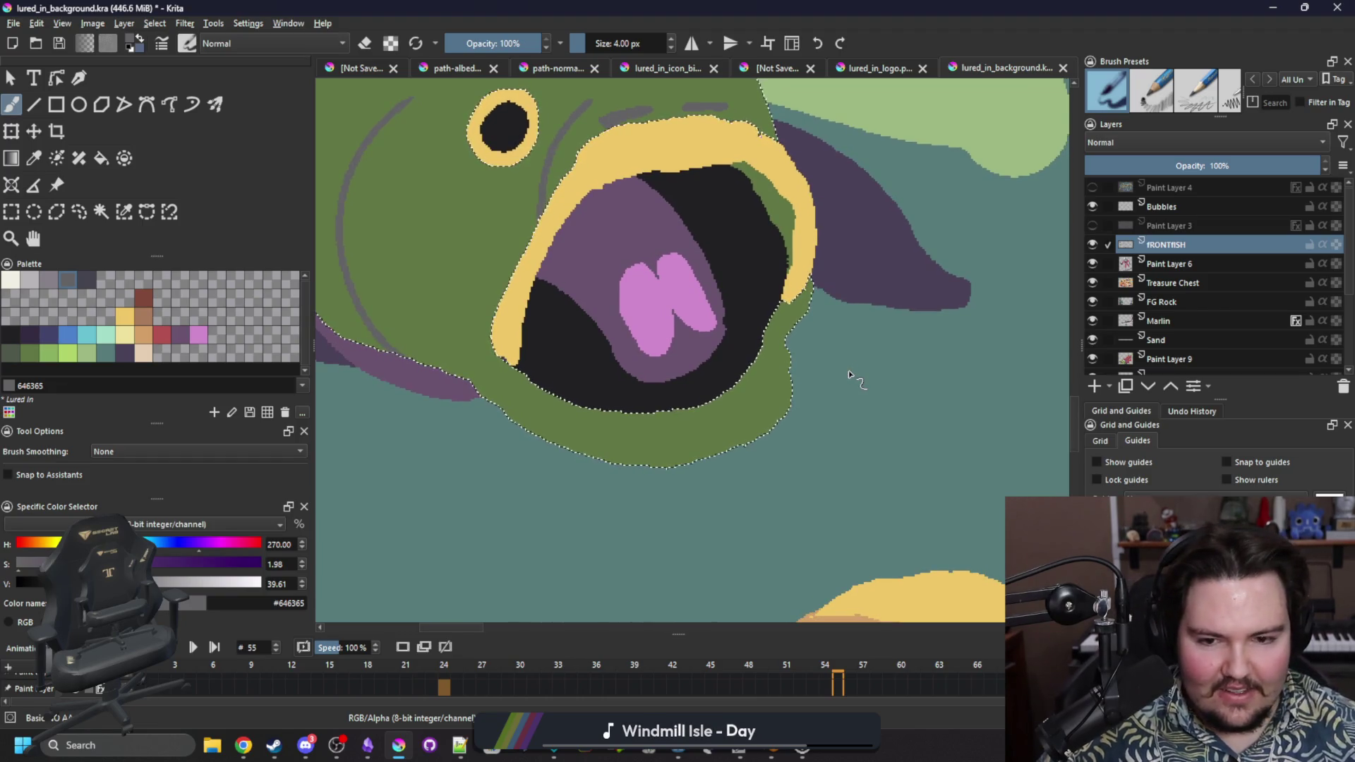
pyautogui.click(183, 331)
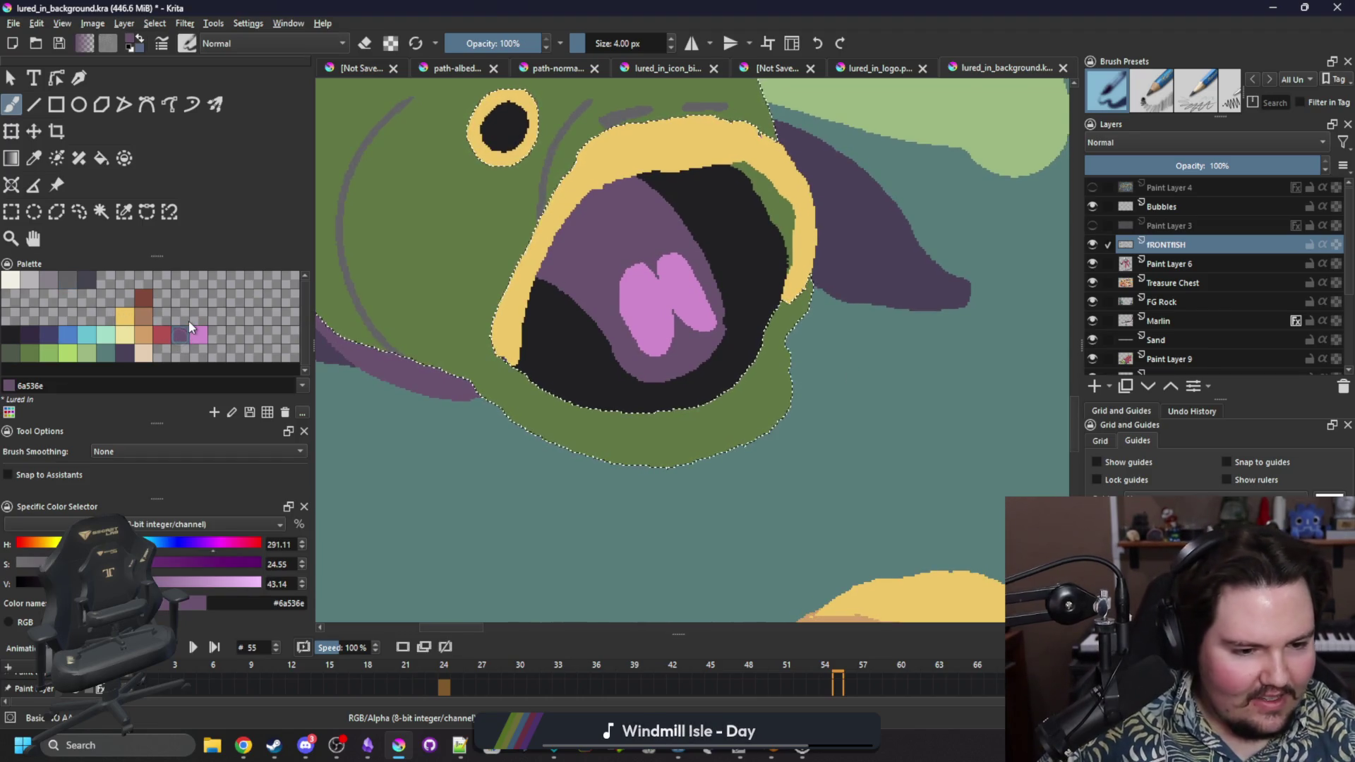
# Select the black mouth area and brush muted purple along its lower-left inside edge.
pyautogui.click(553, 353)
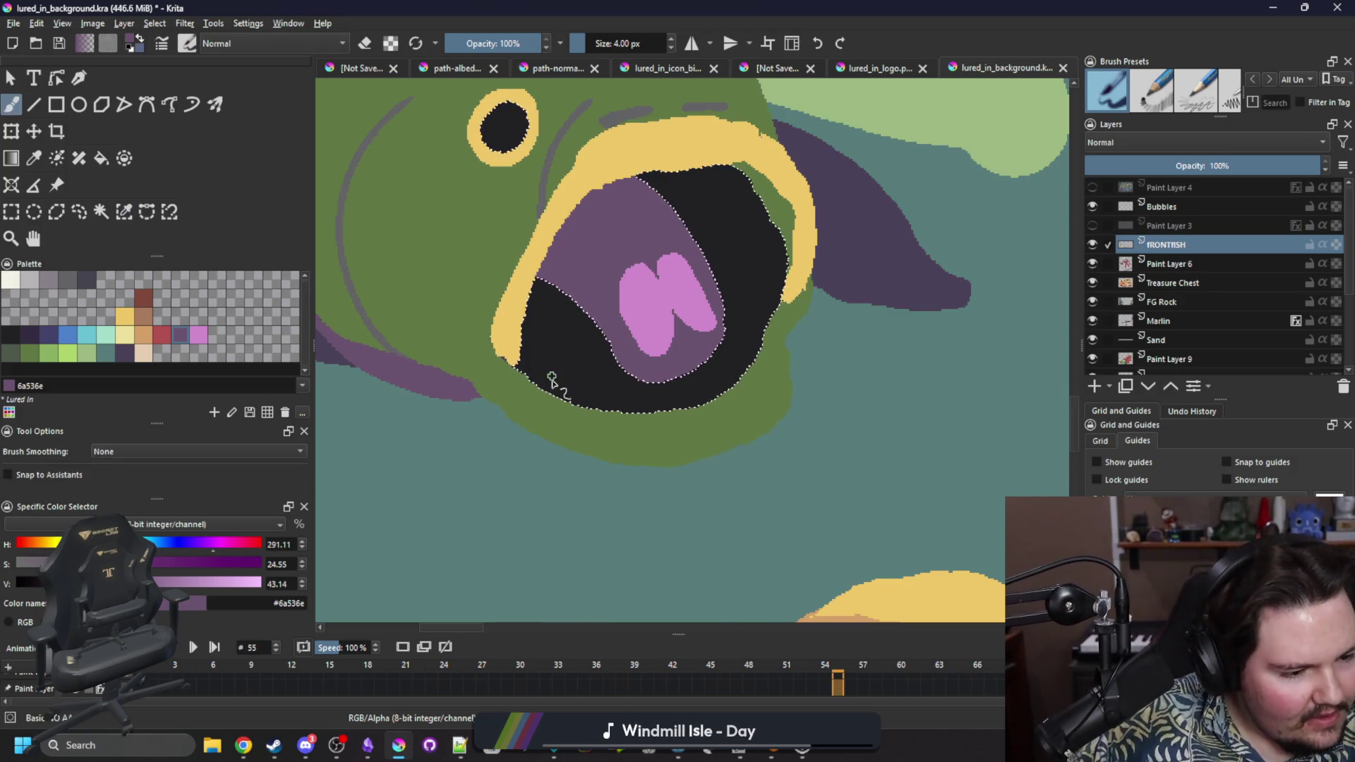
pyautogui.moveTo(553, 387)
pyautogui.mouseDown()
pyautogui.moveTo(523, 363)
pyautogui.moveTo(554, 381)
pyautogui.mouseUp()
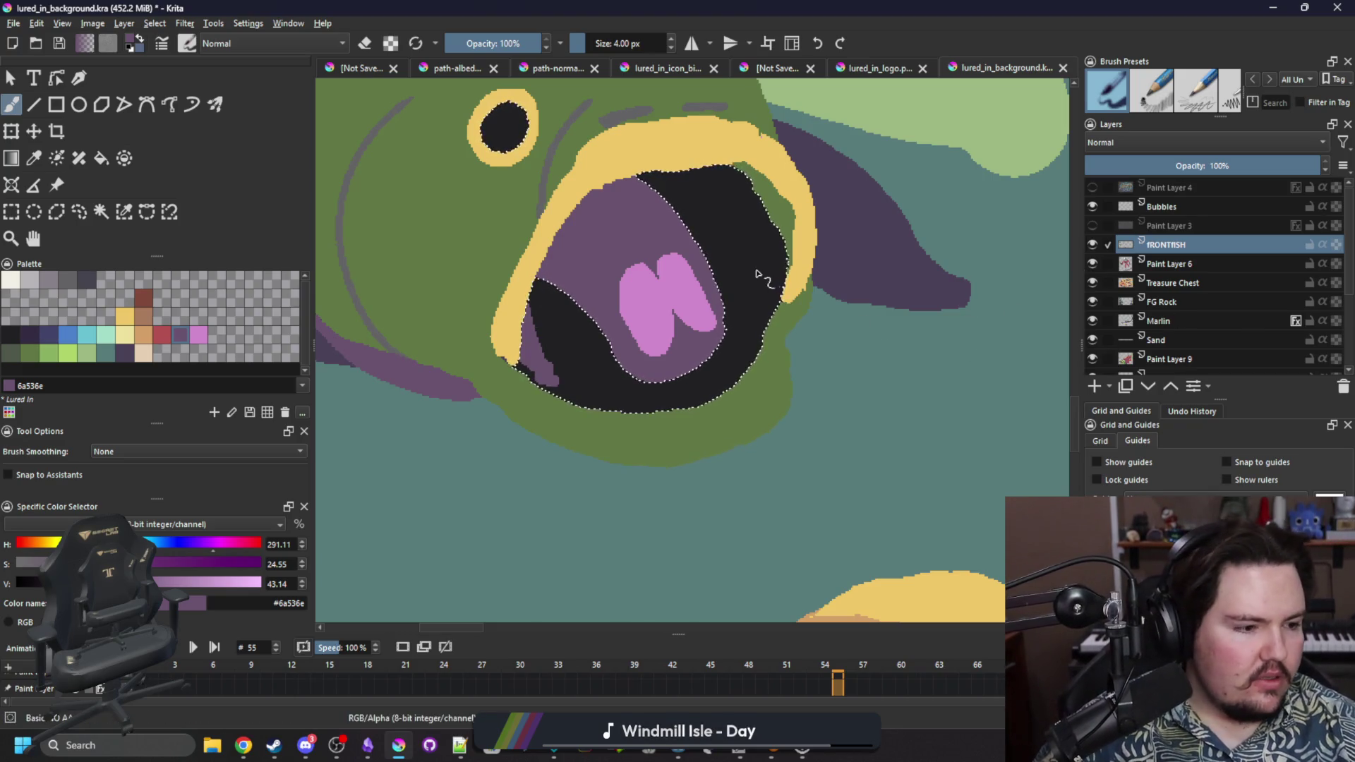
pyautogui.scroll(2, 781, 333)
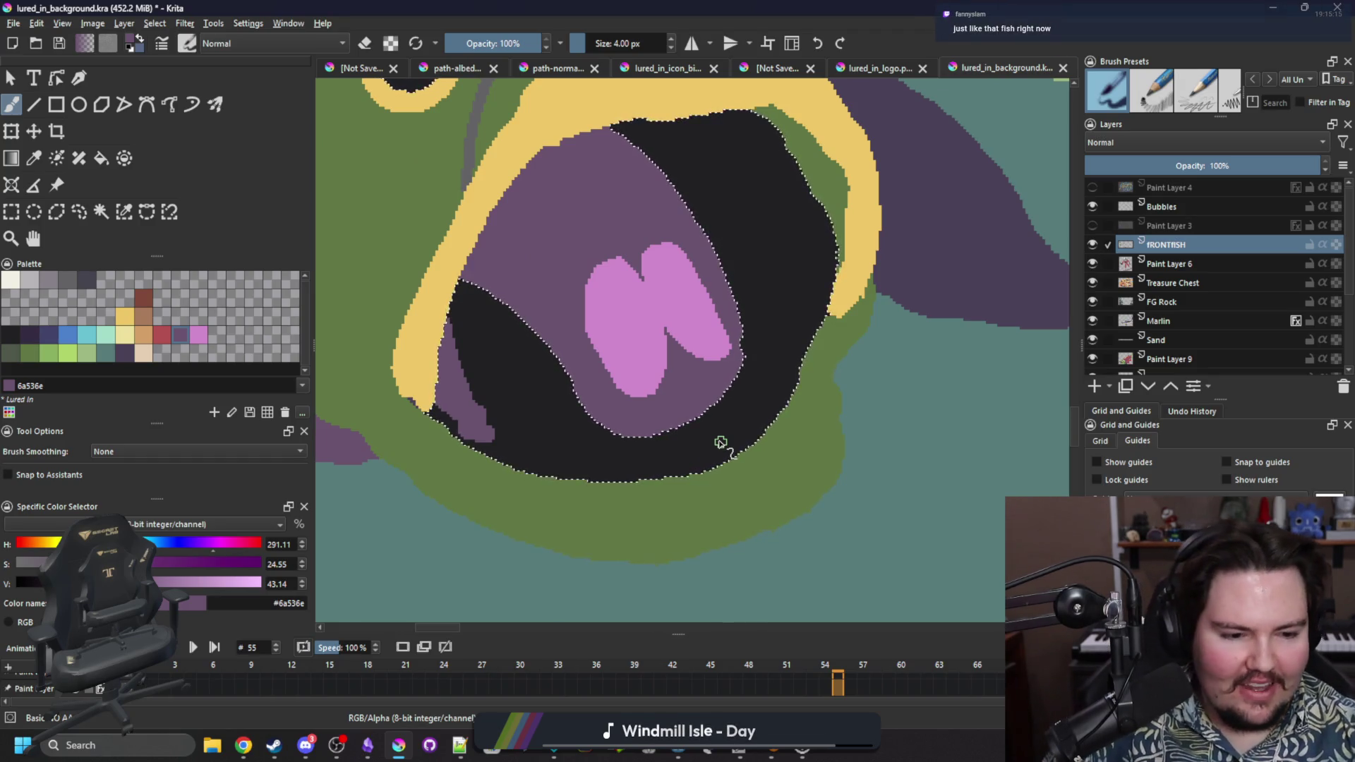
pyautogui.click(143, 353)
pyautogui.hotkey('ctrl', 'shift', 'a')
# Select the green jaw and paint a pale beige crescent beneath the mouth with an 8 px brush.
pyautogui.click(124, 212)
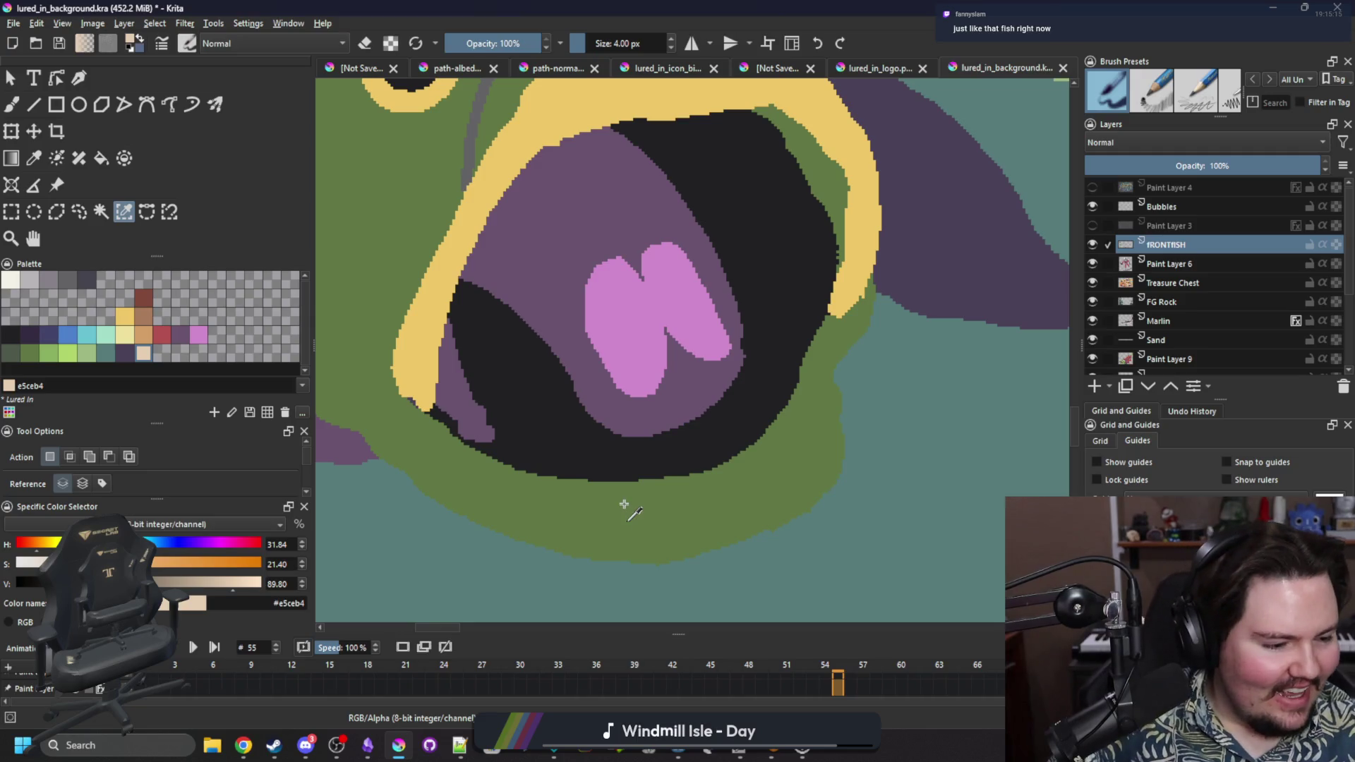
pyautogui.press('b')
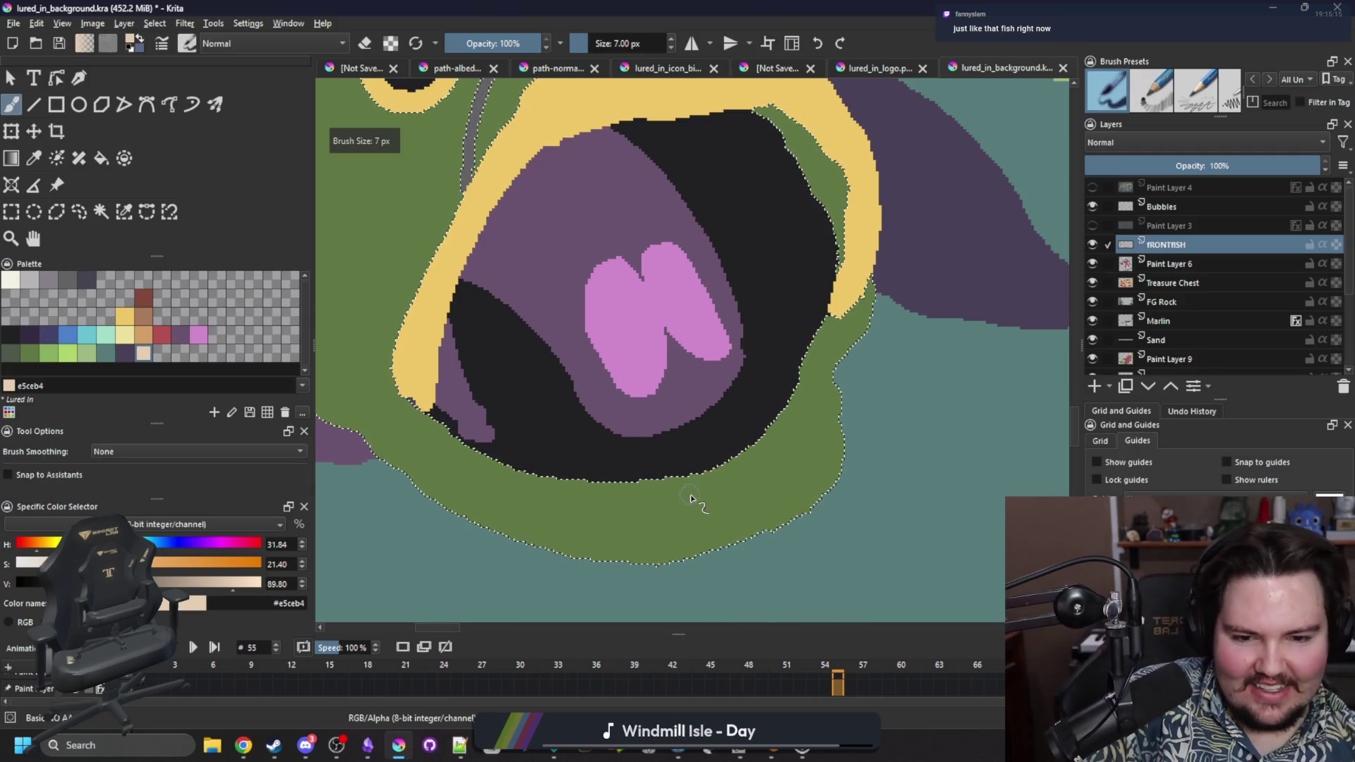
pyautogui.press(']')
pyautogui.moveTo(659, 523)
pyautogui.mouseDown()
pyautogui.moveTo(747, 499)
pyautogui.moveTo(661, 514)
pyautogui.moveTo(759, 480)
pyautogui.moveTo(803, 418)
pyautogui.mouseUp()
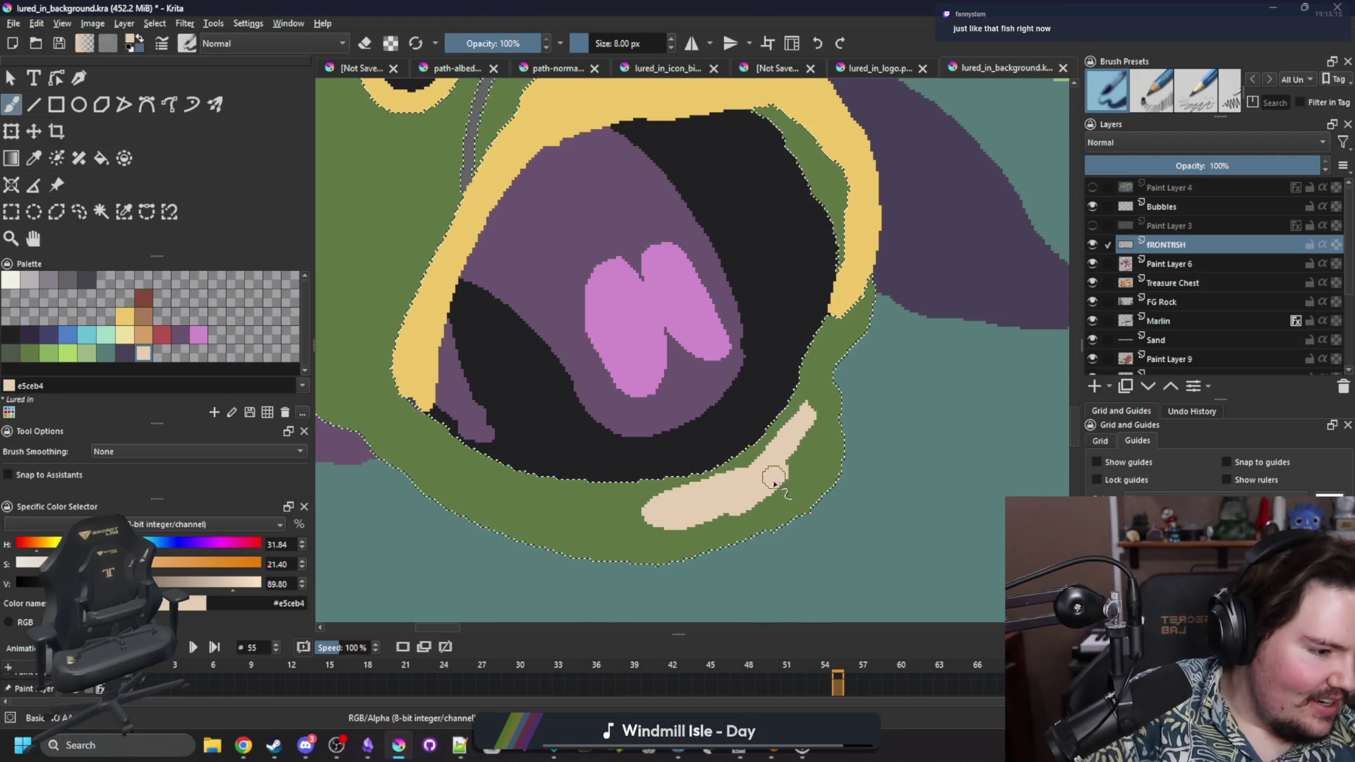
pyautogui.moveTo(745, 492)
pyautogui.mouseDown()
pyautogui.moveTo(730, 484)
pyautogui.moveTo(714, 518)
pyautogui.moveTo(621, 512)
pyautogui.moveTo(575, 490)
pyautogui.mouseUp()
pyautogui.hotkey('ctrl', 'z')
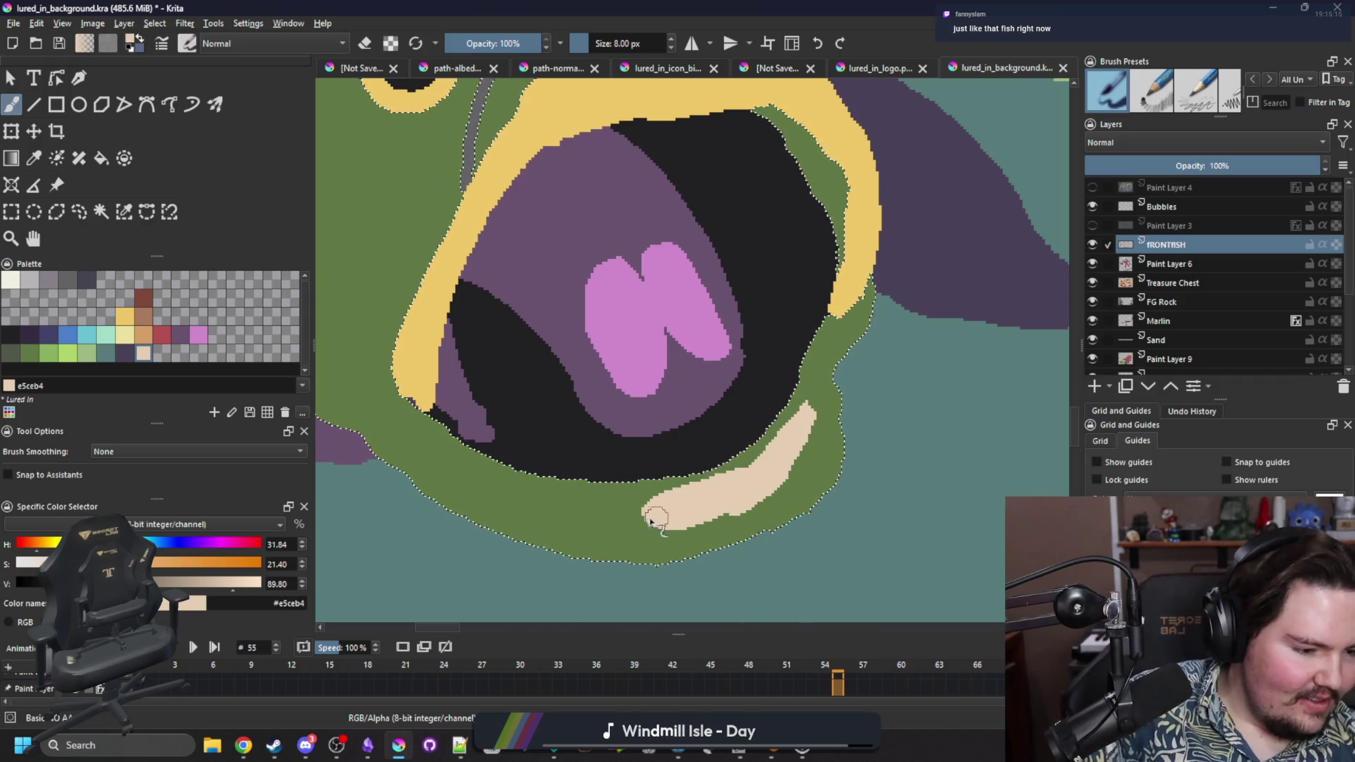
pyautogui.moveTo(656, 519); pyautogui.dragTo(550, 503)
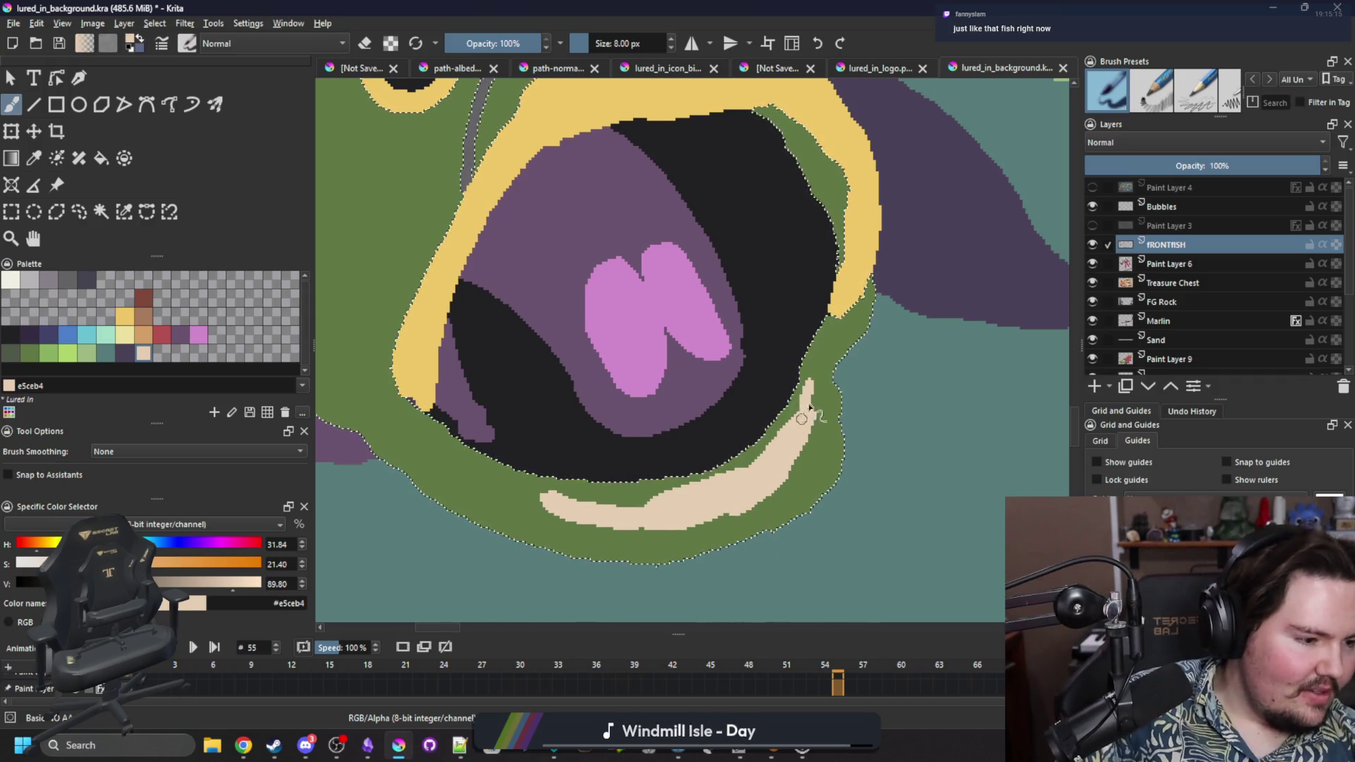
pyautogui.moveTo(775, 477)
pyautogui.mouseDown()
pyautogui.moveTo(732, 506)
pyautogui.moveTo(630, 526)
pyautogui.moveTo(536, 502)
pyautogui.mouseUp()
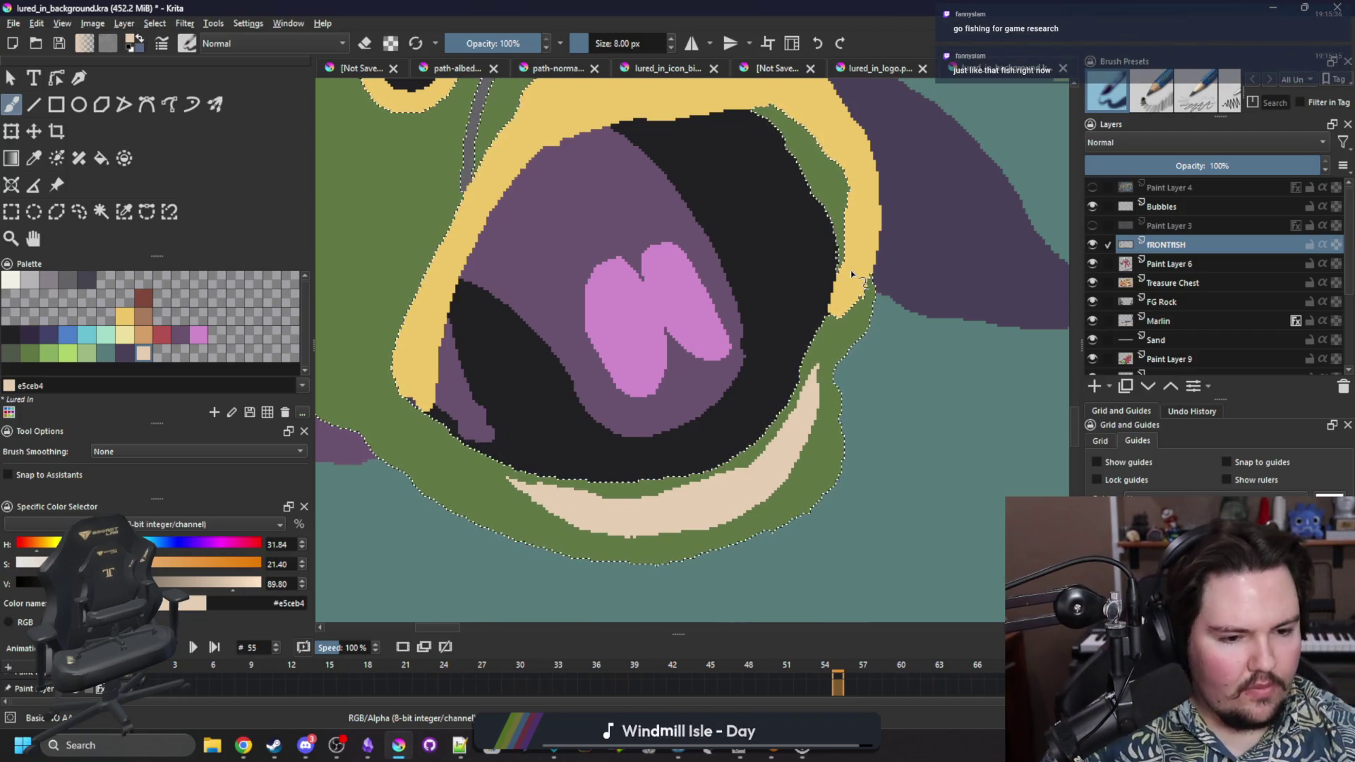
pyautogui.click(12, 353)
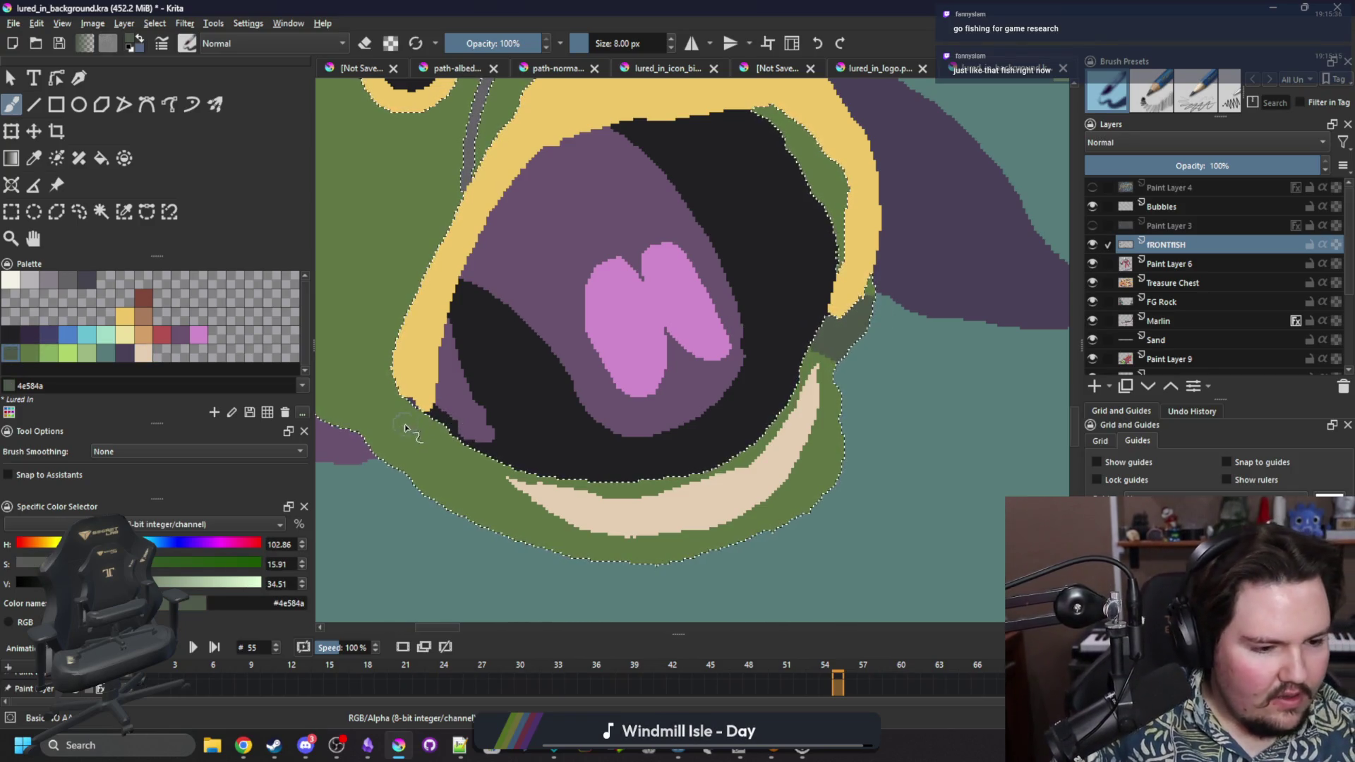
# Shade the lower jaw's left and right edges with dark green #4e584a.
pyautogui.moveTo(368, 442)
pyautogui.mouseDown()
pyautogui.moveTo(366, 404)
pyautogui.moveTo(379, 422)
pyautogui.moveTo(362, 402)
pyautogui.mouseUp()
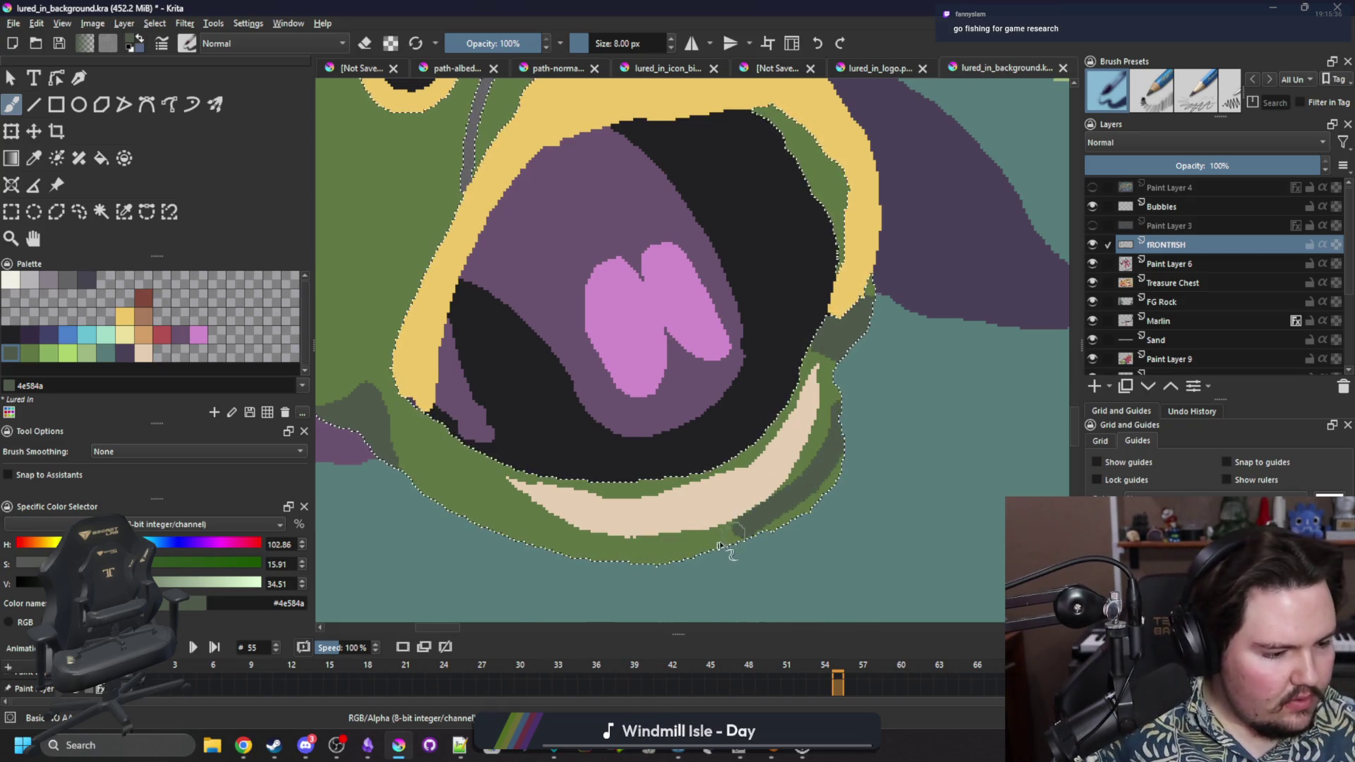
pyautogui.moveTo(835, 413); pyautogui.dragTo(836, 441)
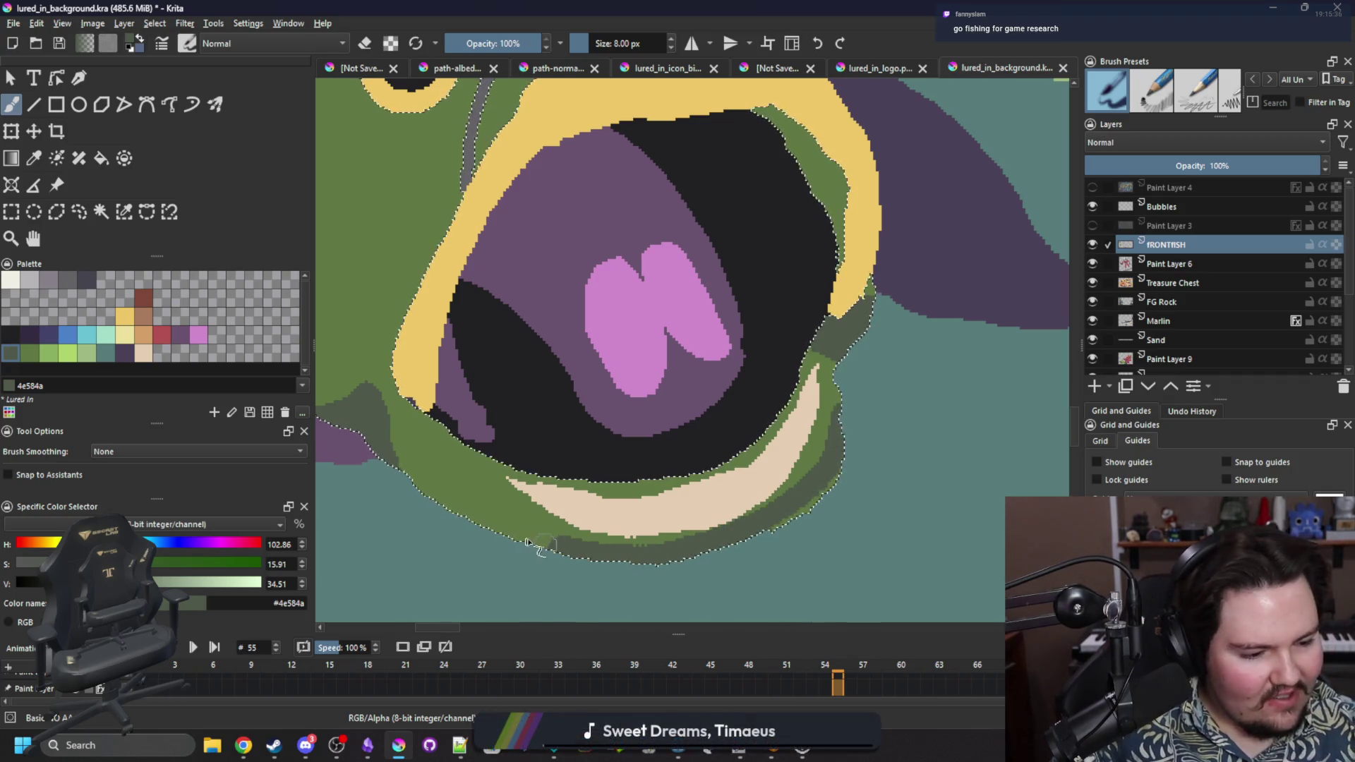
pyautogui.press('.')
pyautogui.press('.')
pyautogui.press('.')
pyautogui.press('.')
pyautogui.press('.')
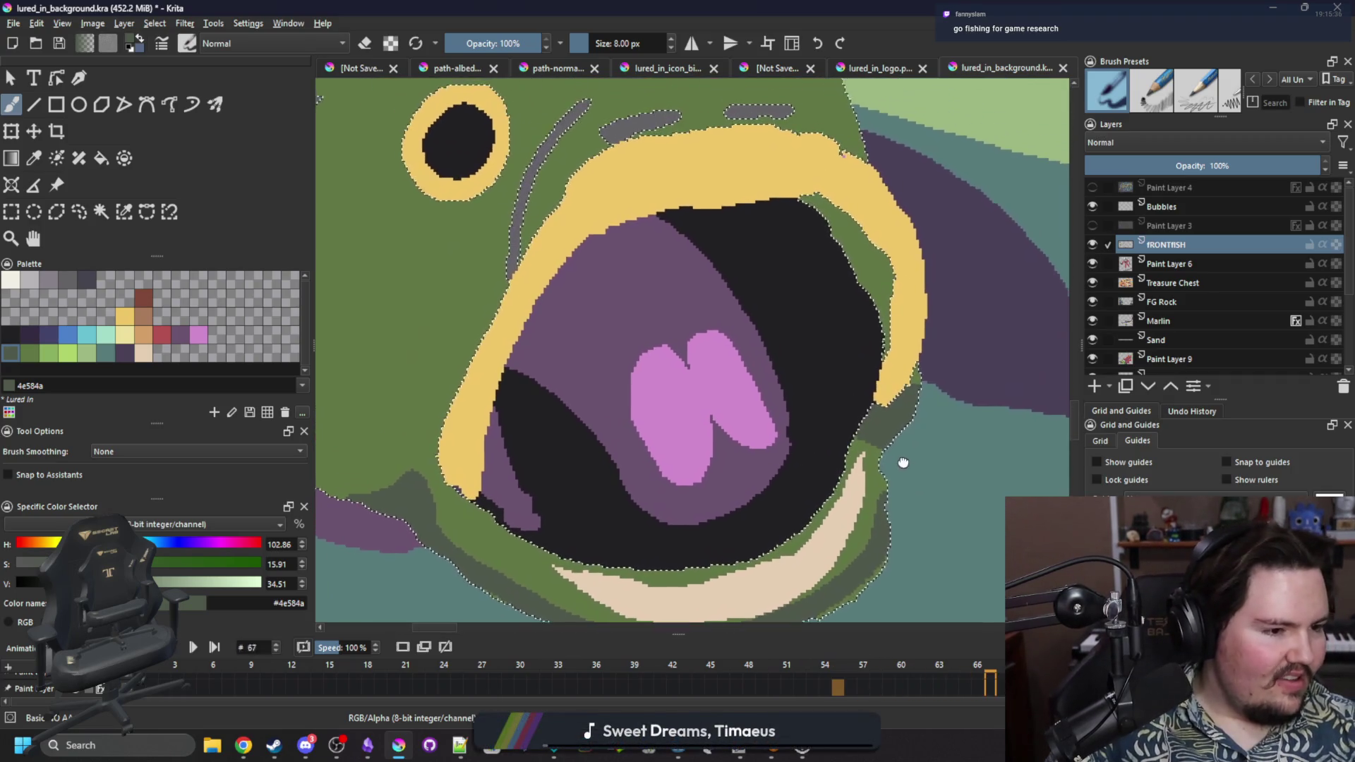
# Fill the fish's upper lip with medium green after trying and undoing light green.
pyautogui.click(86, 352)
pyautogui.press('f')
pyautogui.hotkey('ctrl', 'shift', 'a')
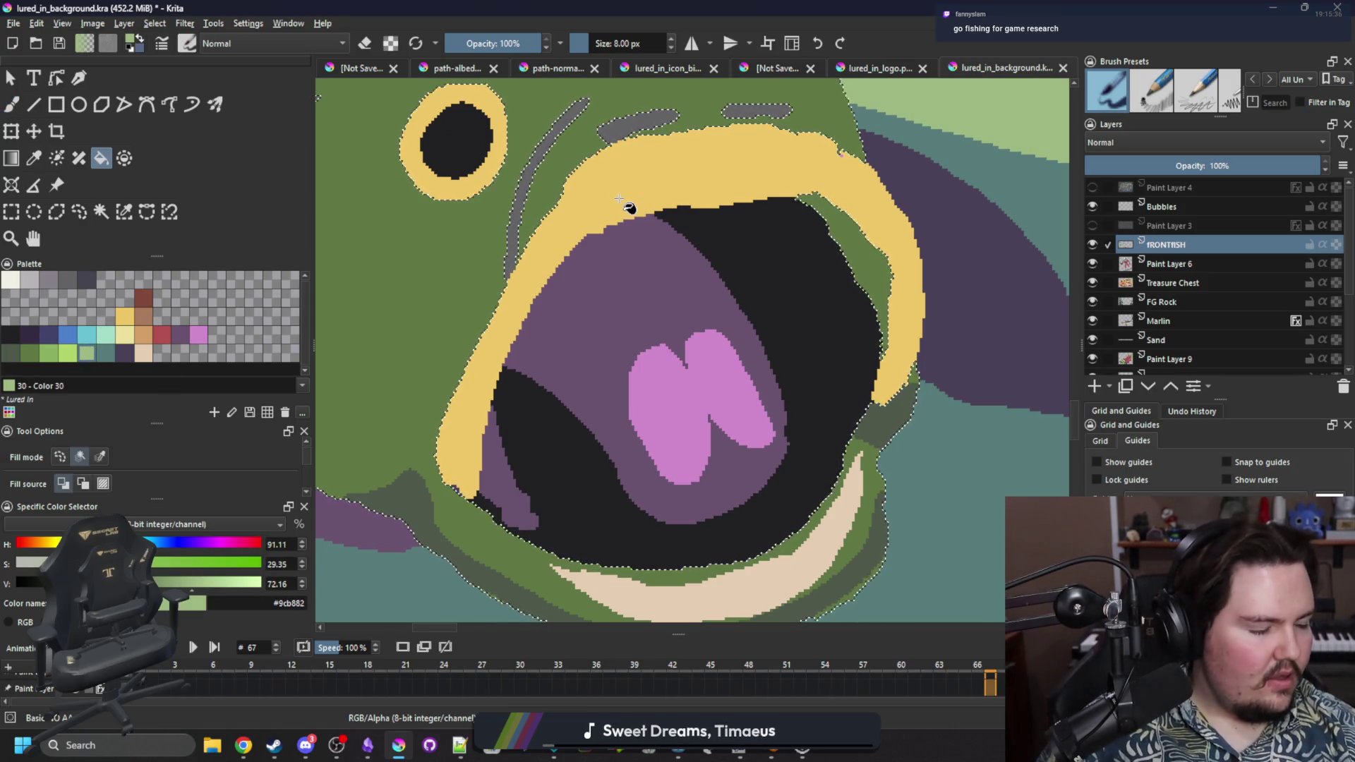
pyautogui.click(647, 194)
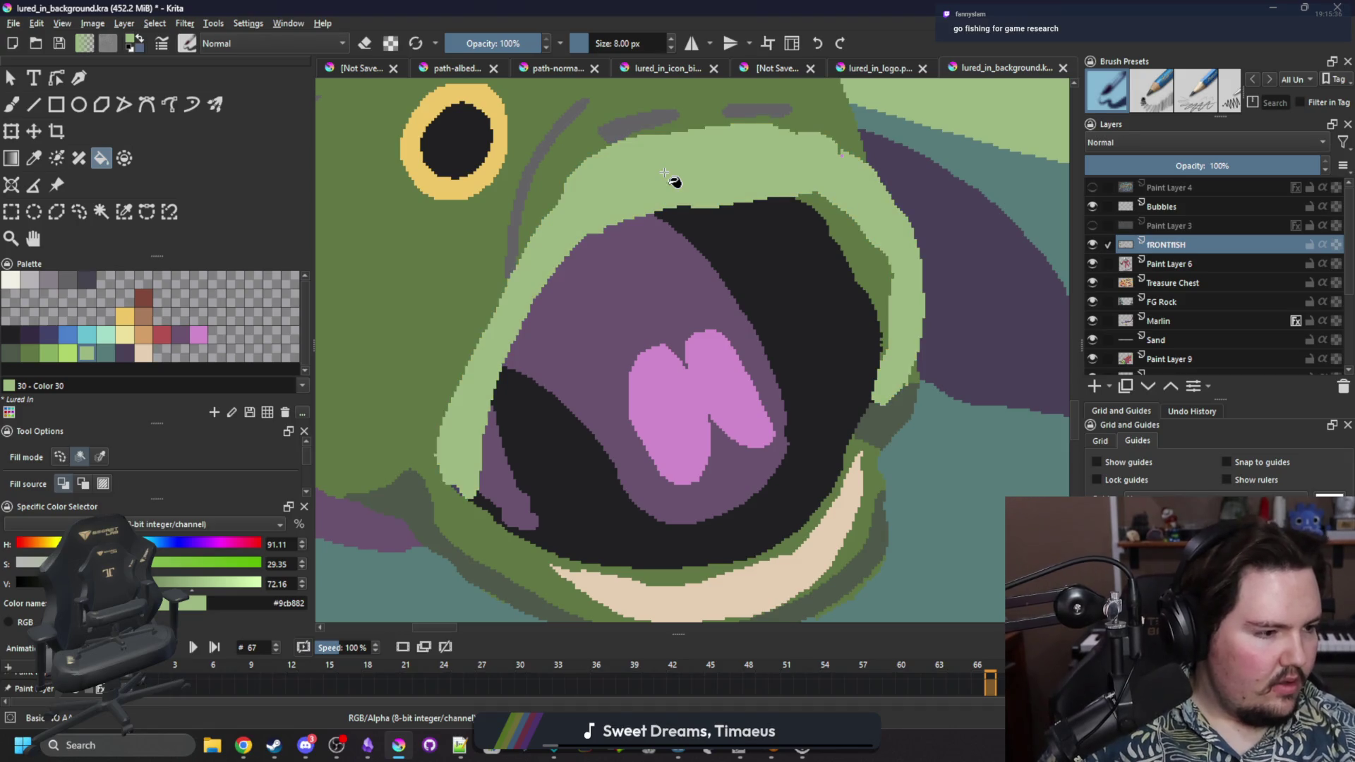
pyautogui.hotkey('ctrl', 'z')
pyautogui.hotkey('ctrl', 'shift', 'z')
pyautogui.hotkey('ctrl', 'z')
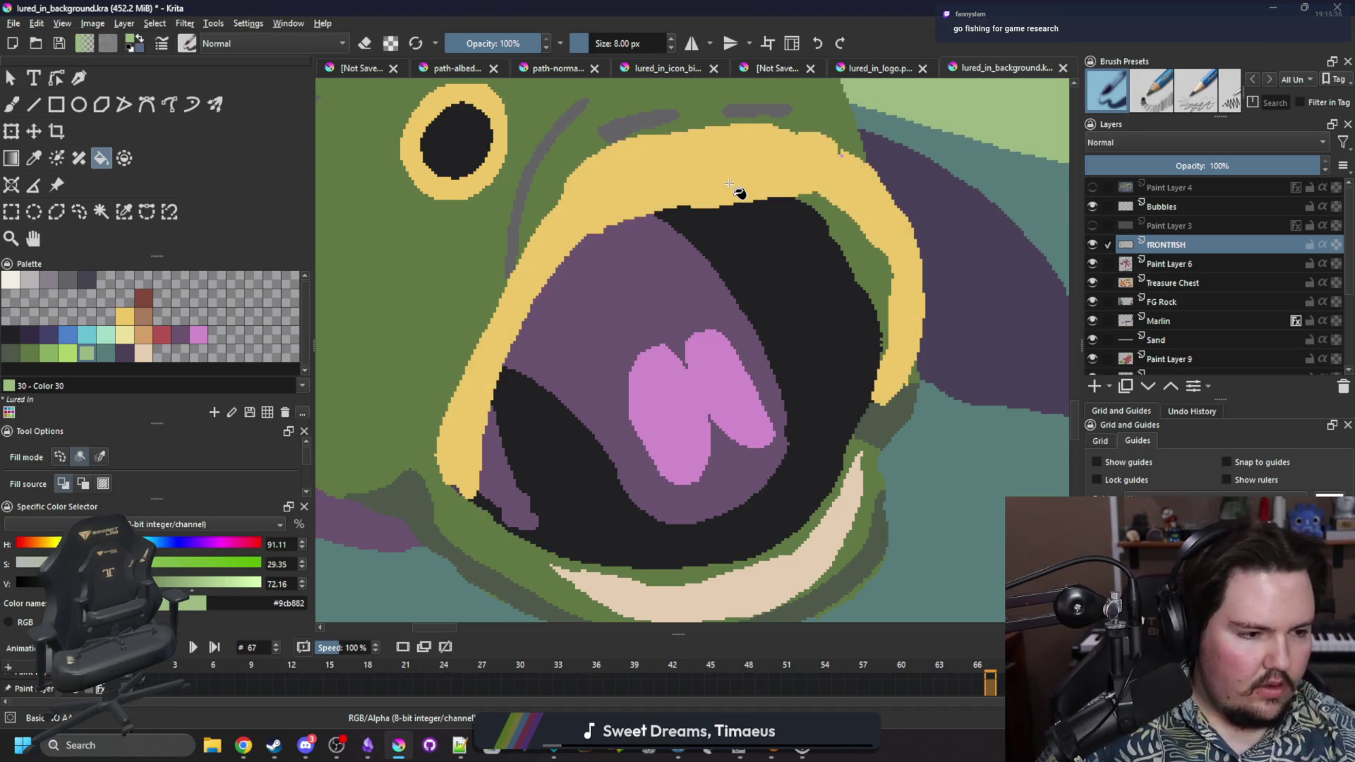
pyautogui.click(660, 188)
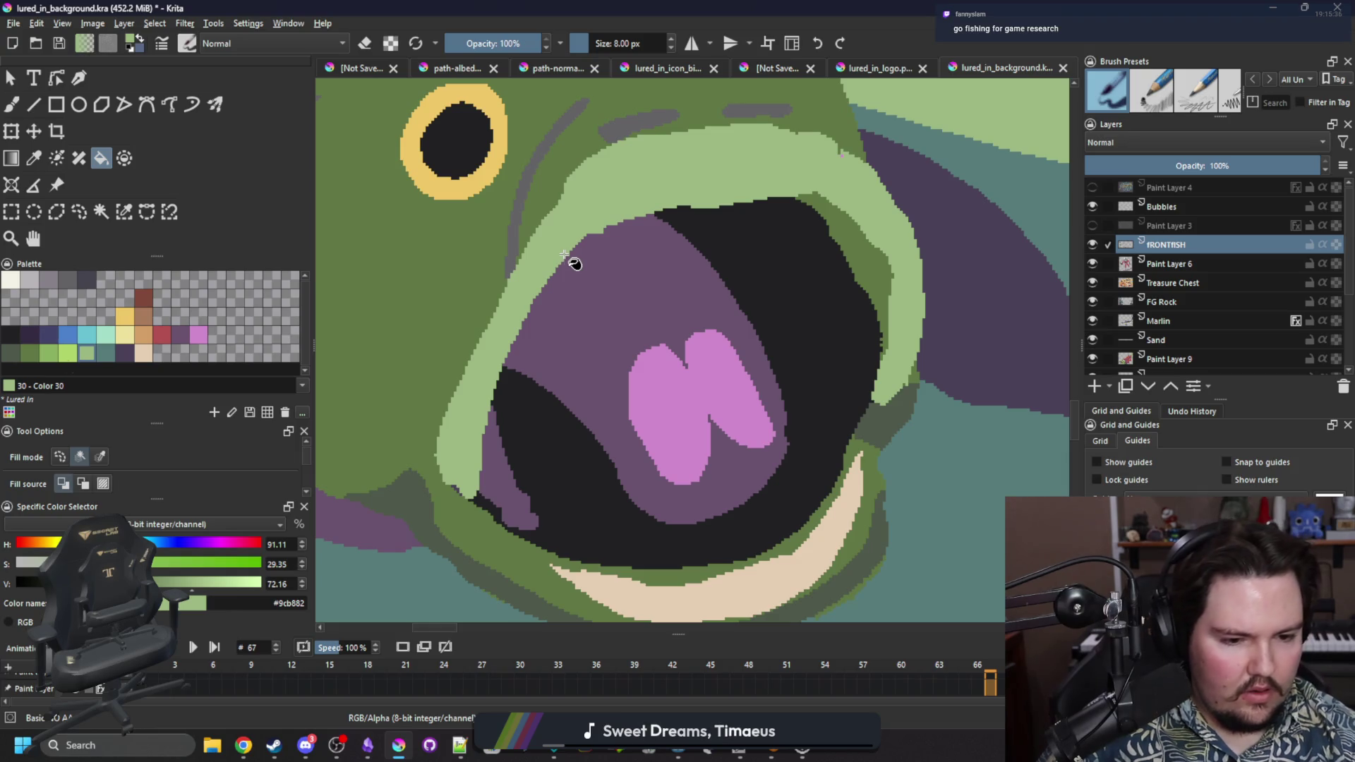
pyautogui.hotkey('ctrl', 'z')
pyautogui.click(693, 171)
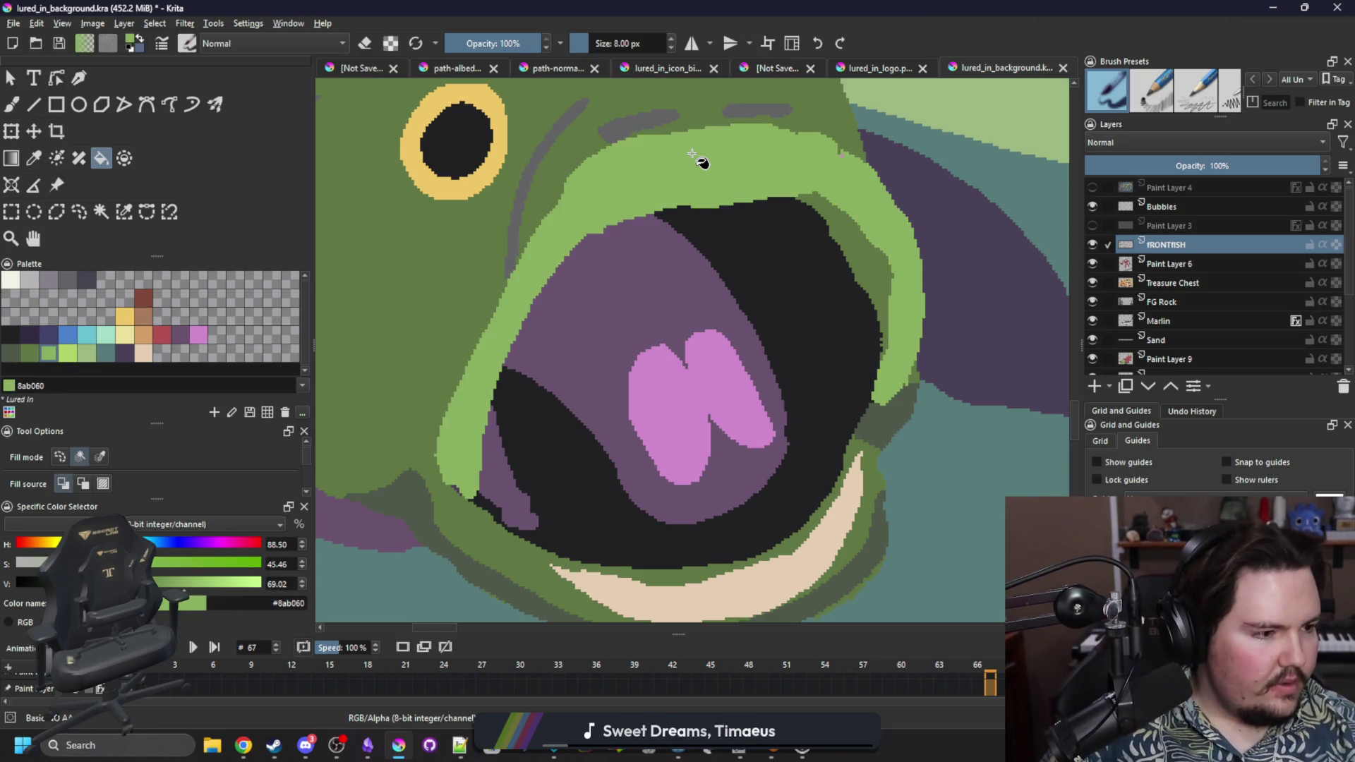
# Sample dark green from the fish and brush it along the mouth's upper inner edge.
pyautogui.press('b')
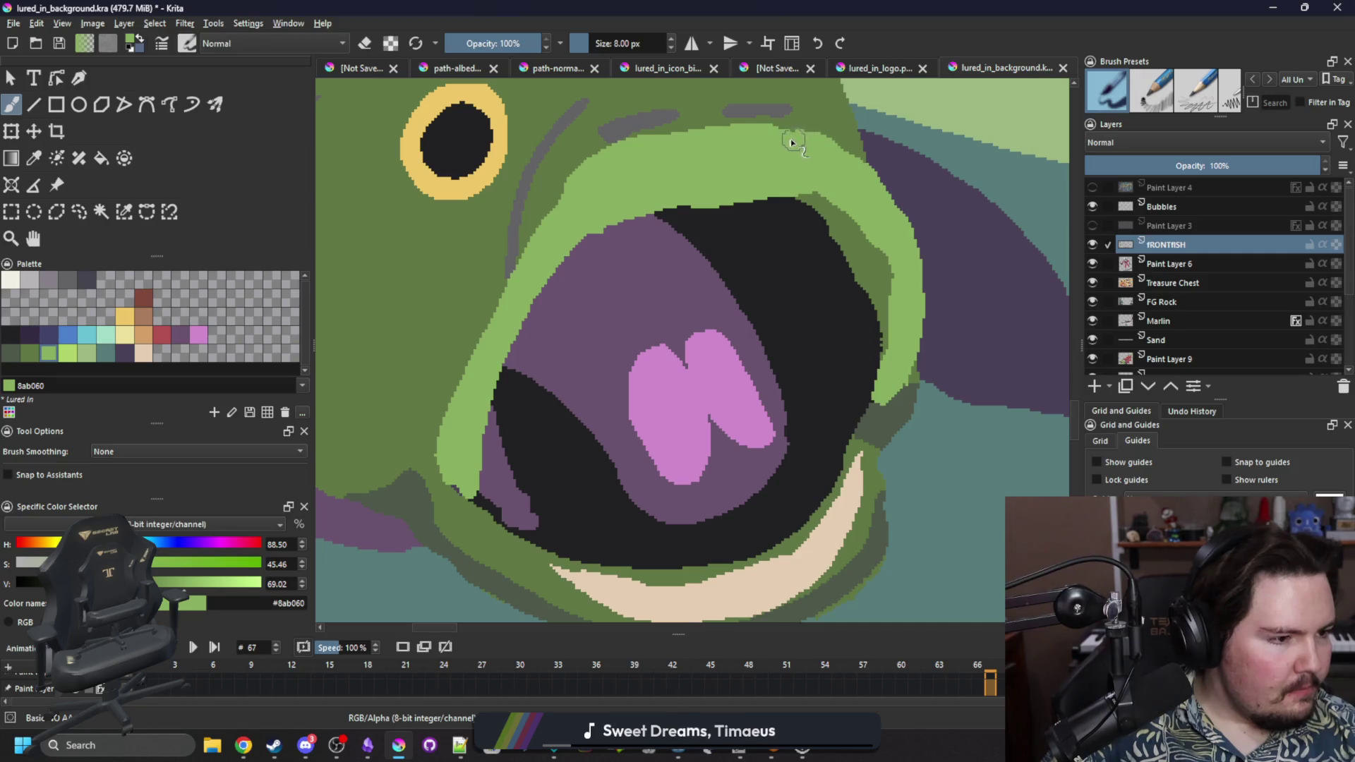
pyautogui.press('p')
pyautogui.click(847, 216)
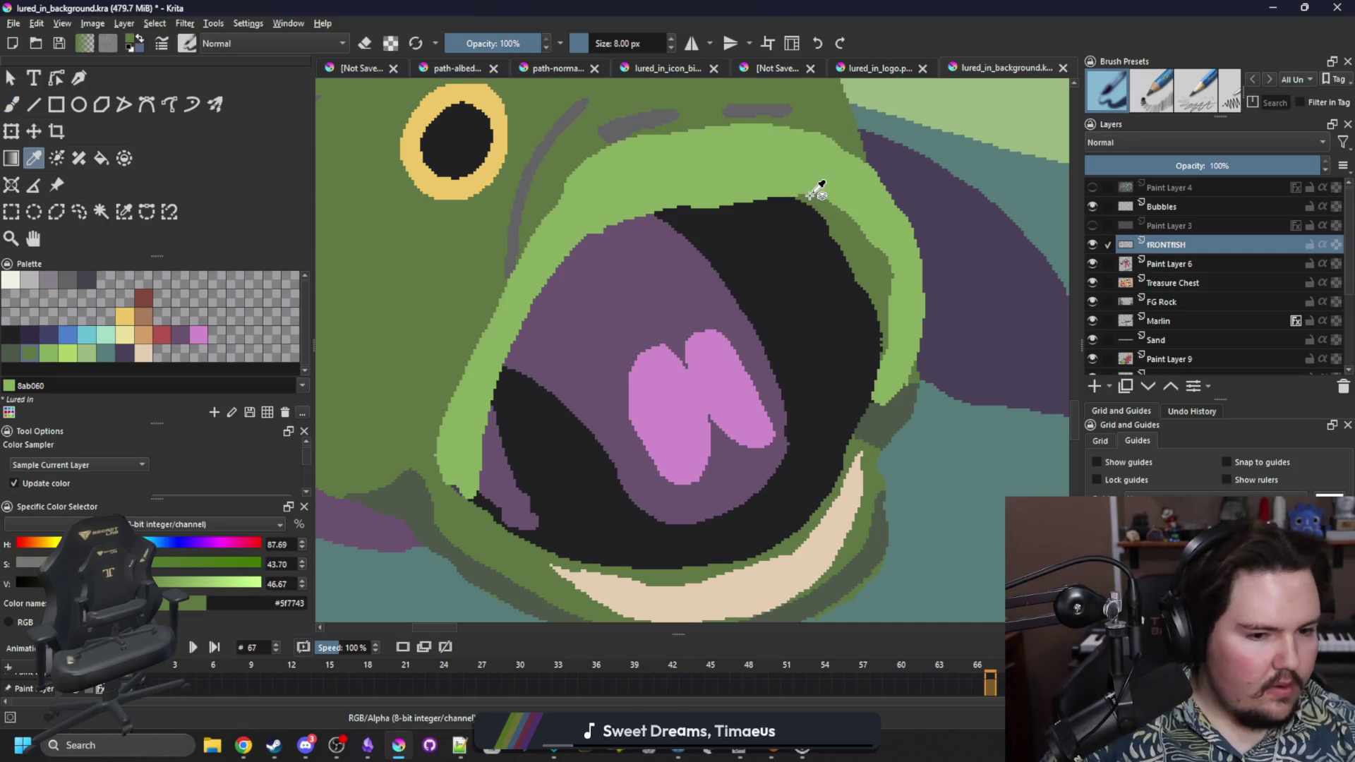
pyautogui.click(131, 212)
pyautogui.press('b')
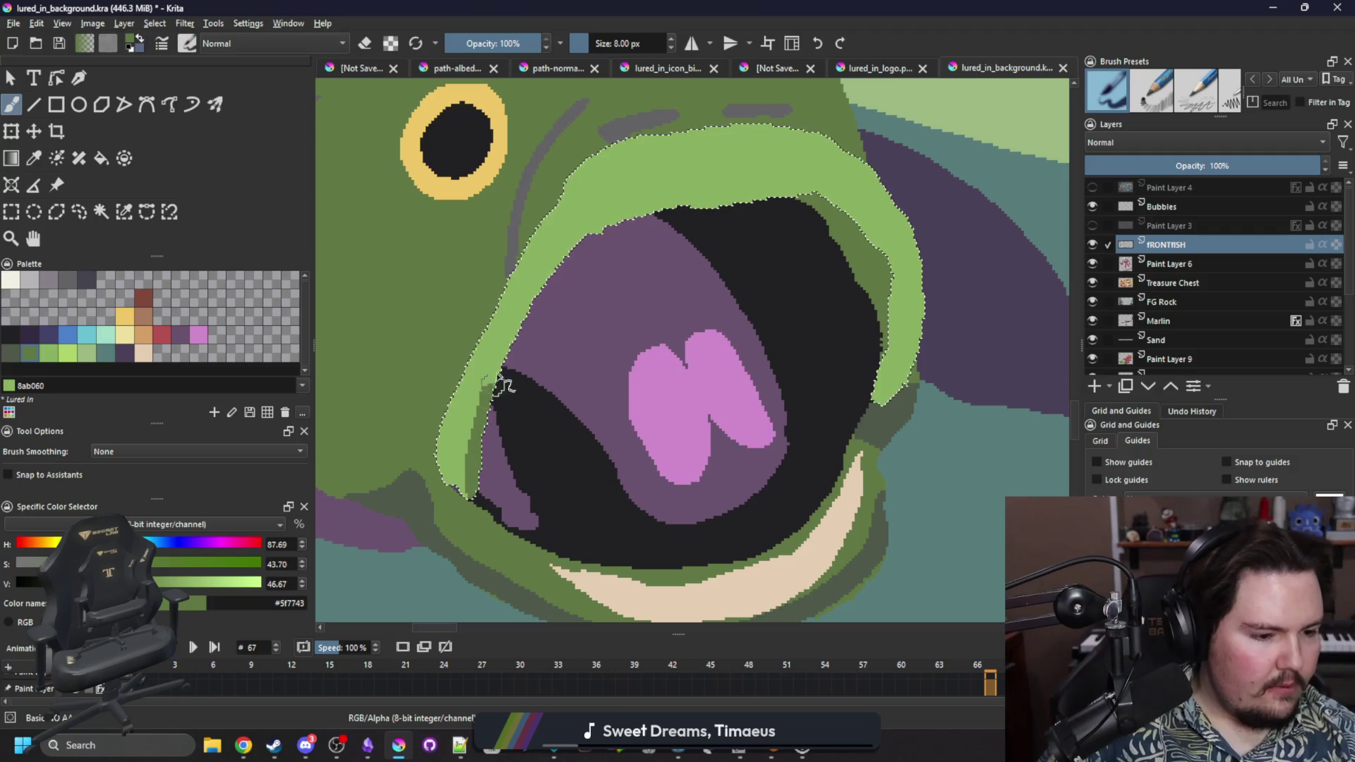
pyautogui.moveTo(678, 208)
pyautogui.mouseDown()
pyautogui.moveTo(793, 205)
pyautogui.moveTo(811, 218)
pyautogui.moveTo(781, 203)
pyautogui.moveTo(878, 243)
pyautogui.moveTo(891, 272)
pyautogui.moveTo(883, 337)
pyautogui.mouseUp()
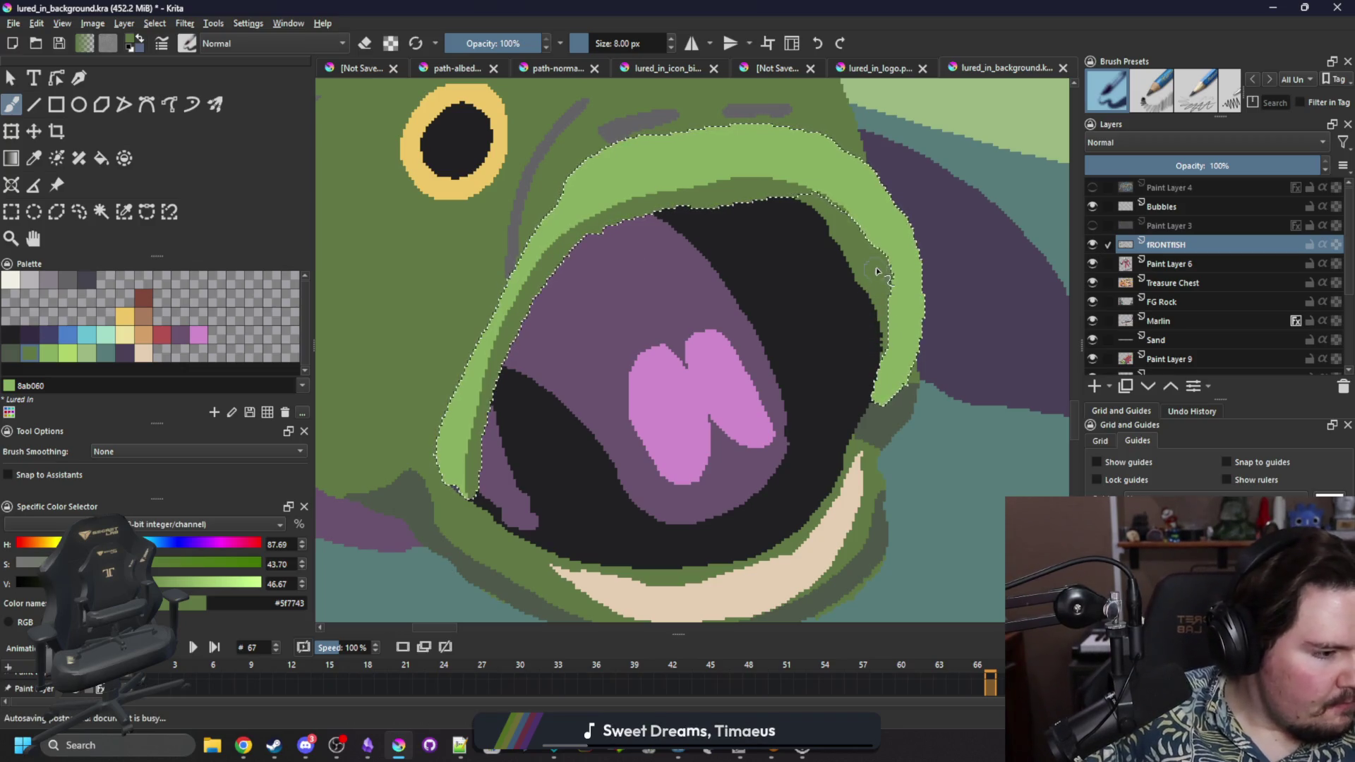
pyautogui.moveTo(882, 259)
pyautogui.mouseDown()
pyautogui.moveTo(833, 210)
pyautogui.moveTo(766, 199)
pyautogui.mouseUp()
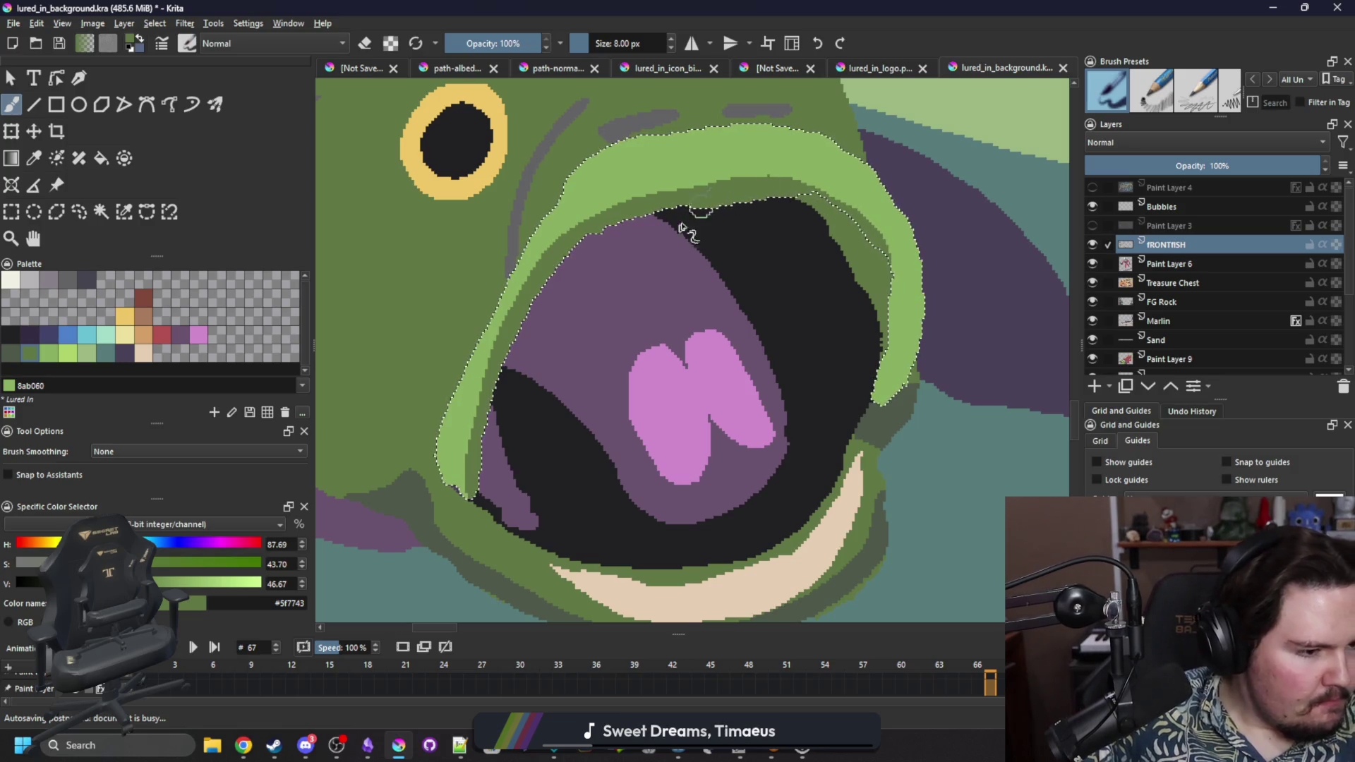
# Within a similar-colour selection, paint dark purple 4b4158 along the upper-right inner mouth edge, then deselect.
pyautogui.click(124, 211)
pyautogui.keyDown('shift'); pyautogui.click(875, 252); pyautogui.keyUp('shift')
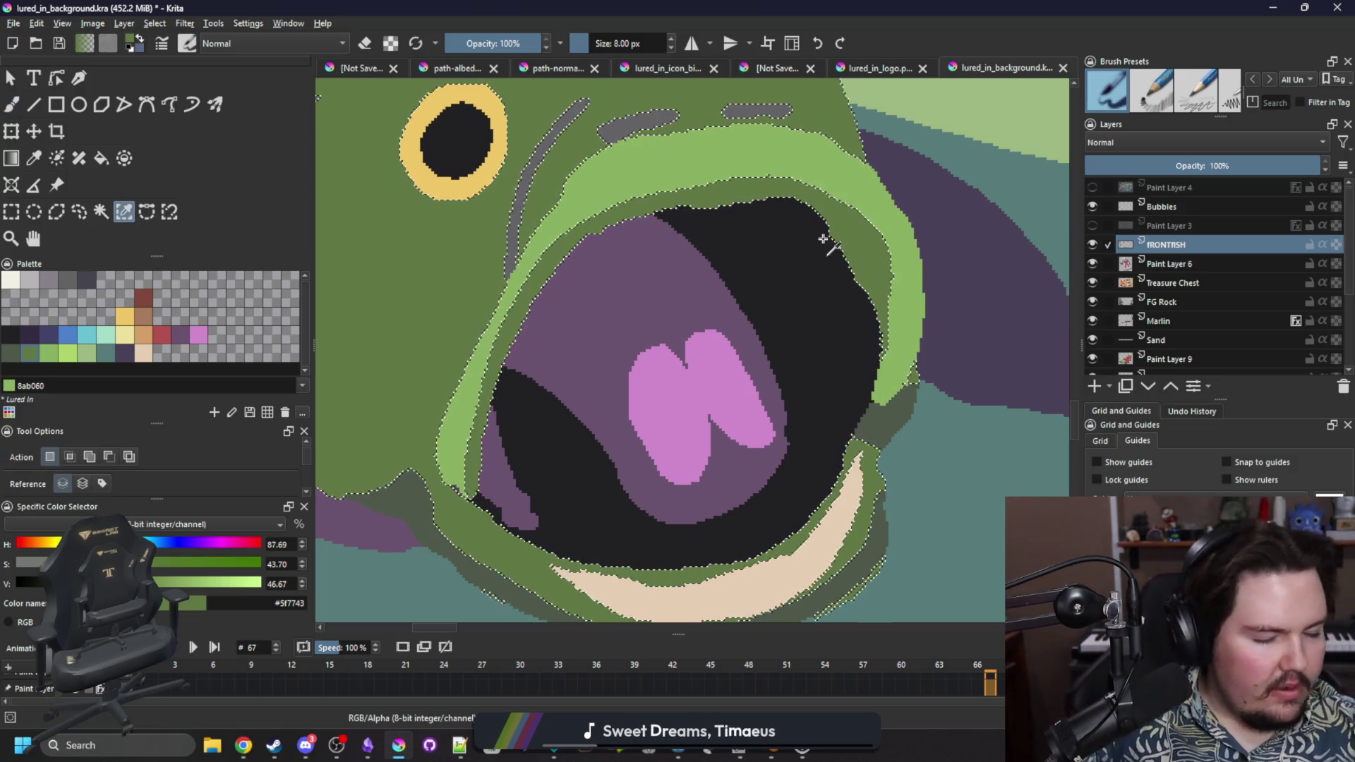
pyautogui.press('b')
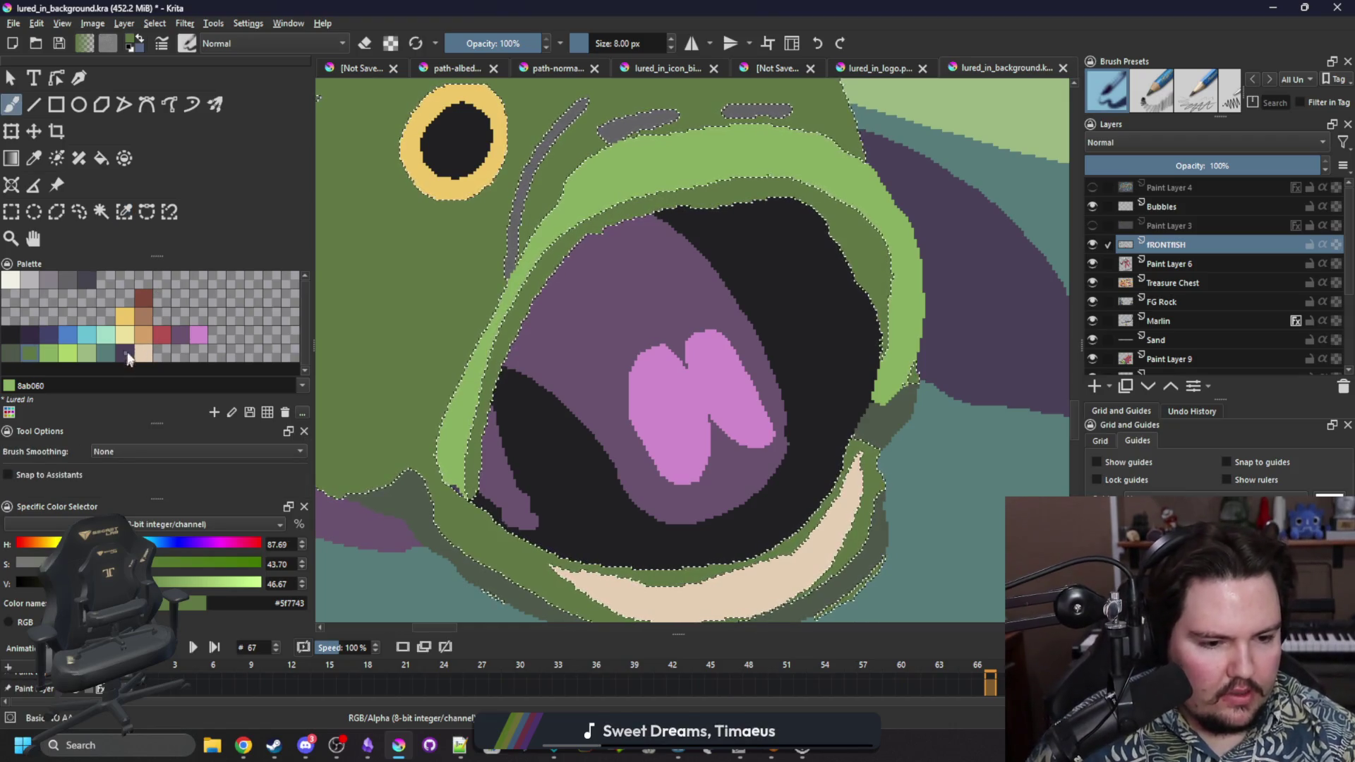
pyautogui.click(125, 353)
pyautogui.moveTo(881, 293)
pyautogui.mouseDown()
pyautogui.moveTo(838, 218)
pyautogui.moveTo(868, 223)
pyautogui.moveTo(748, 233)
pyautogui.mouseUp()
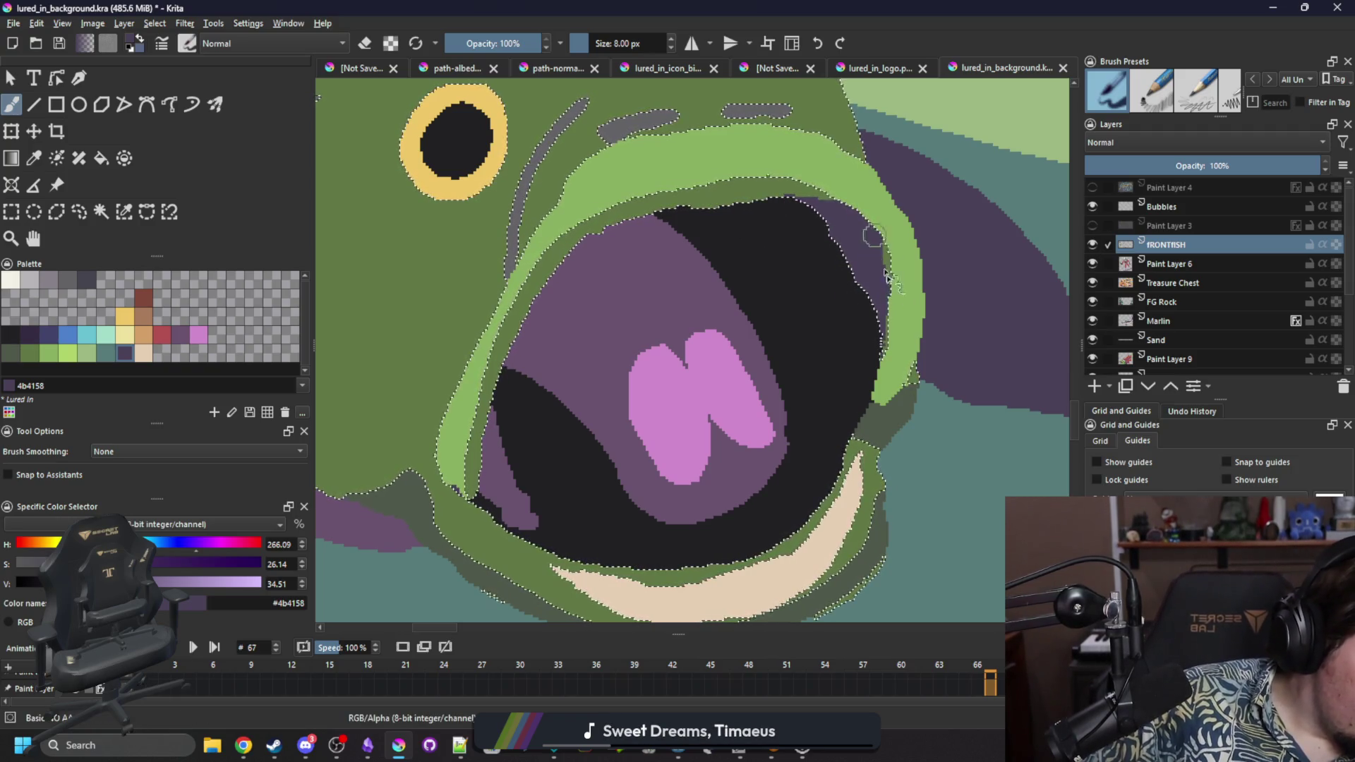
pyautogui.hotkey('ctrl', 'shift', 'a')
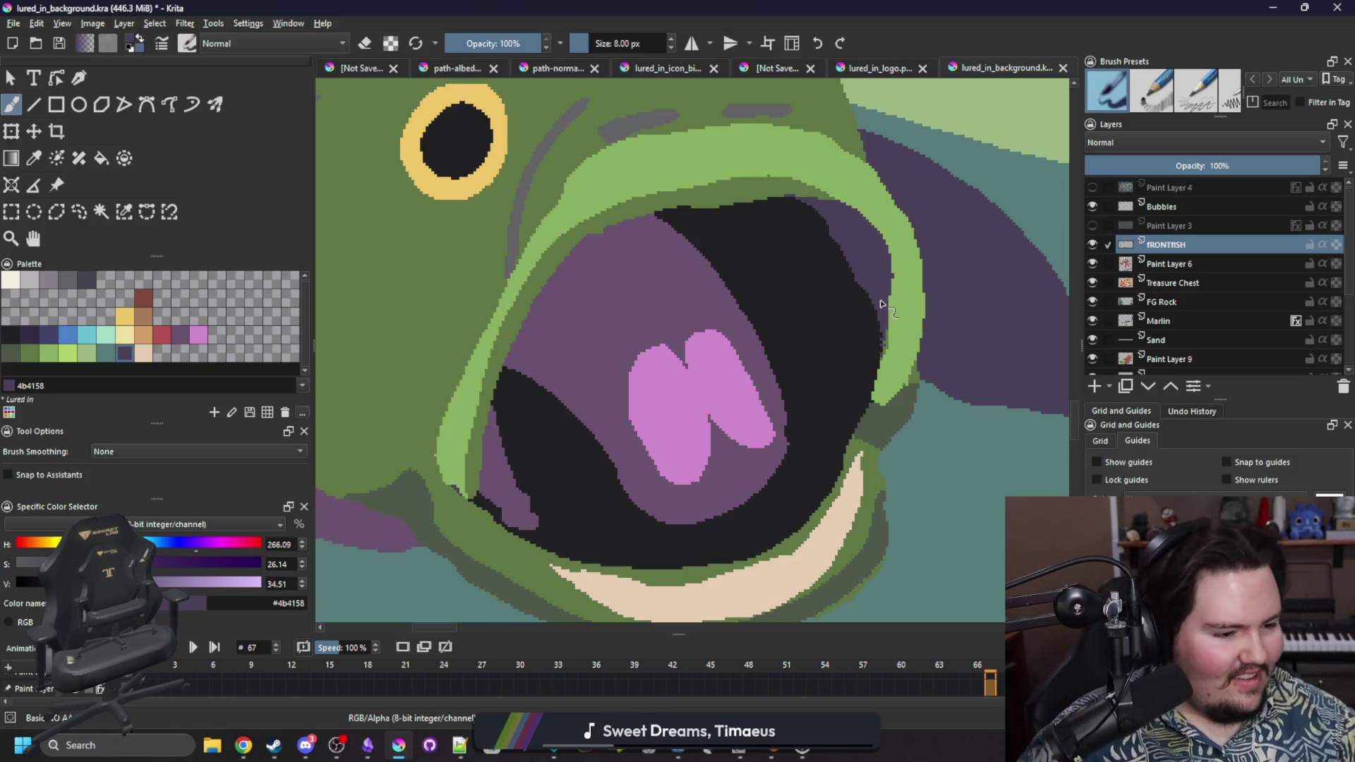
pyautogui.scroll(-1, 727, 458)
pyautogui.moveTo(724, 423)
pyautogui.mouseDown()
pyautogui.moveTo(753, 455)
pyautogui.moveTo(747, 435)
pyautogui.mouseUp()
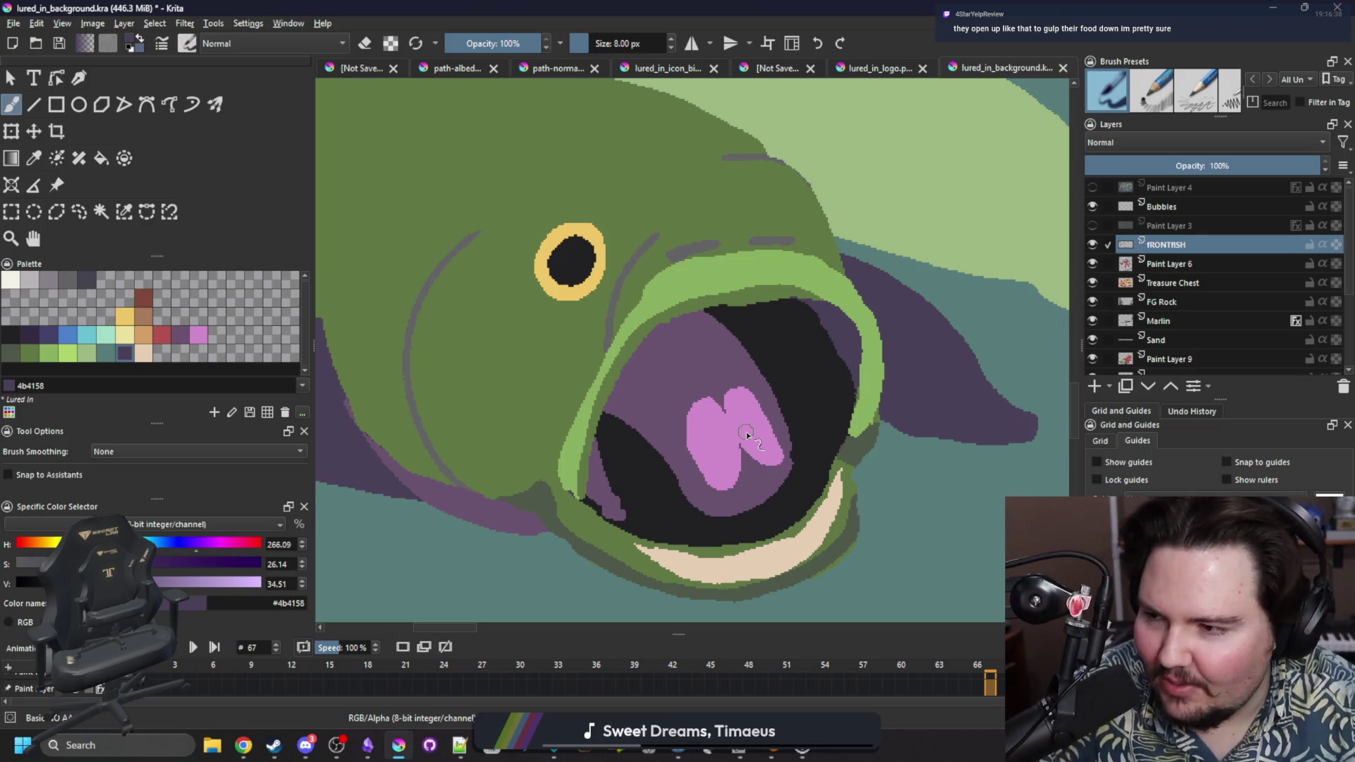
pyautogui.moveTo(829, 432); pyautogui.dragTo(796, 381)
pyautogui.moveTo(727, 348); pyautogui.dragTo(747, 333)
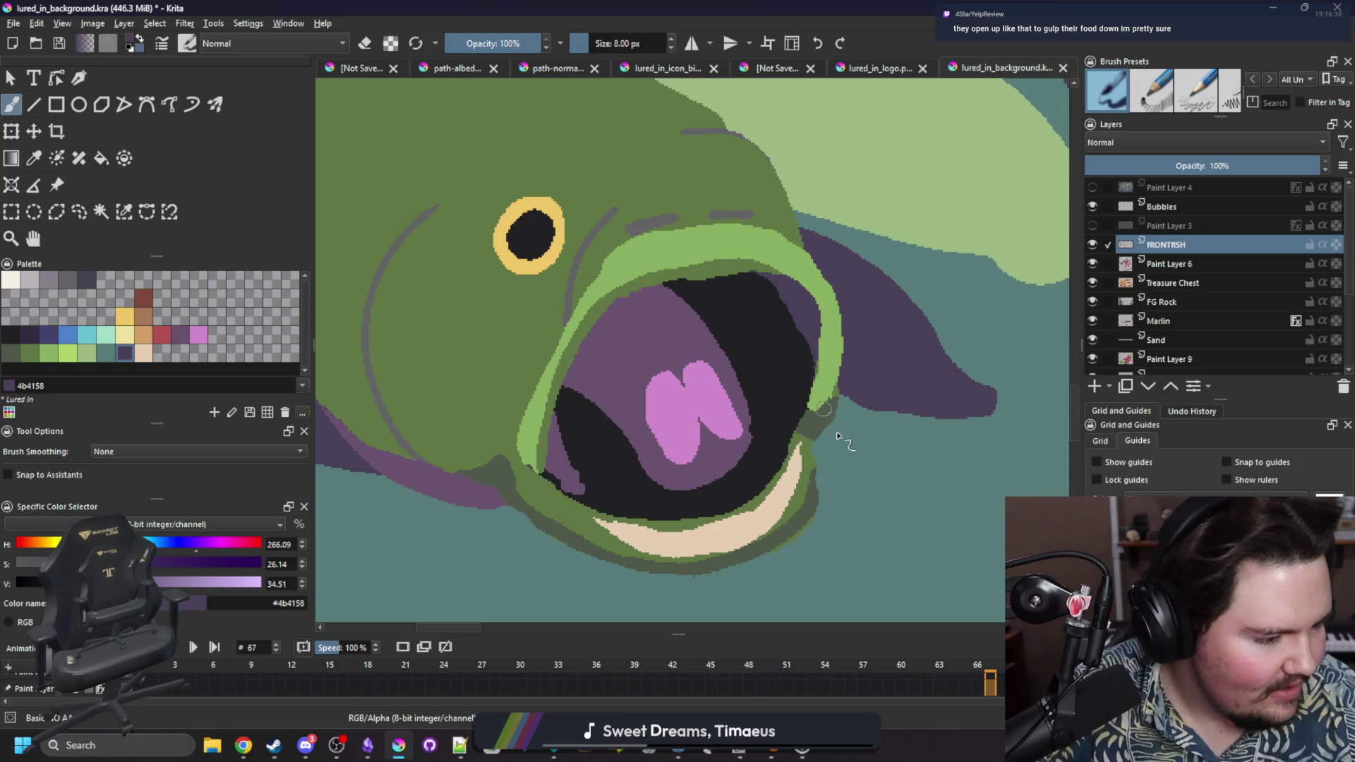
pyautogui.scroll(4, 839, 447)
pyautogui.scroll(-3, 782, 410)
pyautogui.scroll(3, 780, 406)
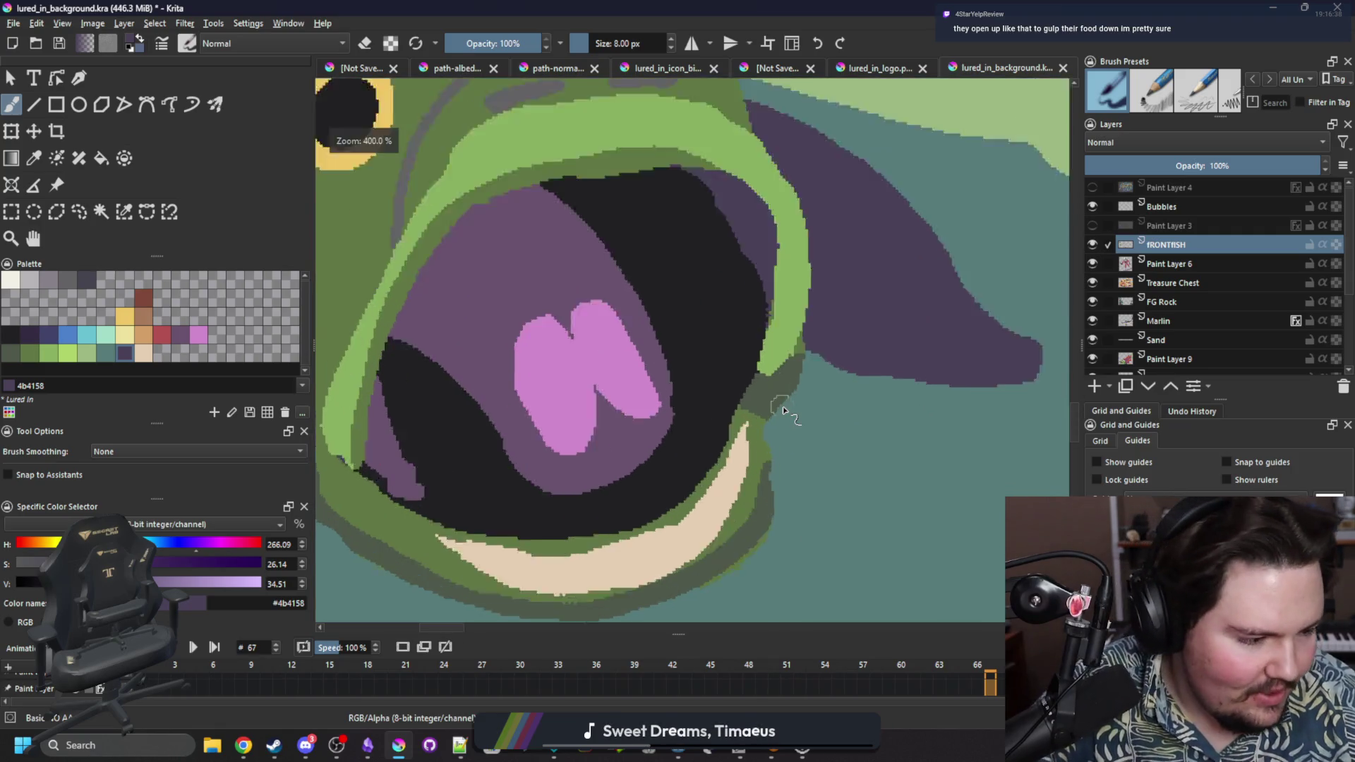
pyautogui.press('[')
pyautogui.press('e')
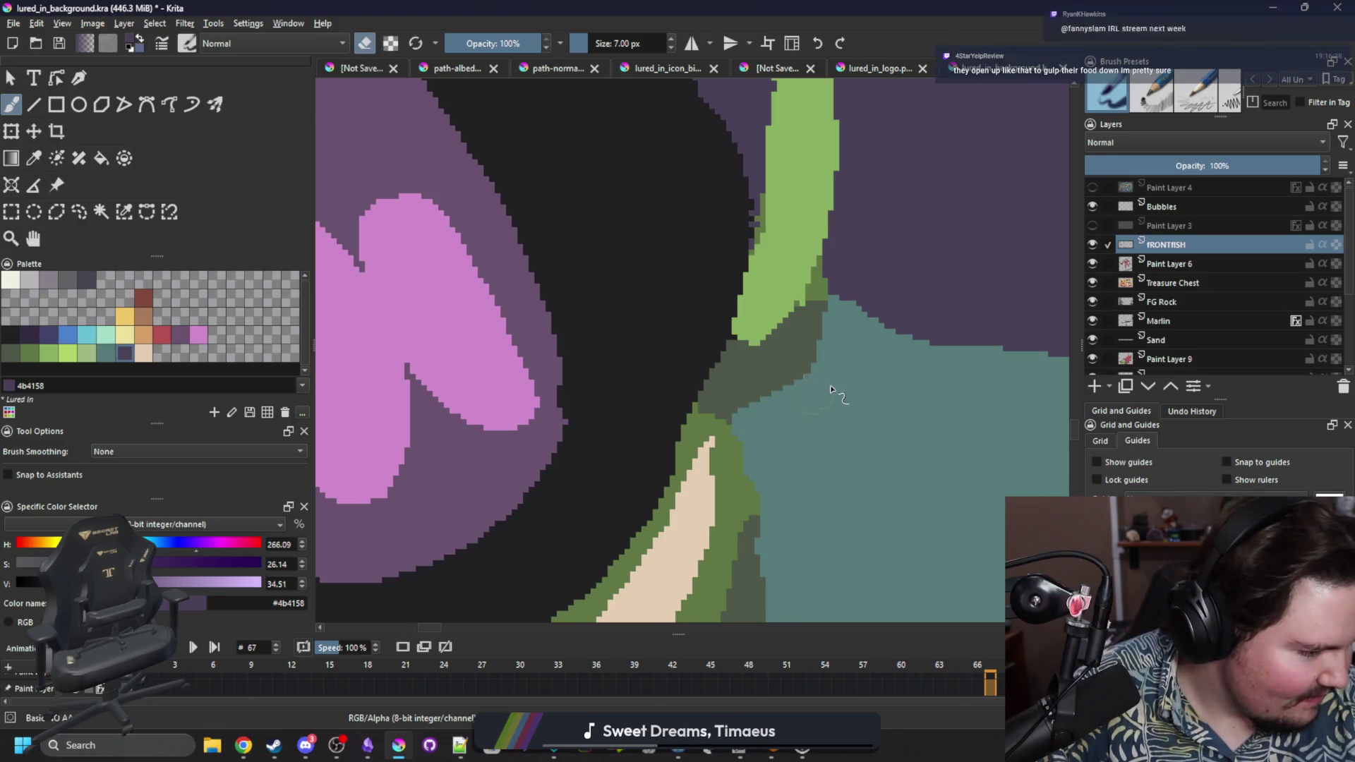
pyautogui.scroll(-3, 763, 390)
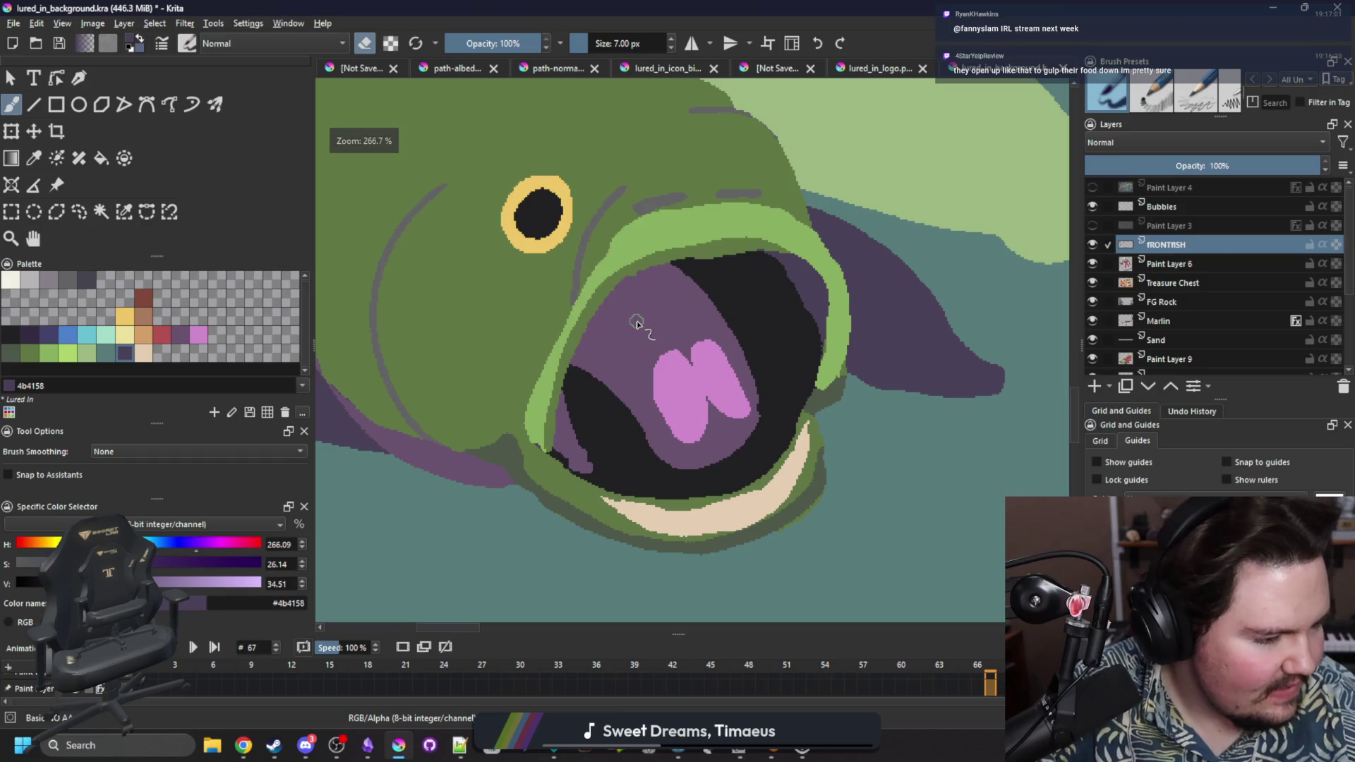
pyautogui.moveTo(637, 322); pyautogui.dragTo(654, 359)
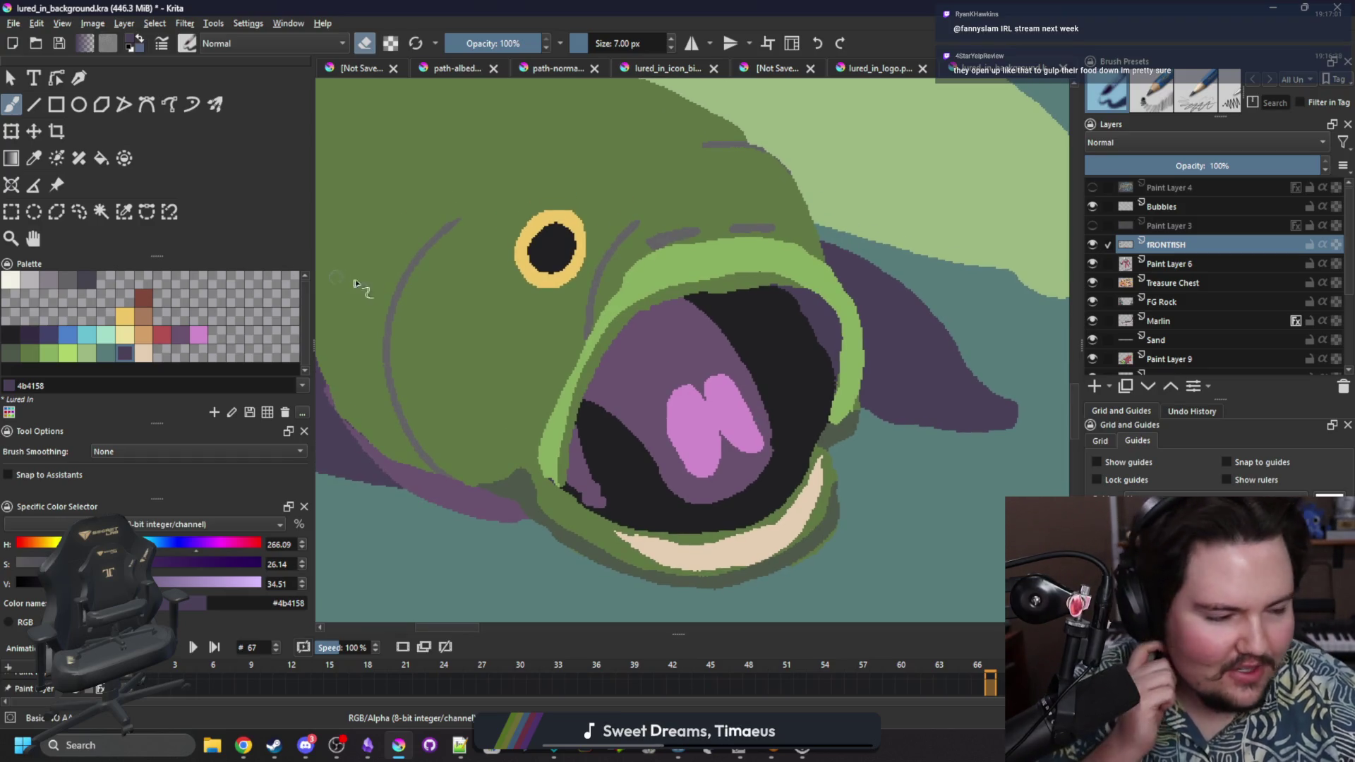
pyautogui.moveTo(653, 371); pyautogui.dragTo(708, 391)
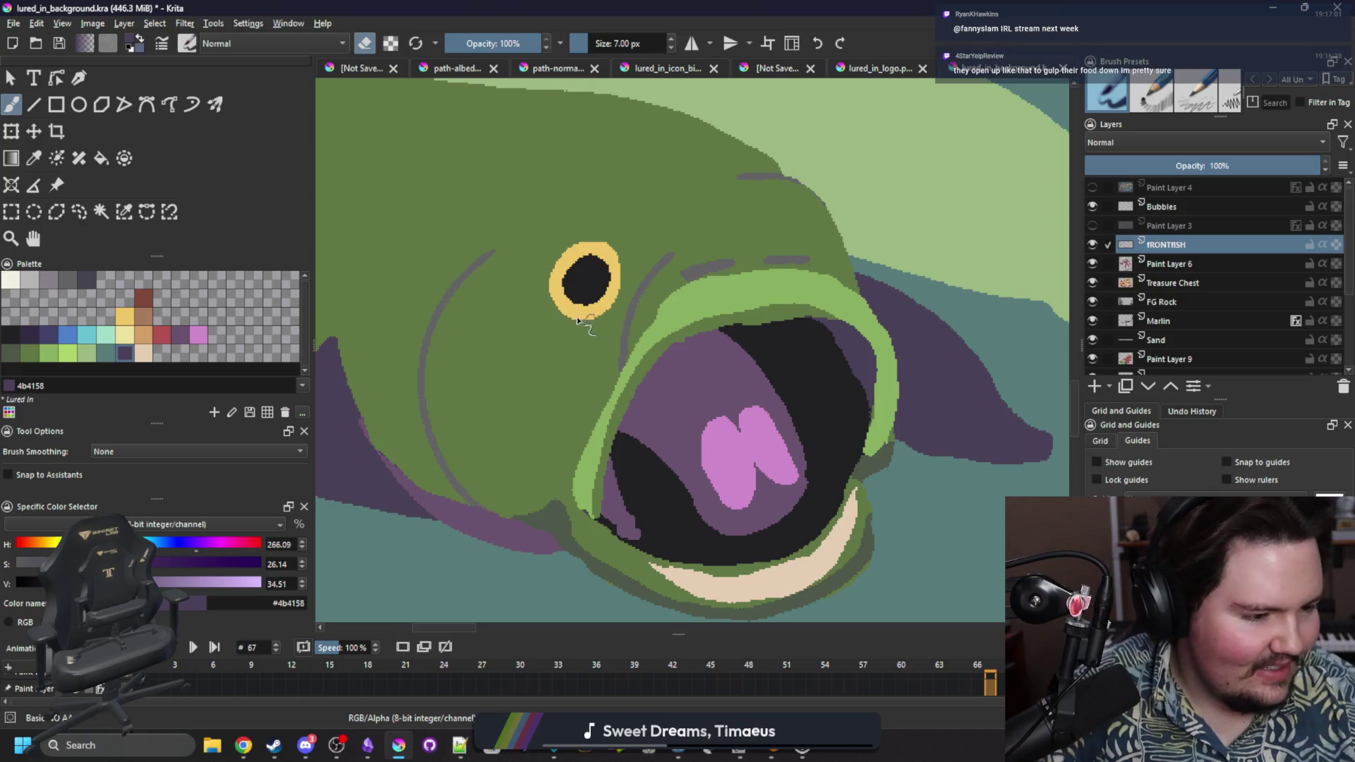
pyautogui.moveTo(580, 320)
pyautogui.mouseDown()
pyautogui.moveTo(550, 302)
pyautogui.moveTo(548, 273)
pyautogui.mouseUp()
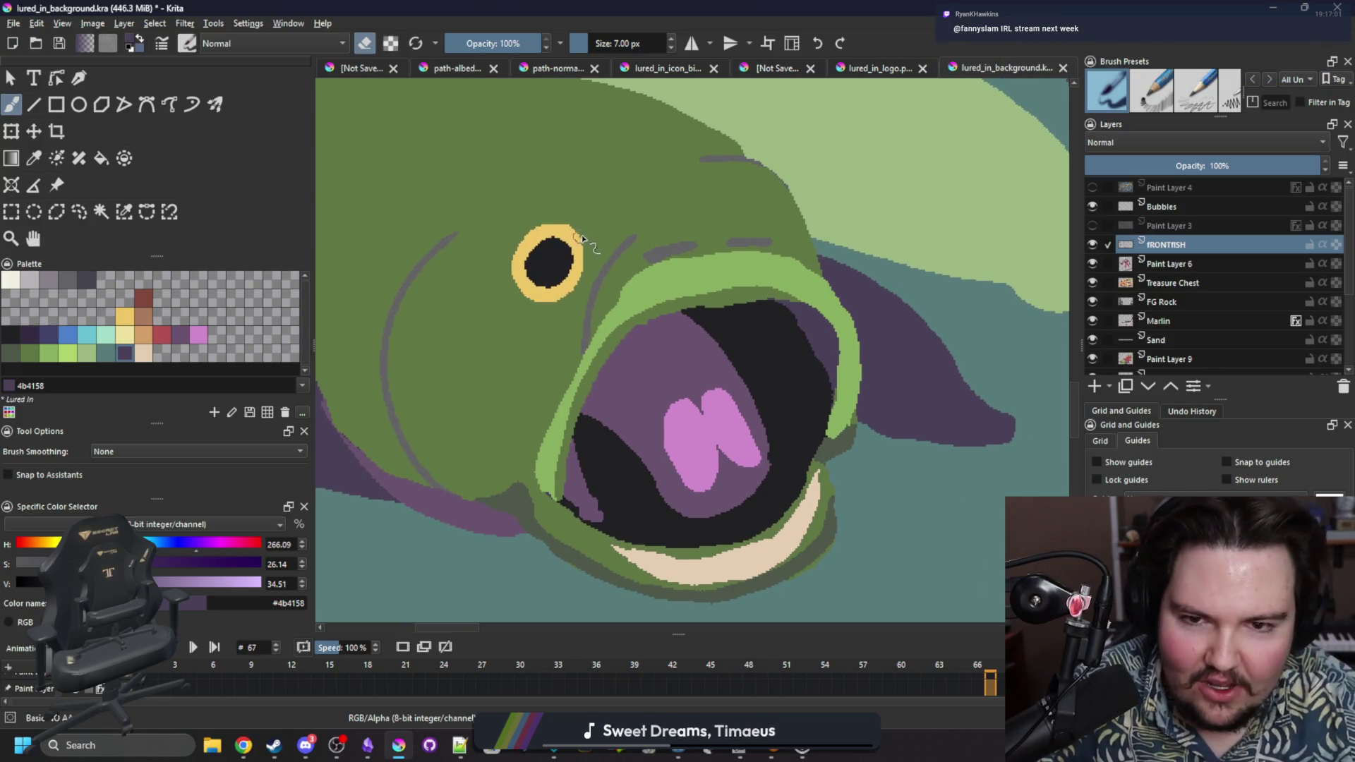
pyautogui.scroll(2, 591, 230)
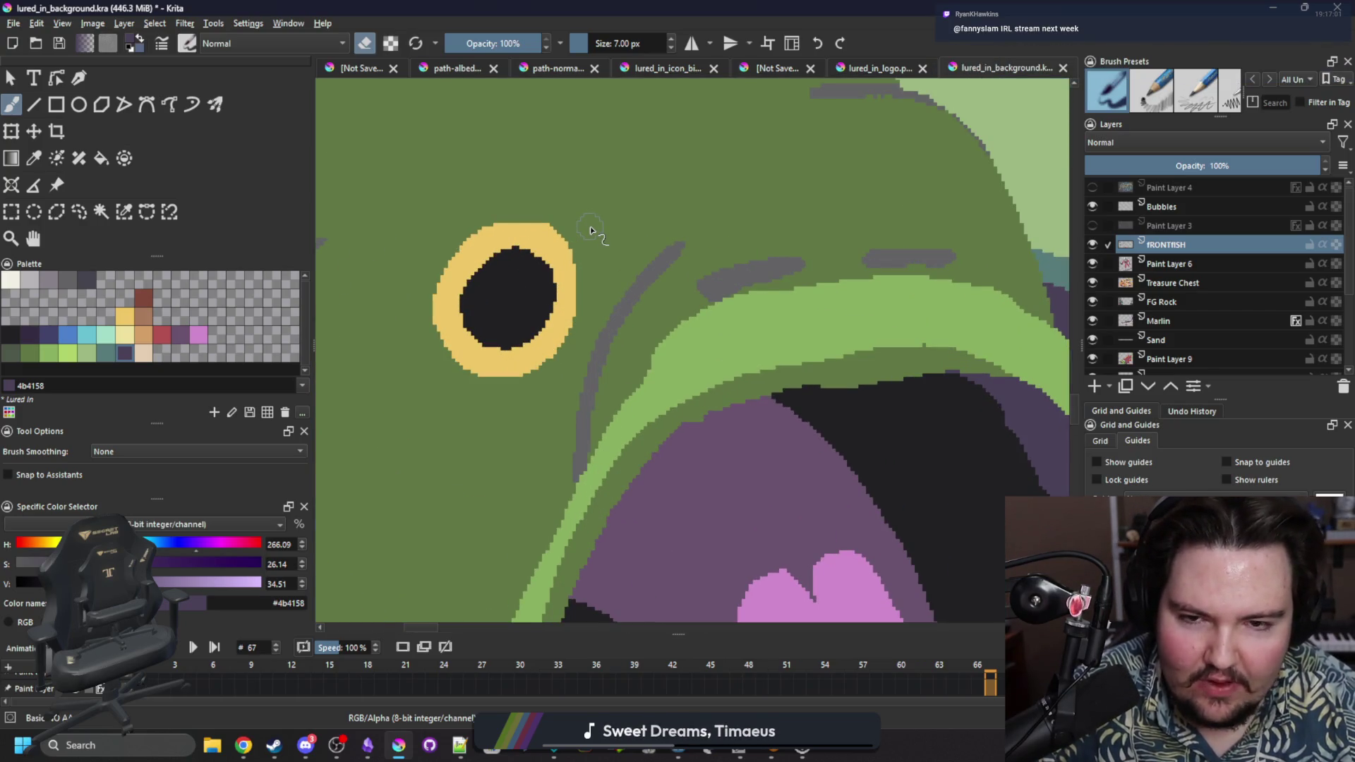
pyautogui.press('p')
pyautogui.click(503, 359)
pyautogui.press('f')
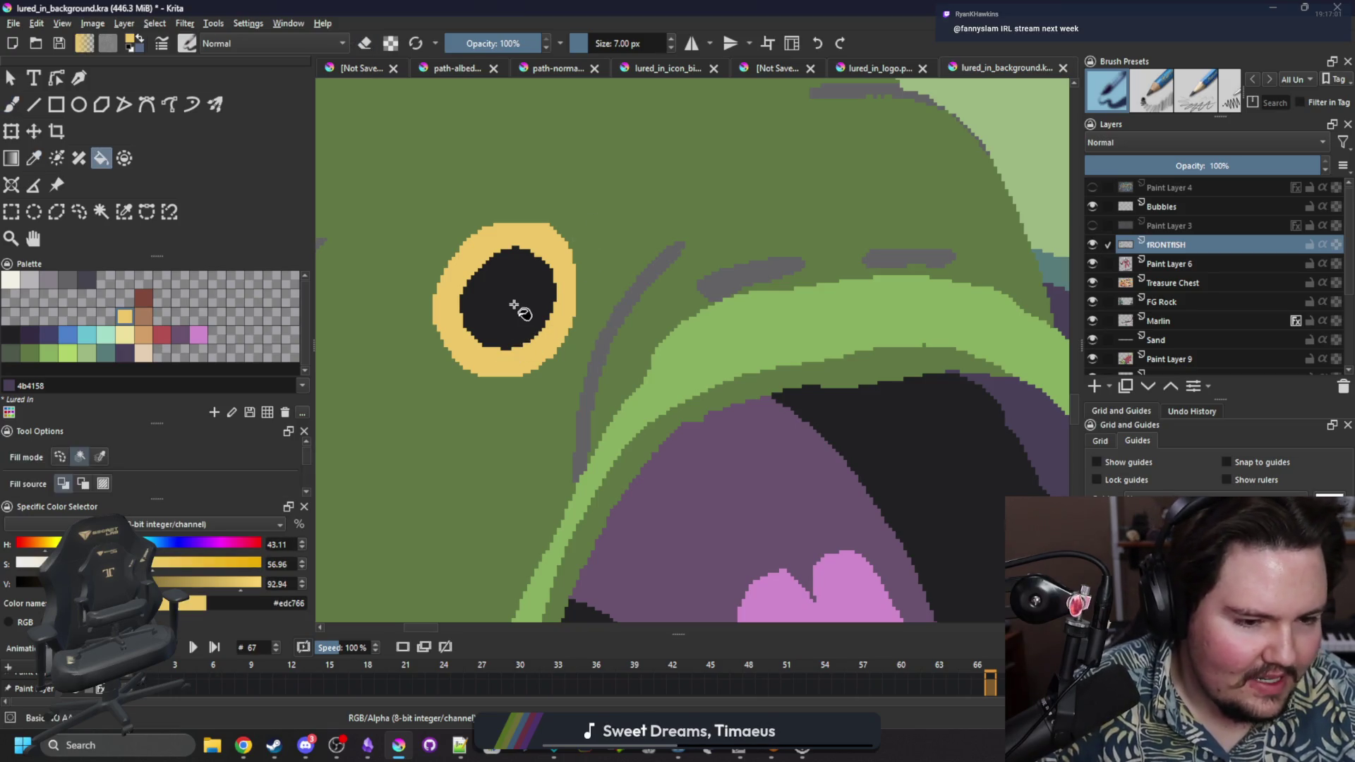
# Paint a brown 80493a iris and a near-black 212123 pupil at 10 px inside the eye.
pyautogui.click(514, 294)
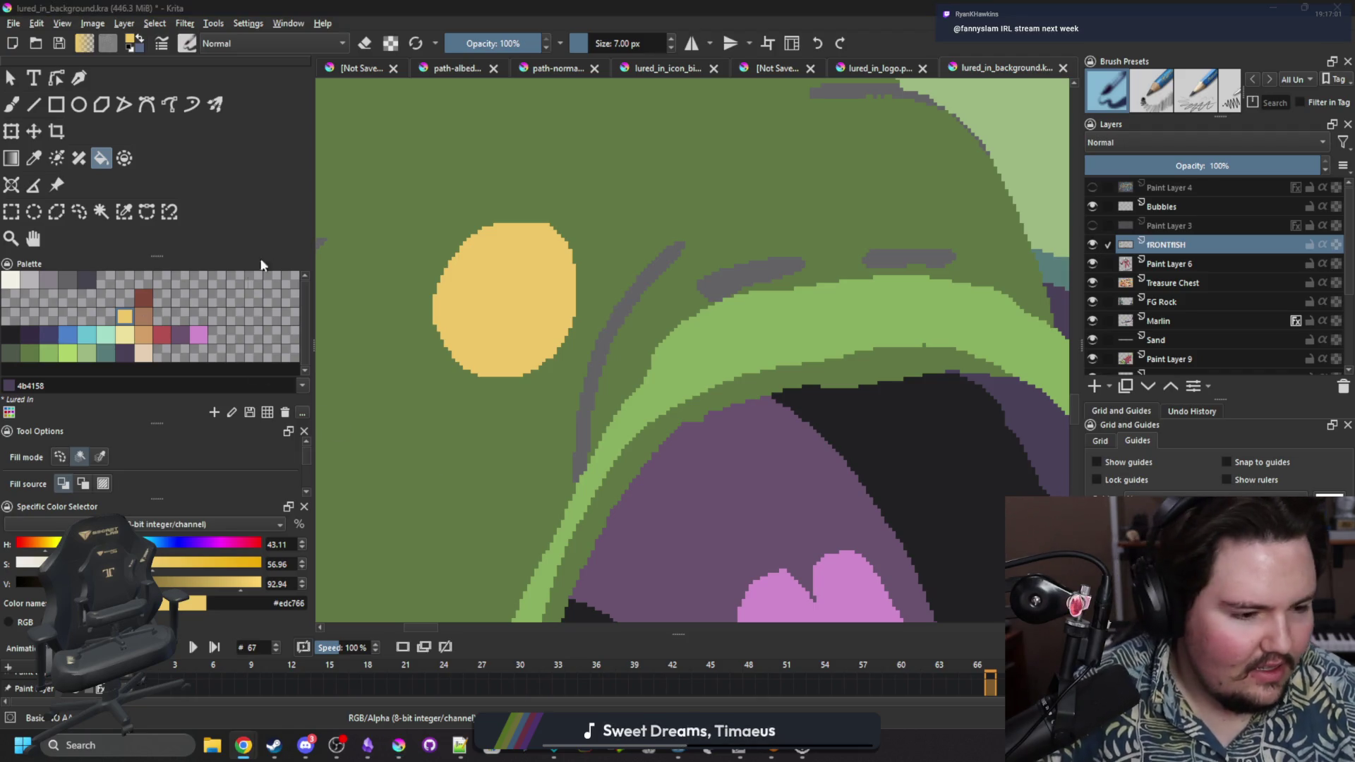
pyautogui.click(145, 299)
pyautogui.press('b')
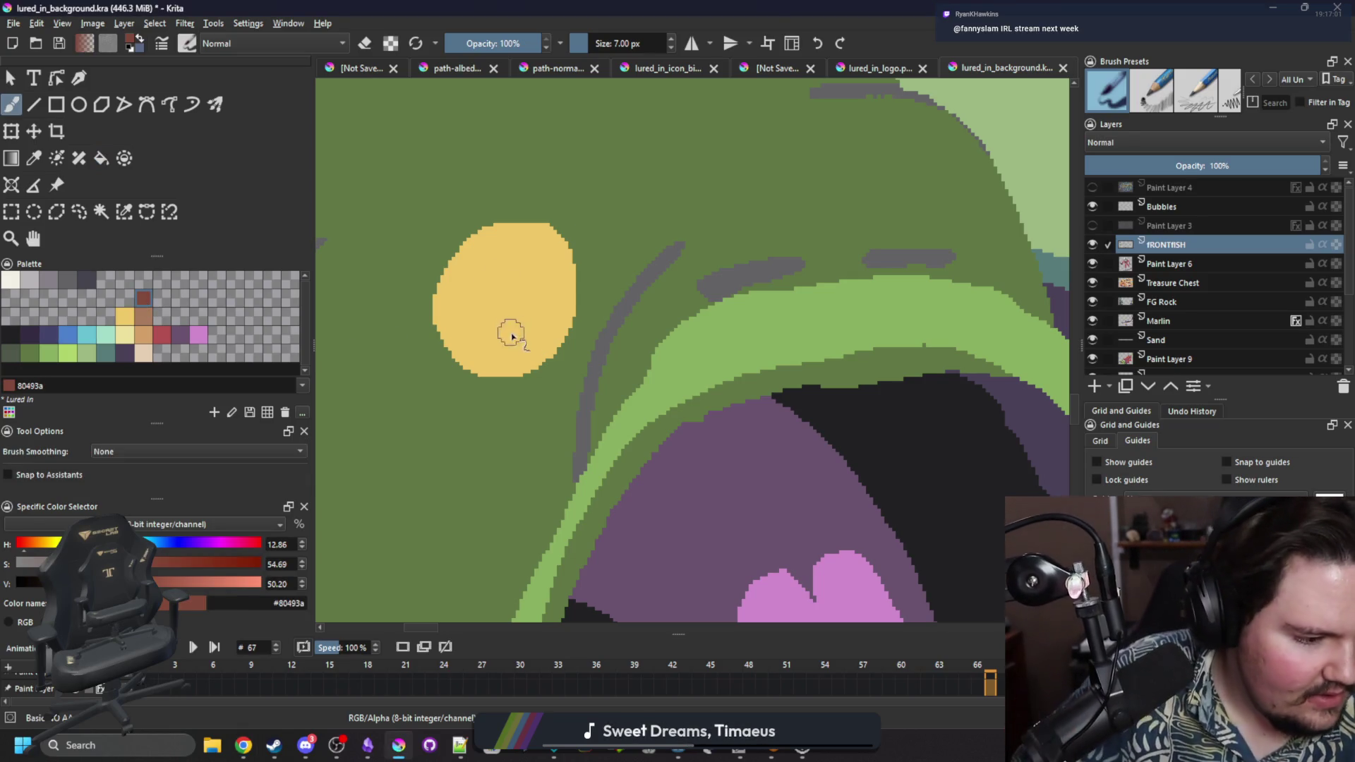
pyautogui.press(']')
pyautogui.press(']')
pyautogui.press(']')
pyautogui.press(']')
pyautogui.moveTo(502, 321)
pyautogui.mouseDown()
pyautogui.moveTo(513, 296)
pyautogui.moveTo(499, 312)
pyautogui.mouseUp()
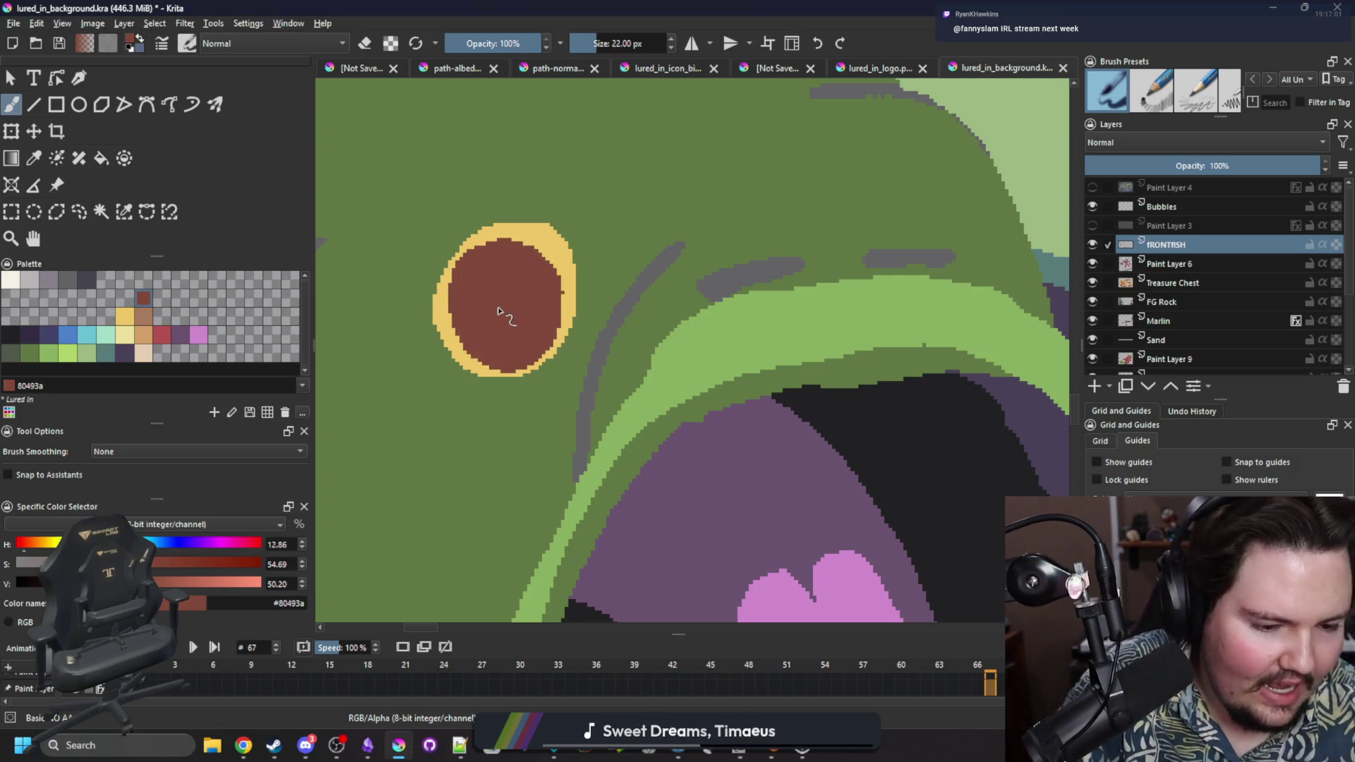
pyautogui.click(12, 333)
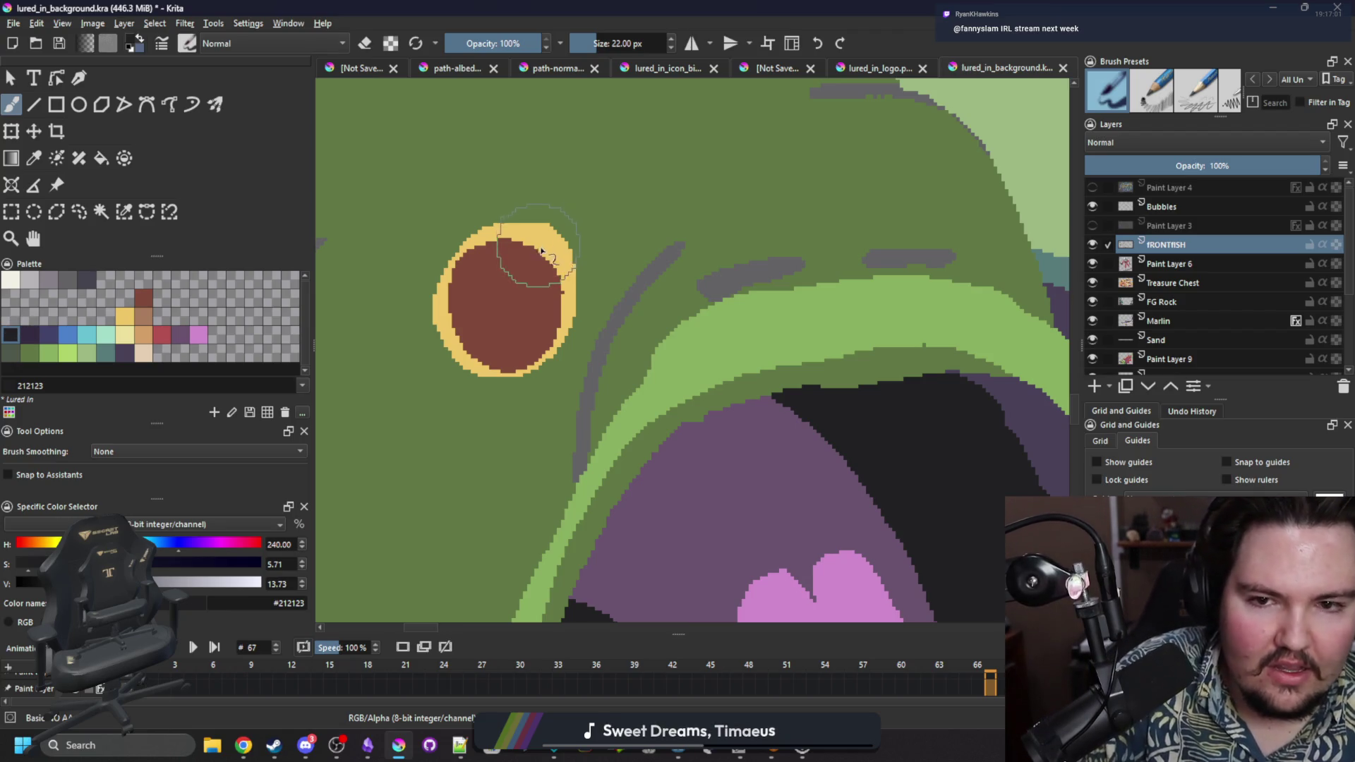
pyautogui.press('[')
pyautogui.press('[')
pyautogui.press('[')
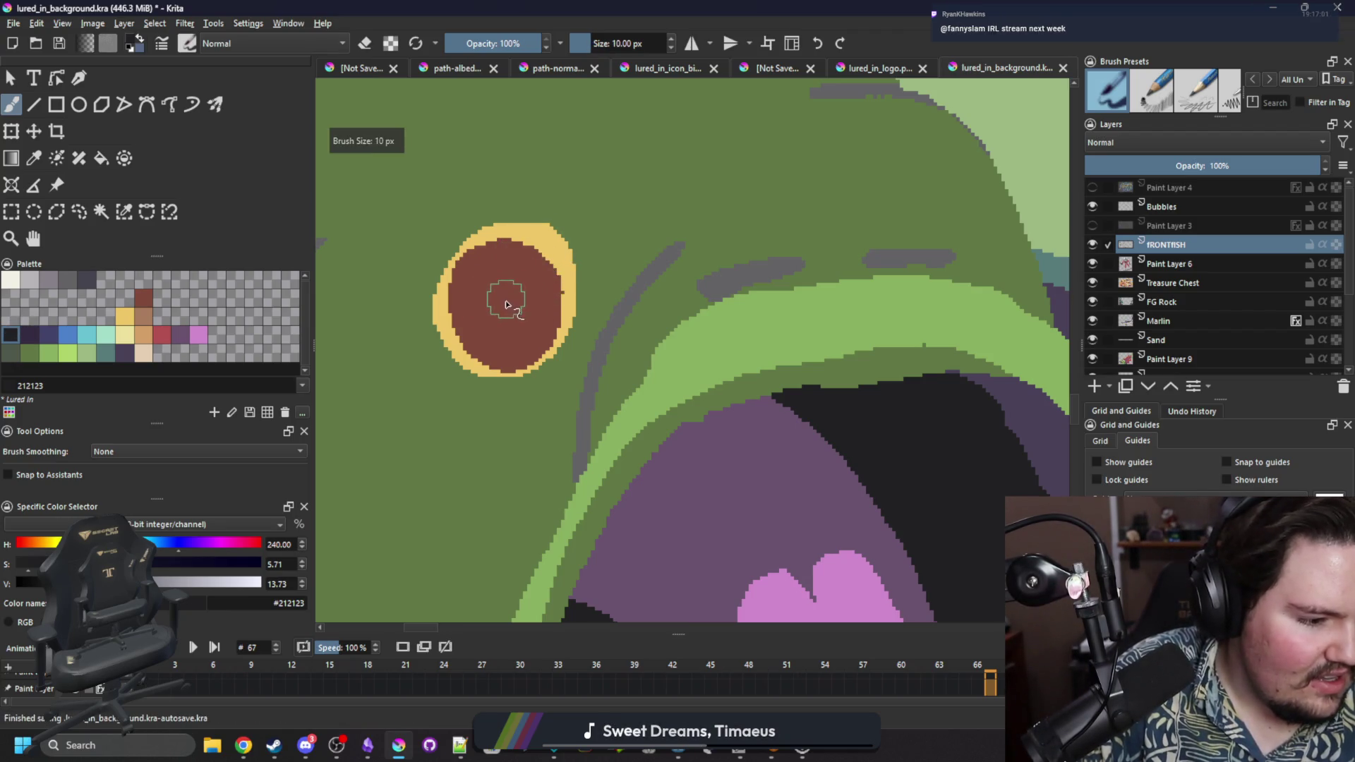
pyautogui.moveTo(505, 309)
pyautogui.mouseDown()
pyautogui.moveTo(521, 289)
pyautogui.moveTo(497, 326)
pyautogui.mouseUp()
# Select the dark pupil and paint a light yellow rim inside it with an 11 px brush.
pyautogui.press('p')
pyautogui.click(542, 235)
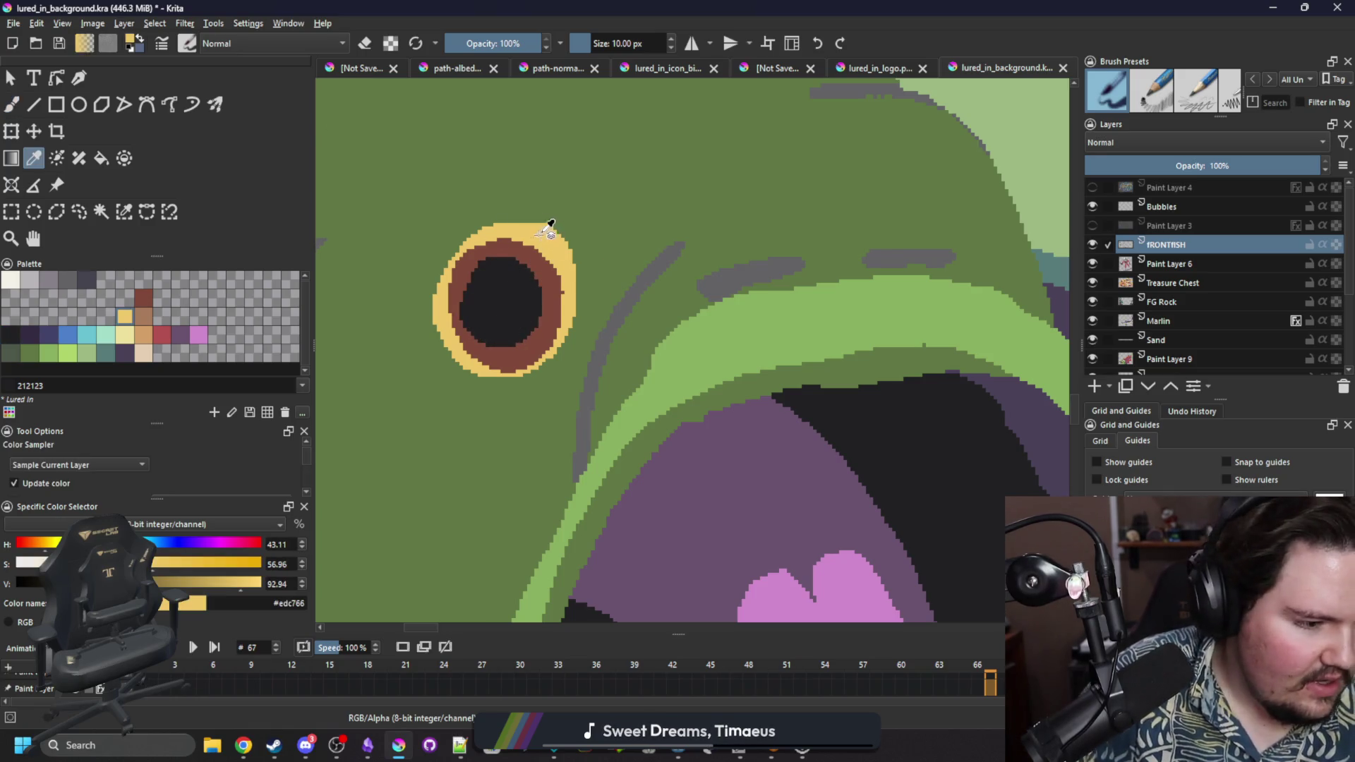
pyautogui.click(123, 212)
pyautogui.click(540, 289)
pyautogui.press('b')
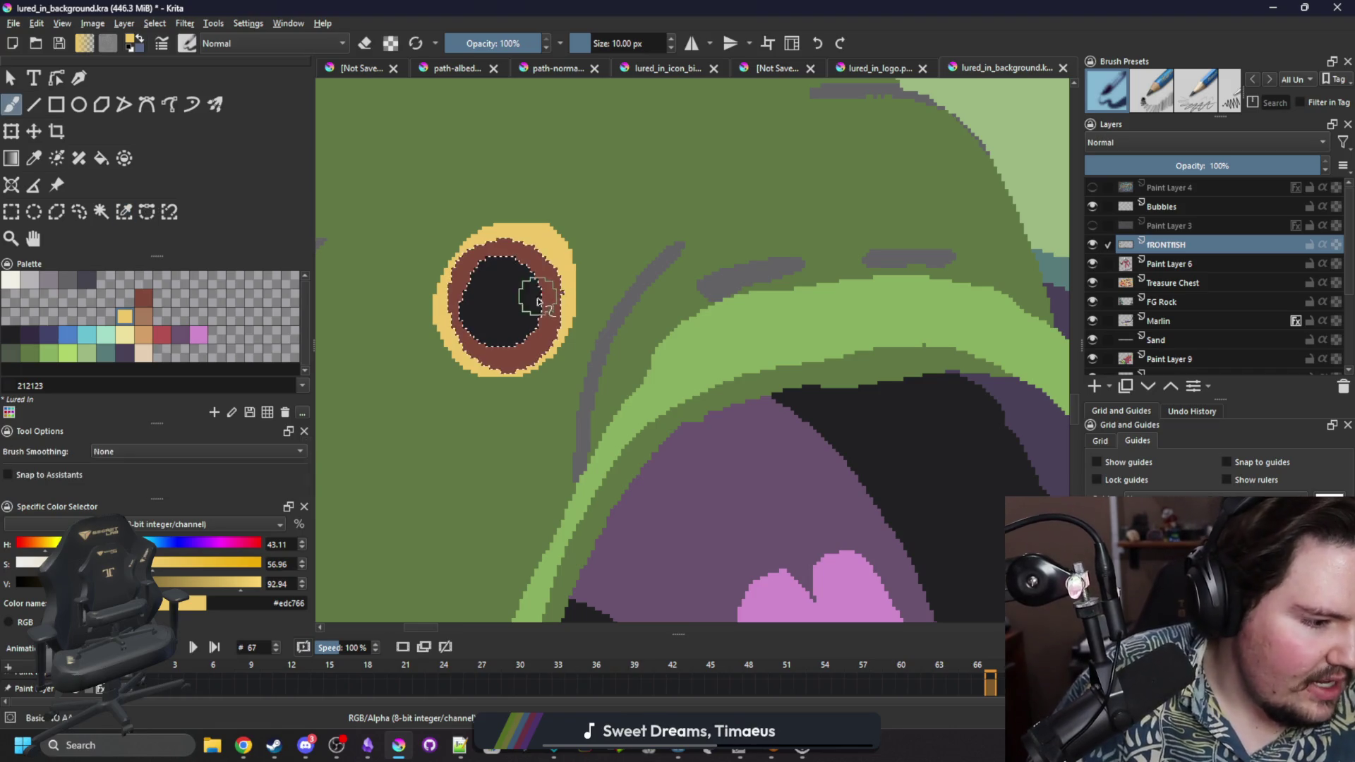
pyautogui.press(']')
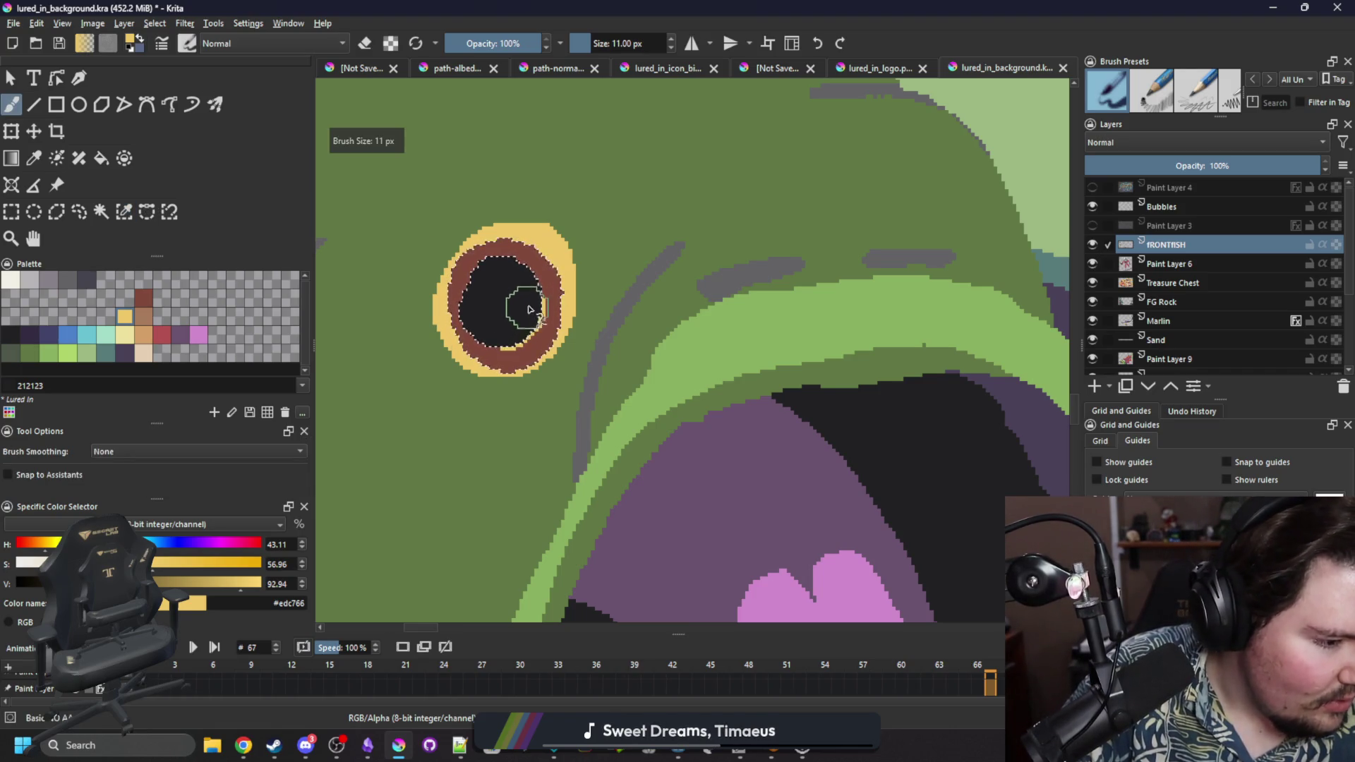
pyautogui.moveTo(479, 319)
pyautogui.mouseDown()
pyautogui.moveTo(470, 303)
pyautogui.moveTo(508, 315)
pyautogui.moveTo(475, 297)
pyautogui.moveTo(507, 260)
pyautogui.mouseUp()
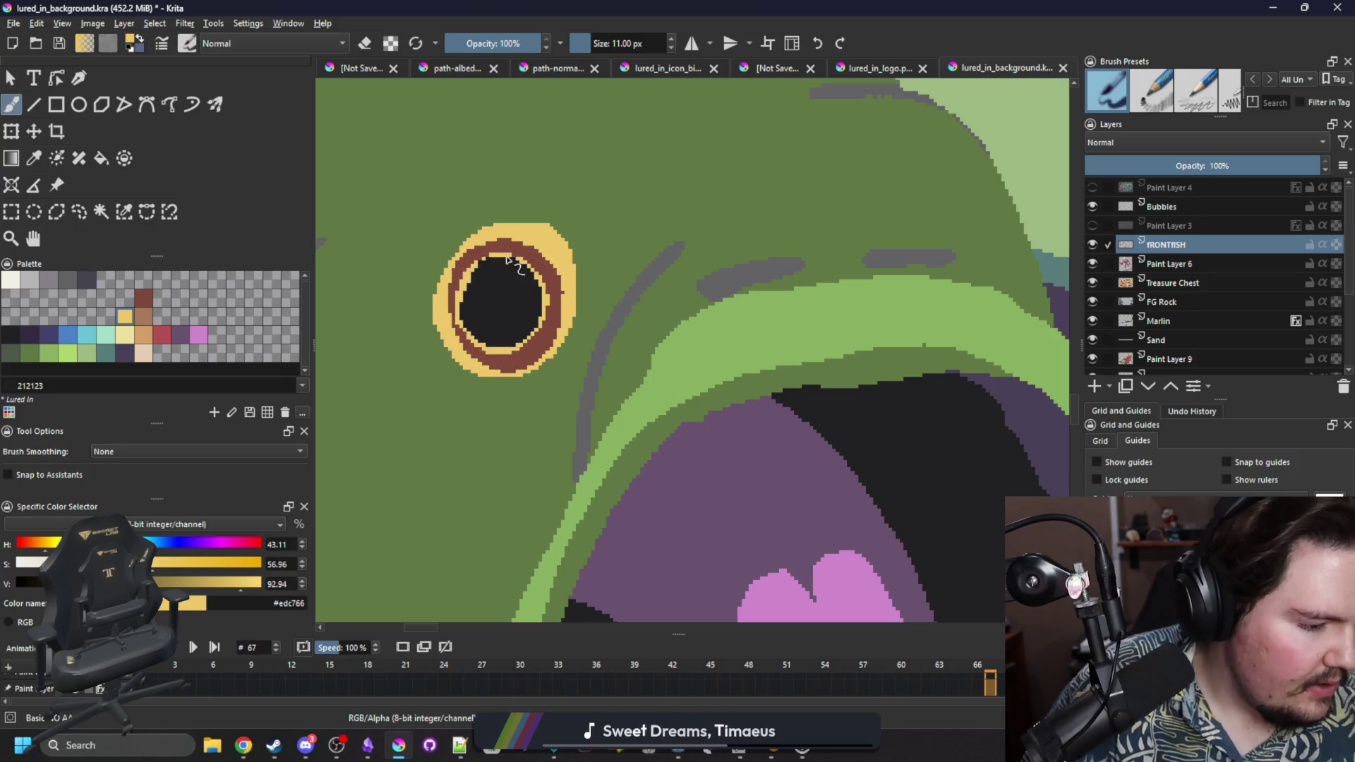
# Dab off-white f2f0e5 highlights on the pupil, undoing the lower-left one to redo it.
pyautogui.press('1')
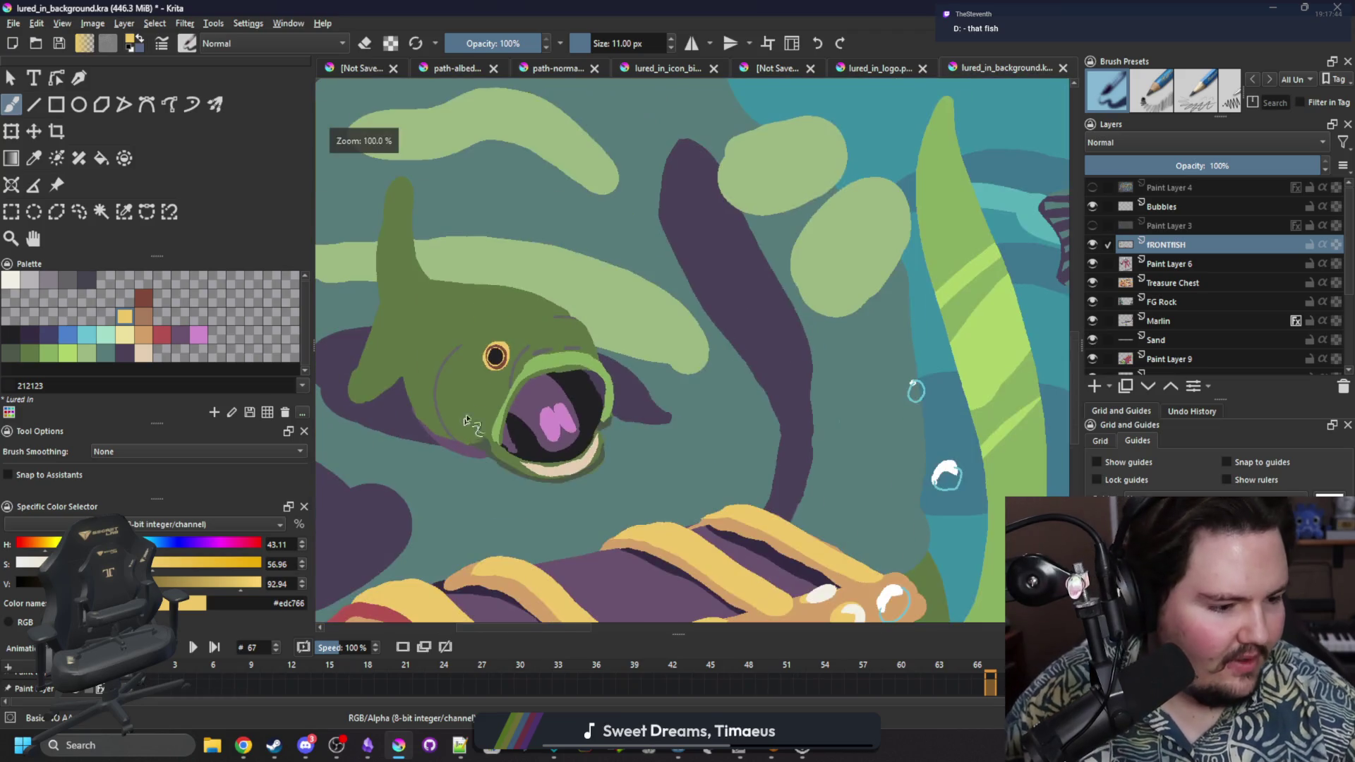
pyautogui.scroll(1, 482, 382)
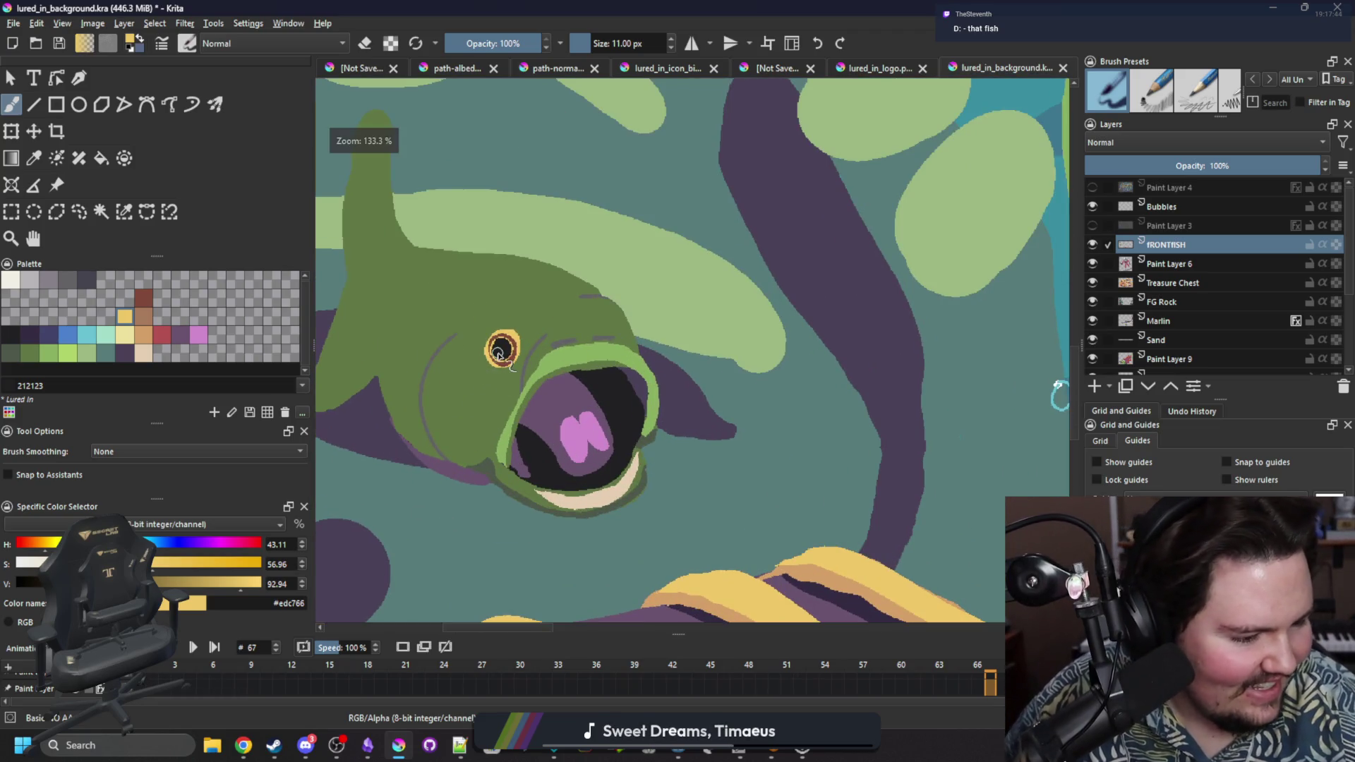
pyautogui.scroll(5, 535, 333)
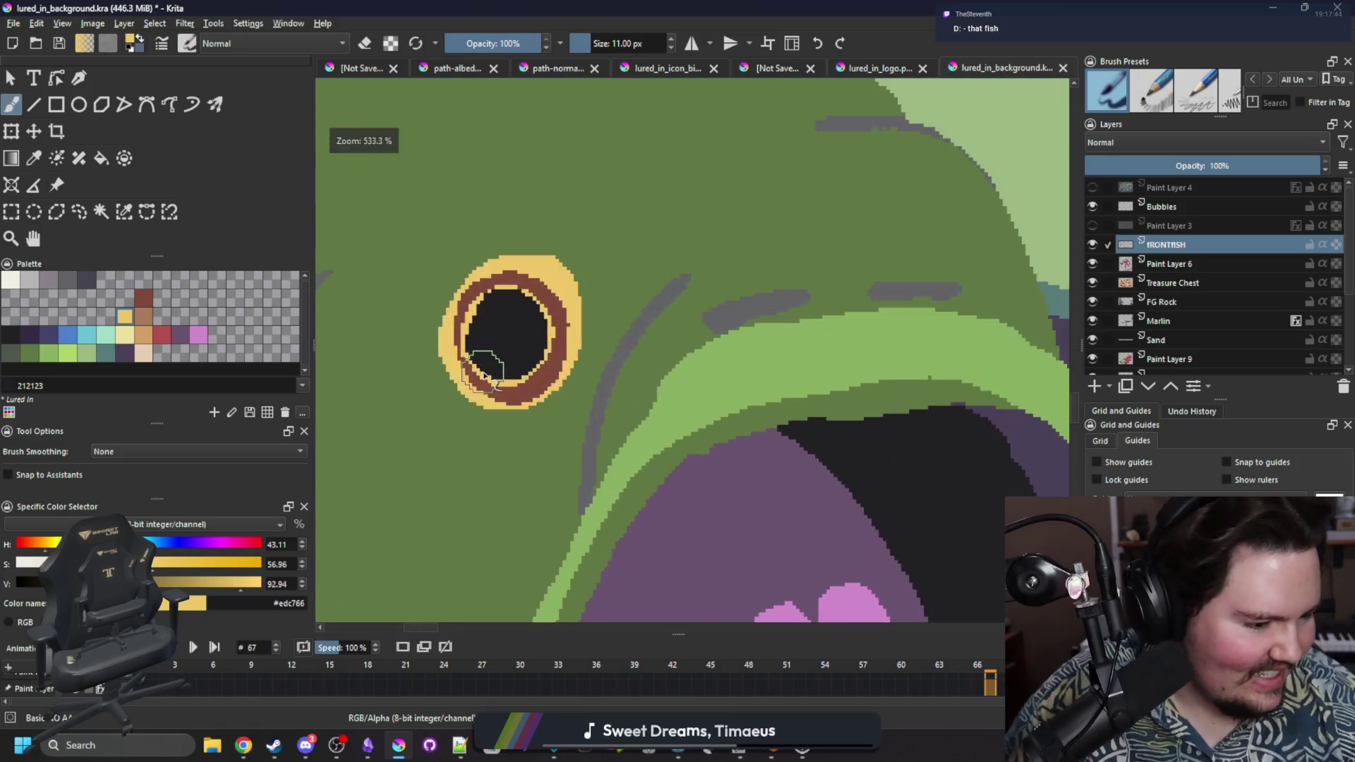
pyautogui.press('x')
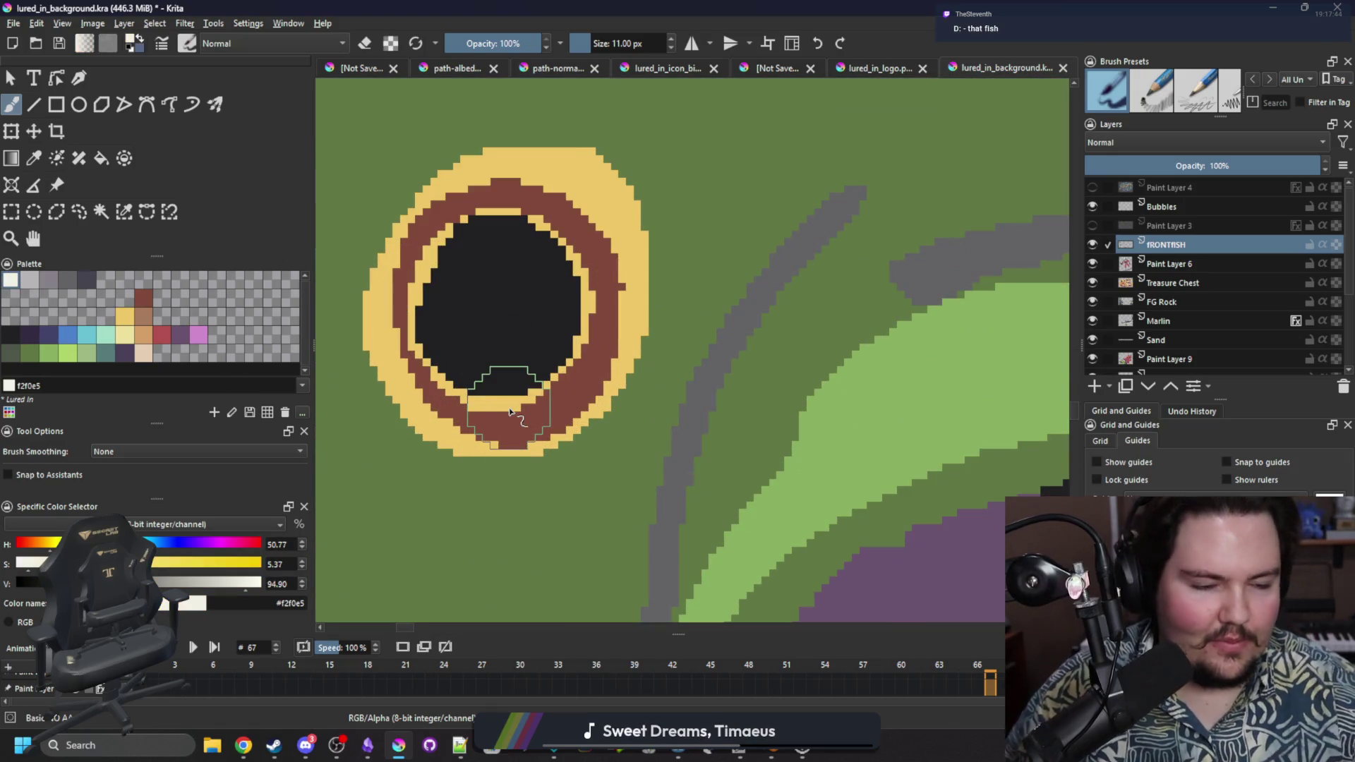
pyautogui.moveTo(545, 257)
pyautogui.mouseDown()
pyautogui.moveTo(560, 227)
pyautogui.moveTo(568, 261)
pyautogui.mouseUp()
pyautogui.moveTo(435, 381); pyautogui.dragTo(418, 366)
pyautogui.hotkey('ctrl', 'z')
pyautogui.scroll(-4, 557, 439)
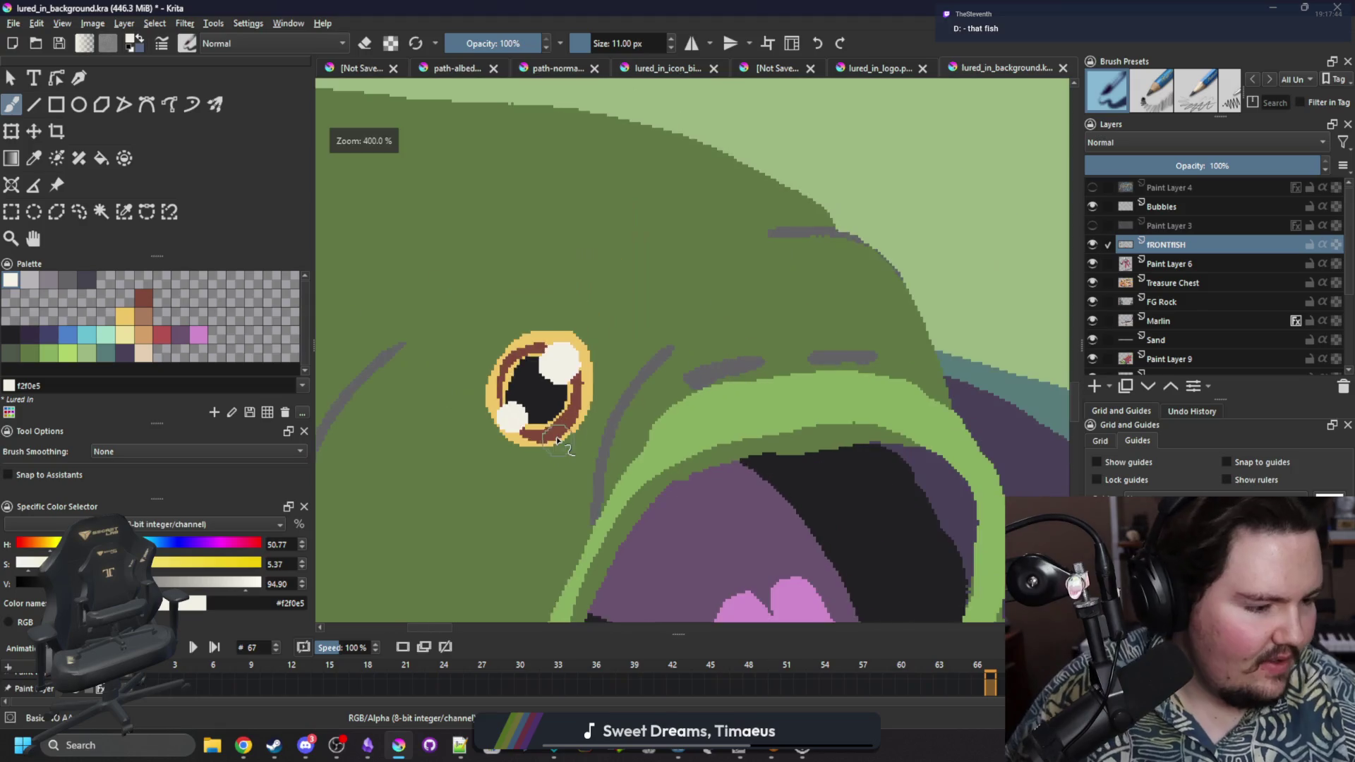
pyautogui.scroll(-2, 607, 429)
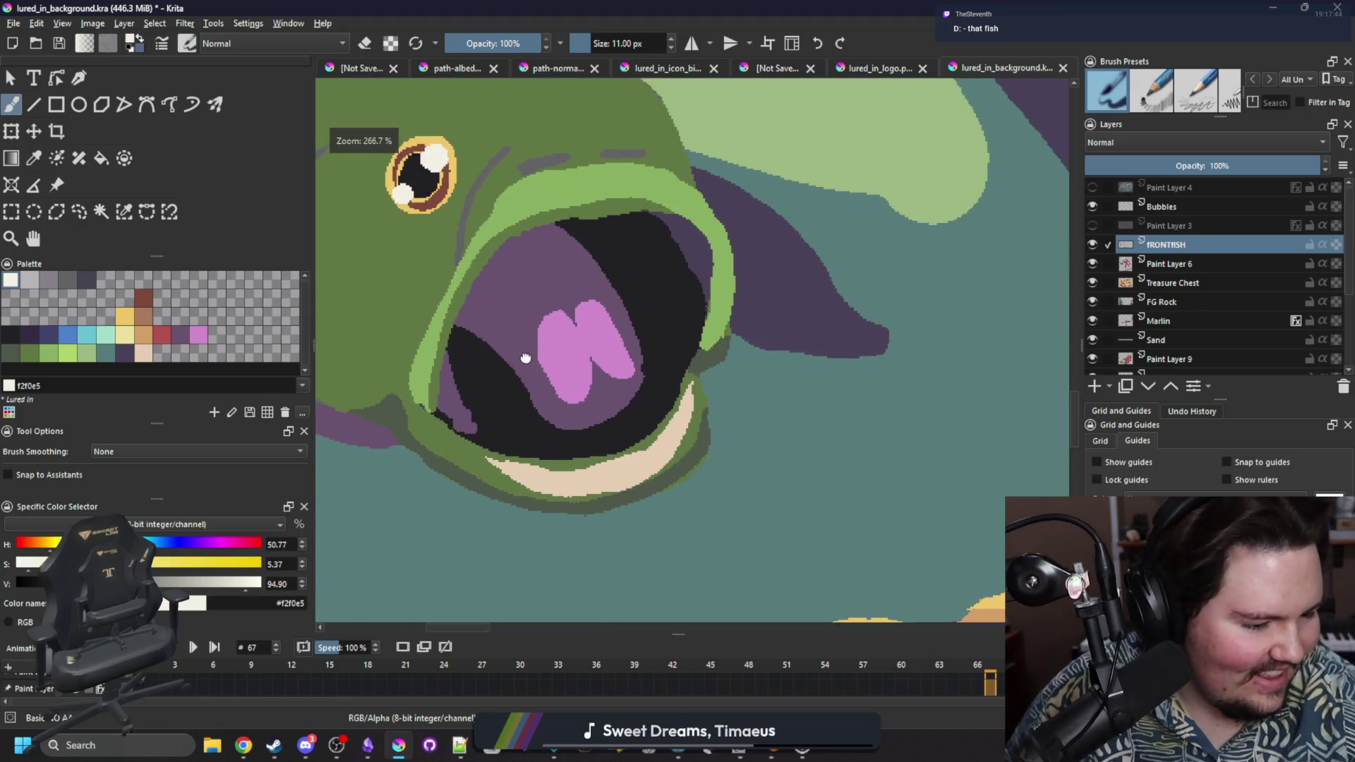
# Pick light grey and select the dark inside of the mouth by similar colour.
pyautogui.scroll(-9, 513, 346)
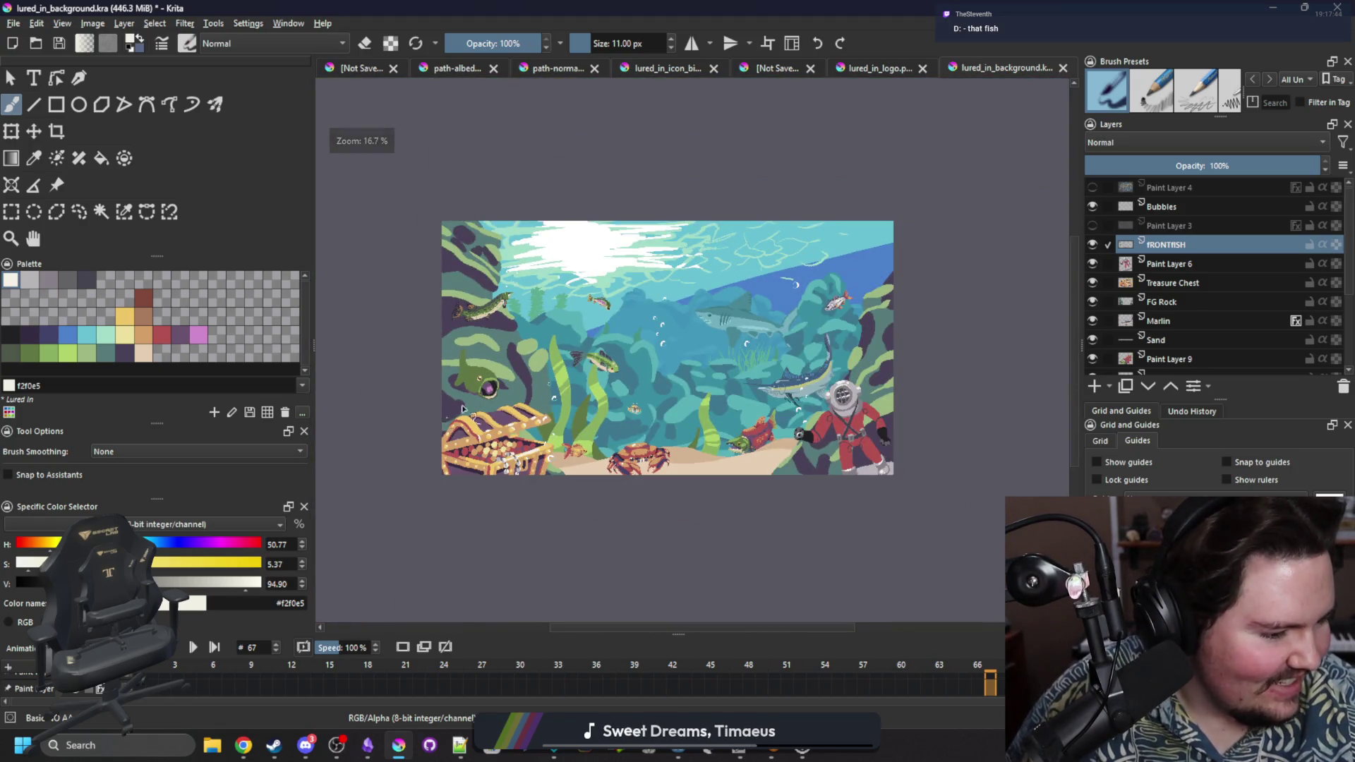
pyautogui.scroll(9, 459, 413)
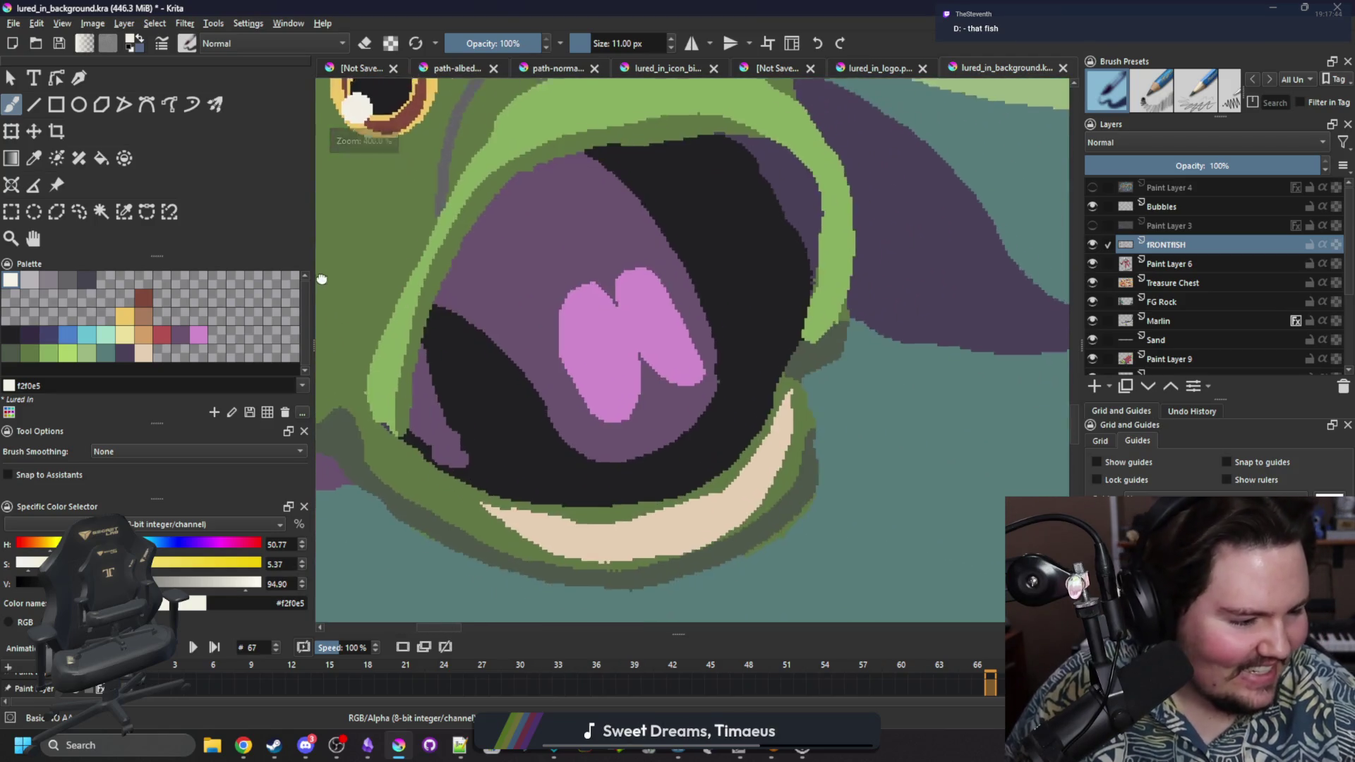
pyautogui.moveTo(508, 339); pyautogui.dragTo(454, 303)
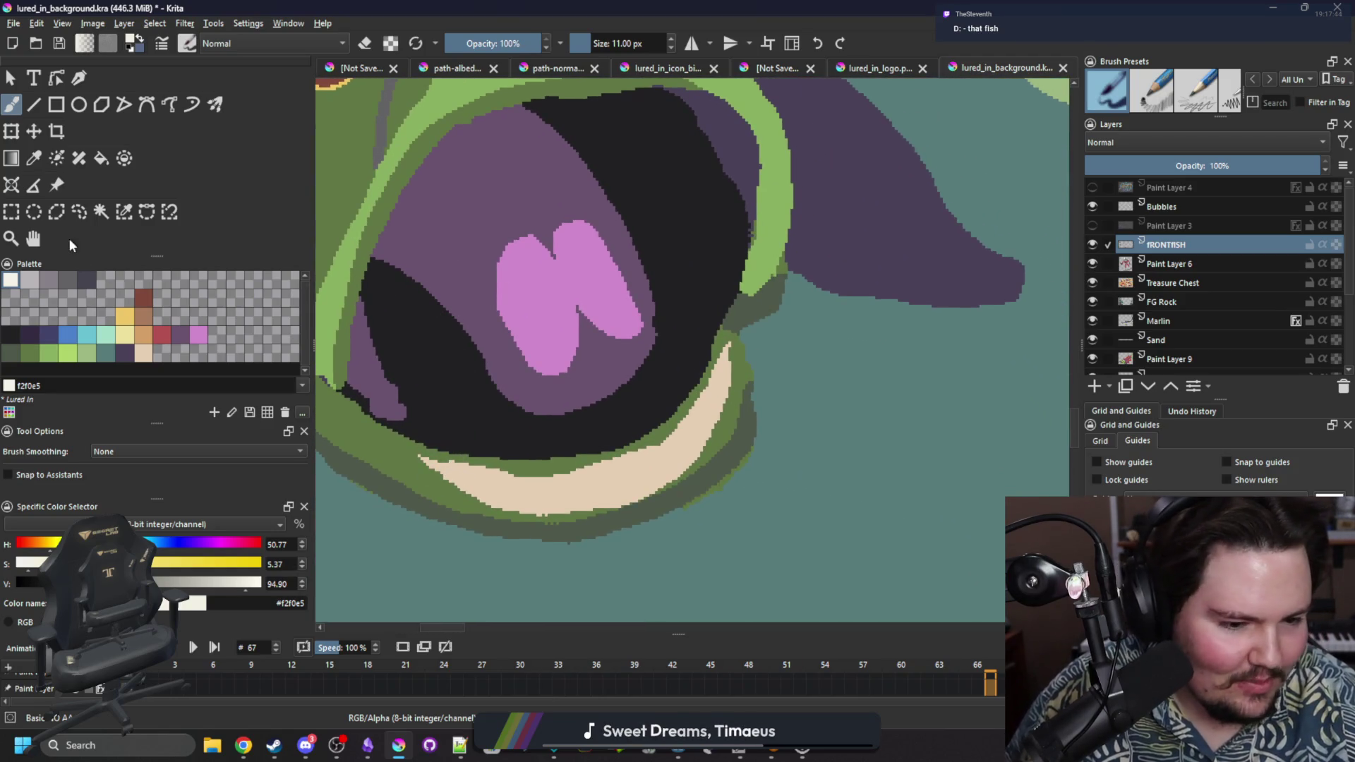
pyautogui.click(29, 280)
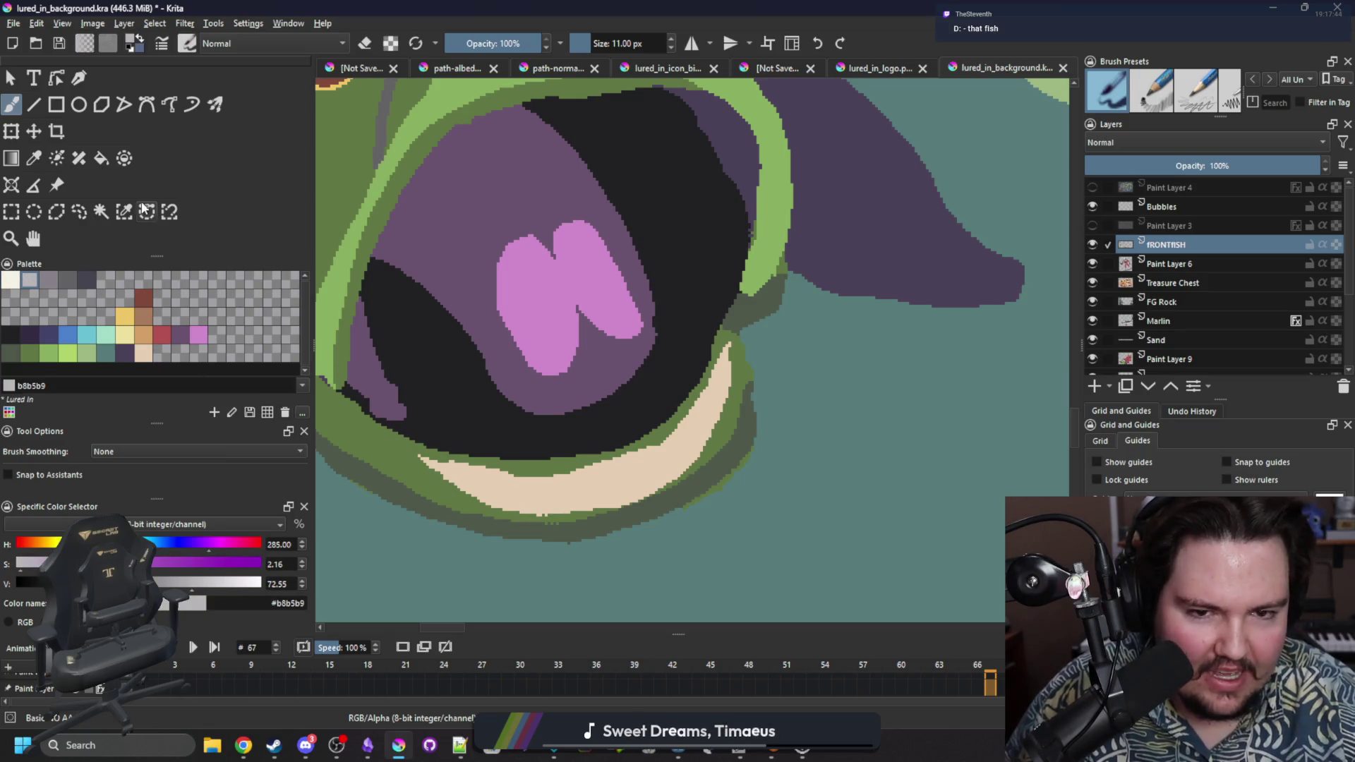
pyautogui.click(123, 211)
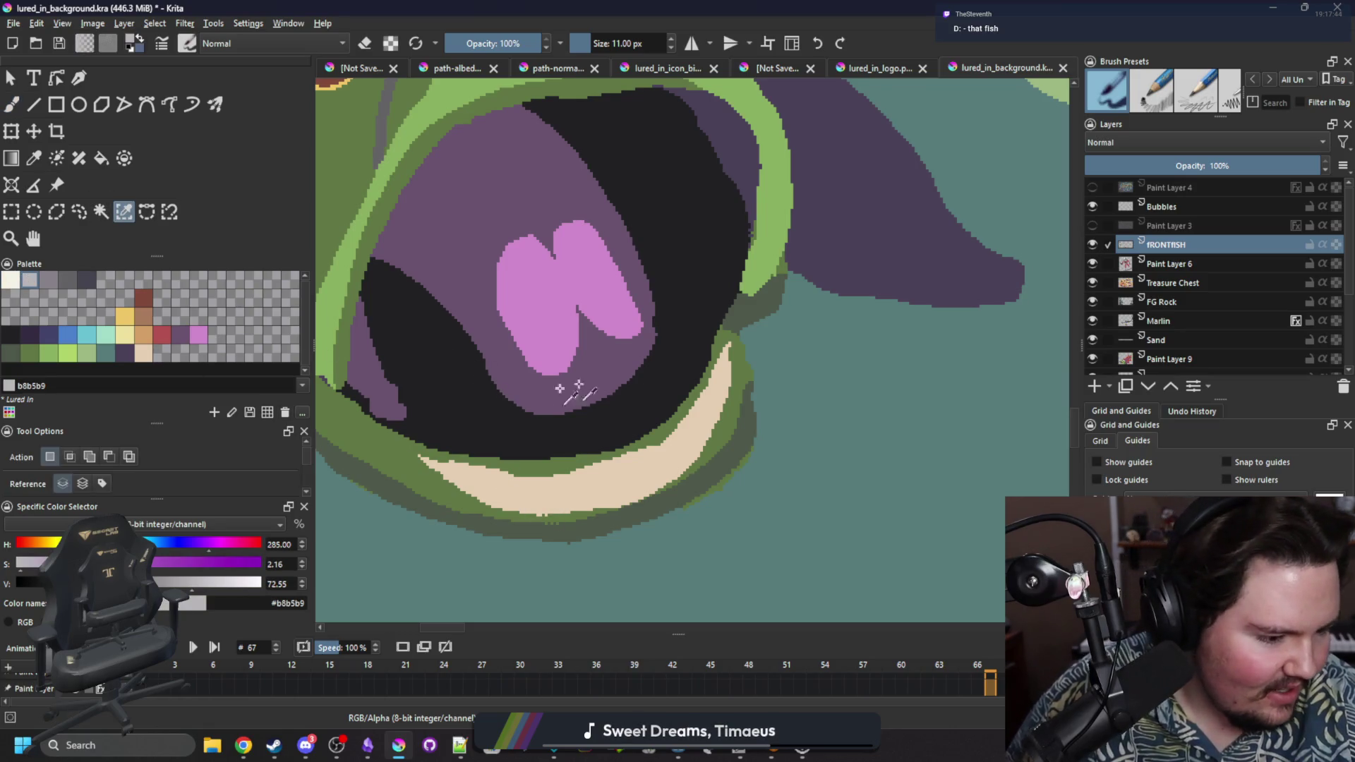
pyautogui.click(672, 365)
# Dab small teeth along the lower jaw and right side with a 5 px brush, then deselect.
pyautogui.press('b')
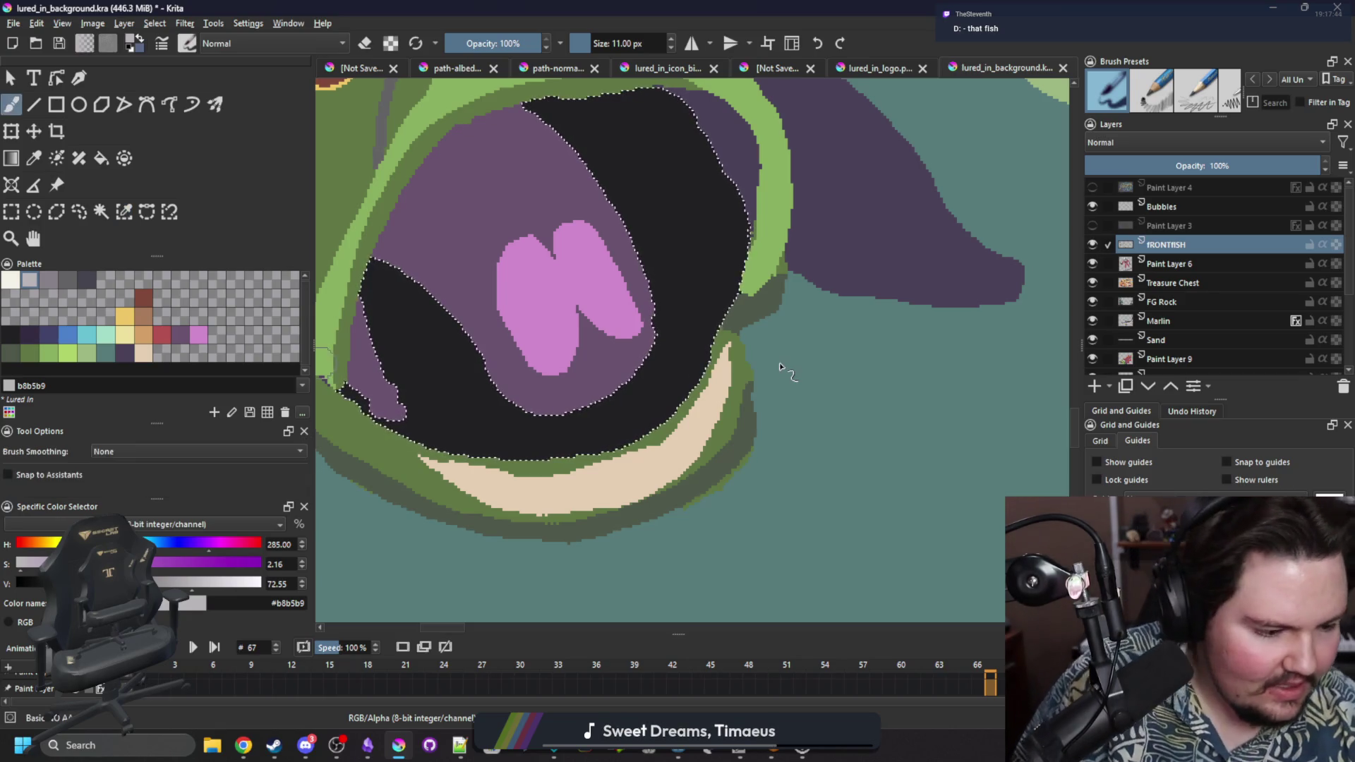
pyautogui.press('[')
pyautogui.press('[')
pyautogui.press('[')
pyautogui.moveTo(487, 448); pyautogui.dragTo(452, 447)
pyautogui.click(405, 427)
pyautogui.click(582, 449)
pyautogui.click(646, 425)
pyautogui.click(692, 363)
pyautogui.hotkey('ctrl', 'shift', 'a')
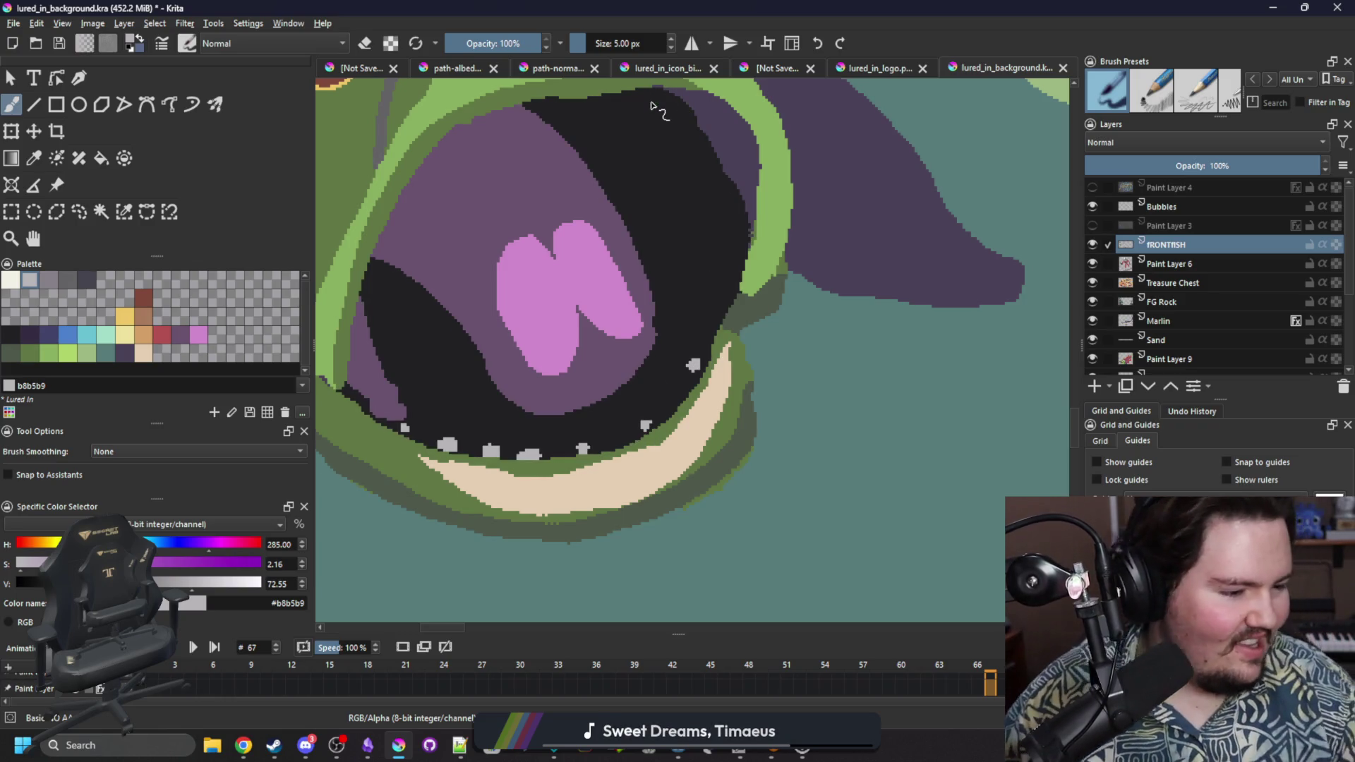
pyautogui.scroll(-10, 671, 367)
# Recolour the teeth dark grey 646365 and deselect.
pyautogui.scroll(-2, 641, 329)
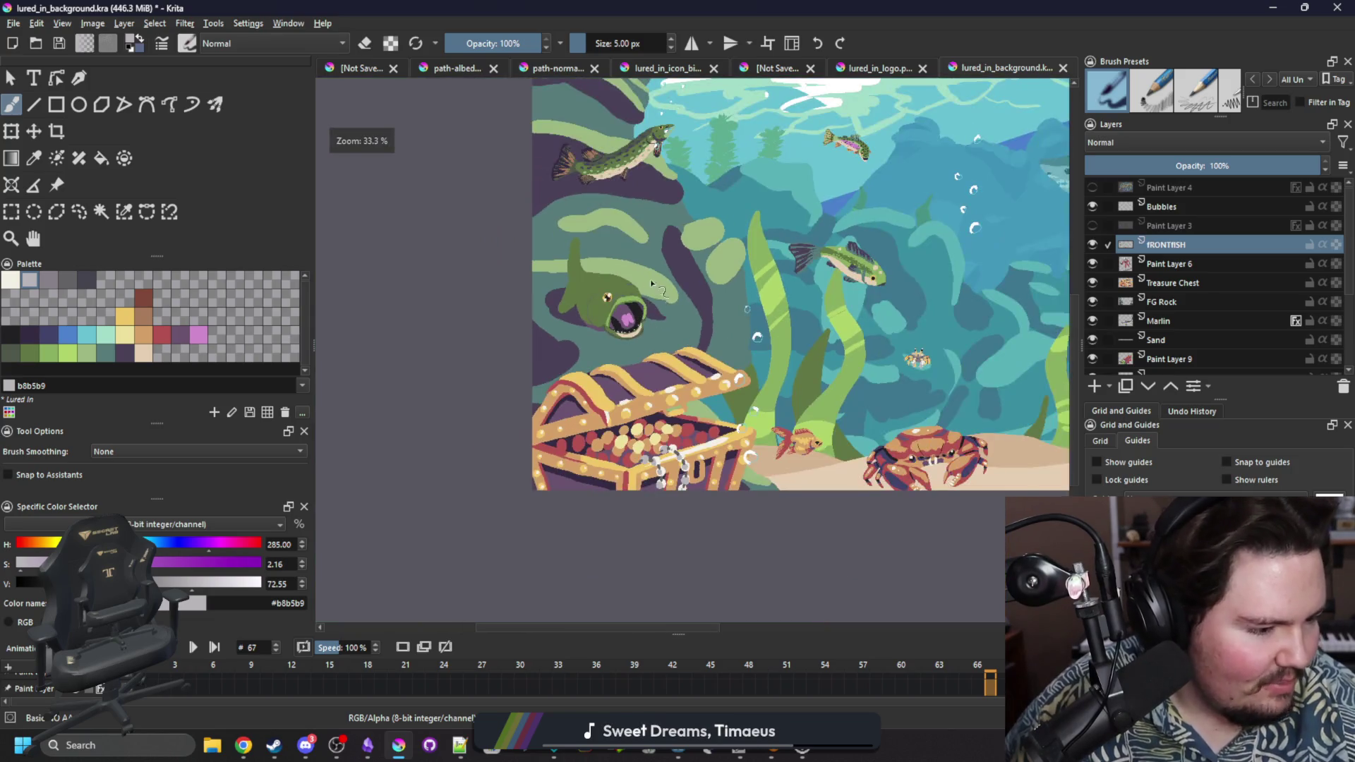
pyautogui.scroll(8, 631, 323)
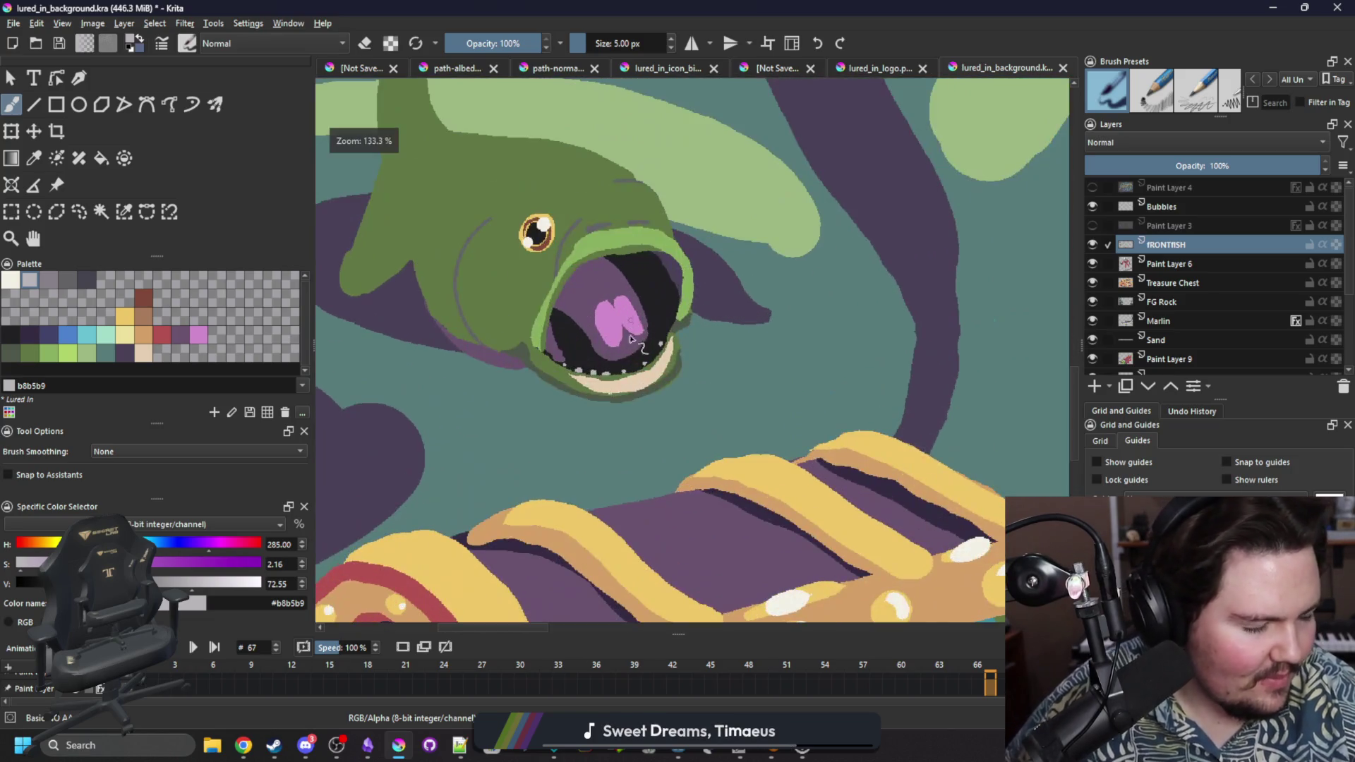
pyautogui.click(74, 277)
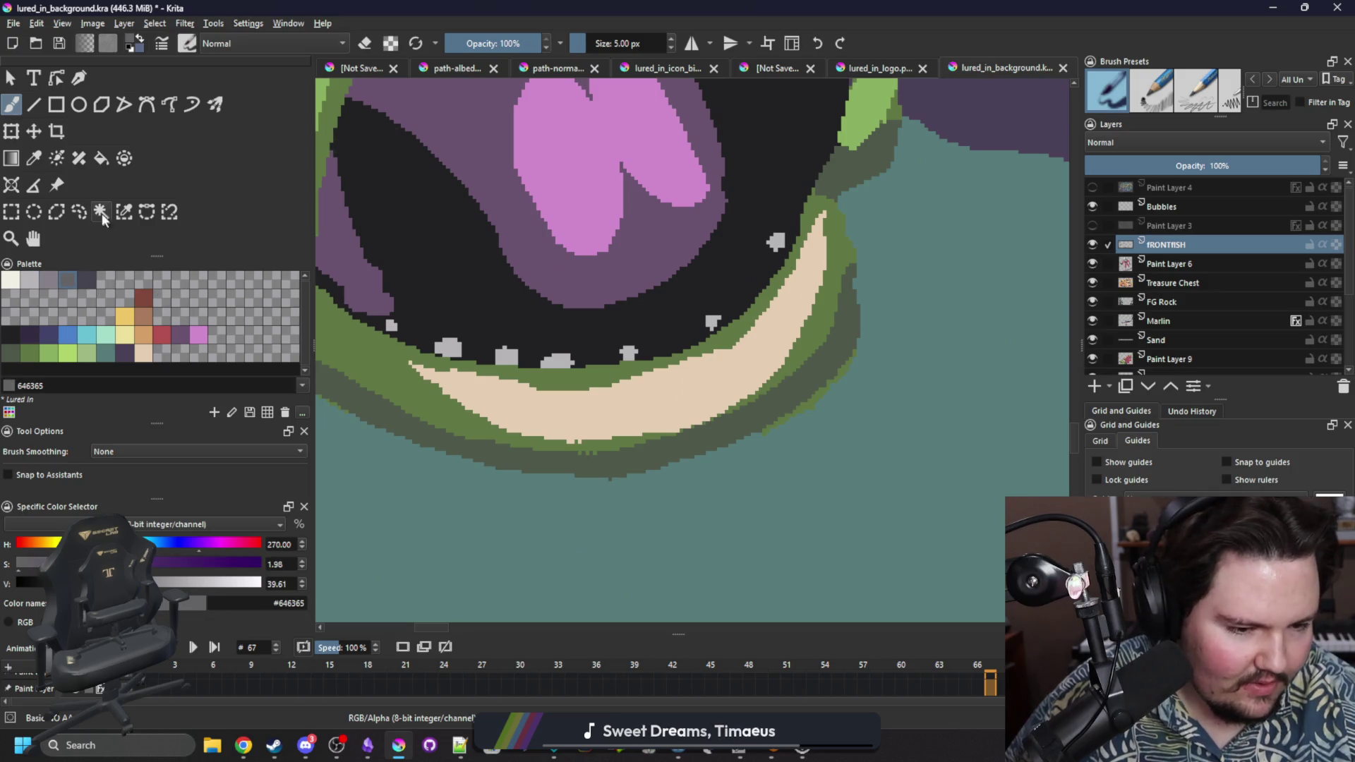
pyautogui.click(123, 213)
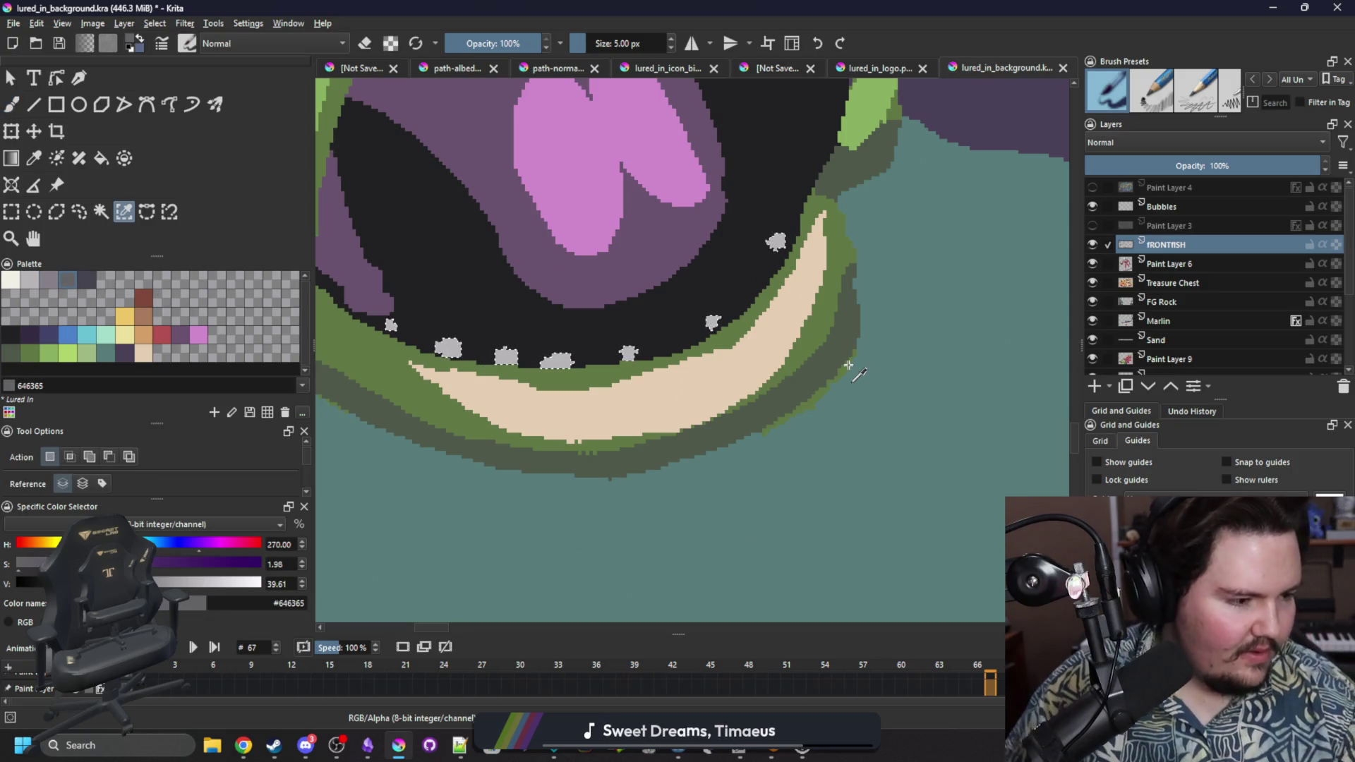
pyautogui.press('b')
pyautogui.press(']')
pyautogui.press(']')
pyautogui.press(']')
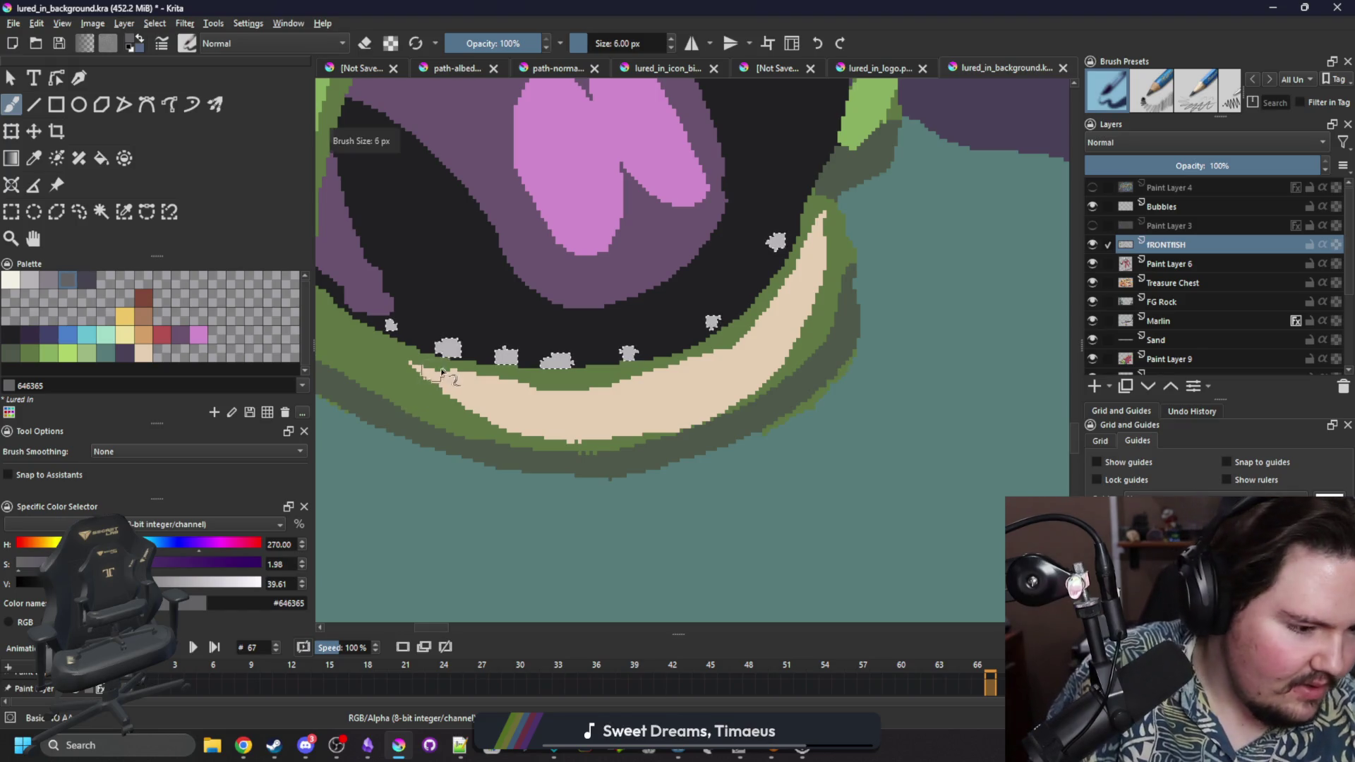
pyautogui.hotkey('ctrl', 'shift', 'a')
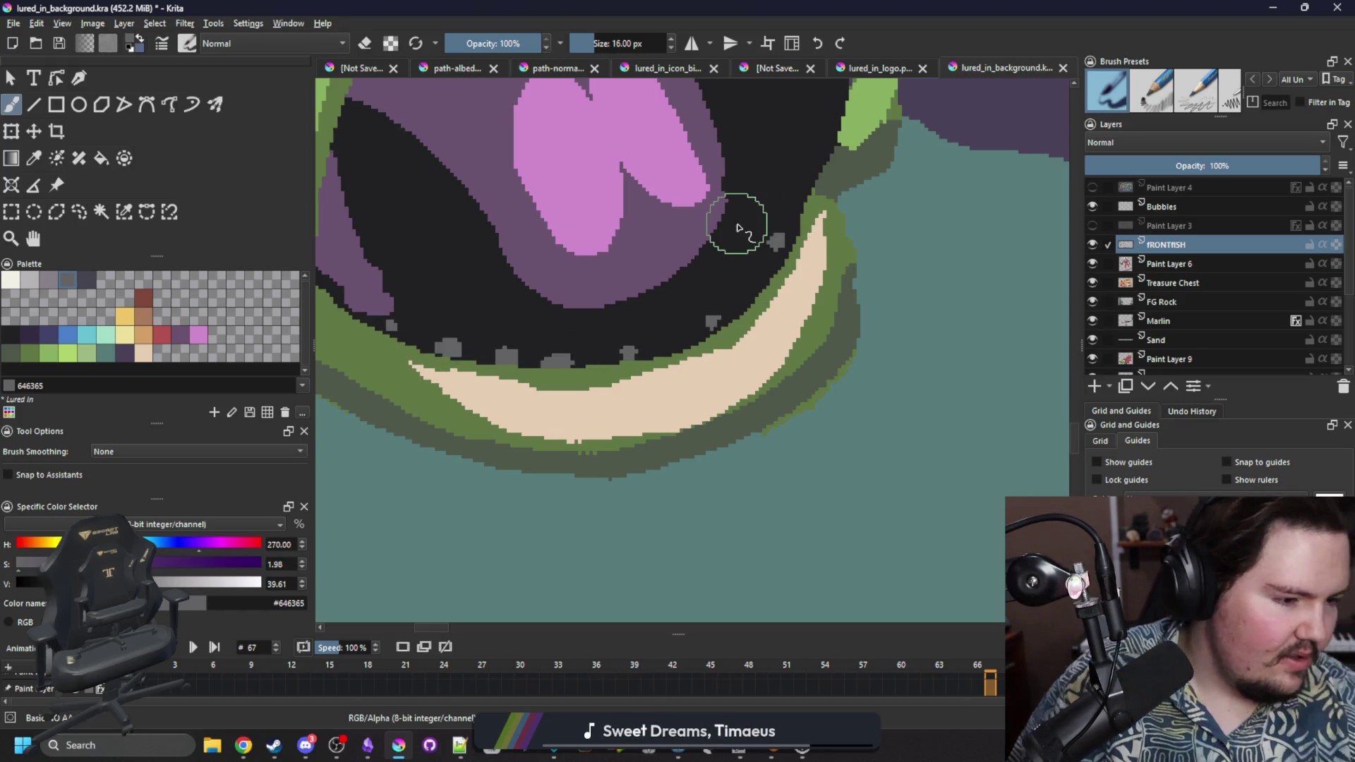
pyautogui.scroll(-5, 735, 188)
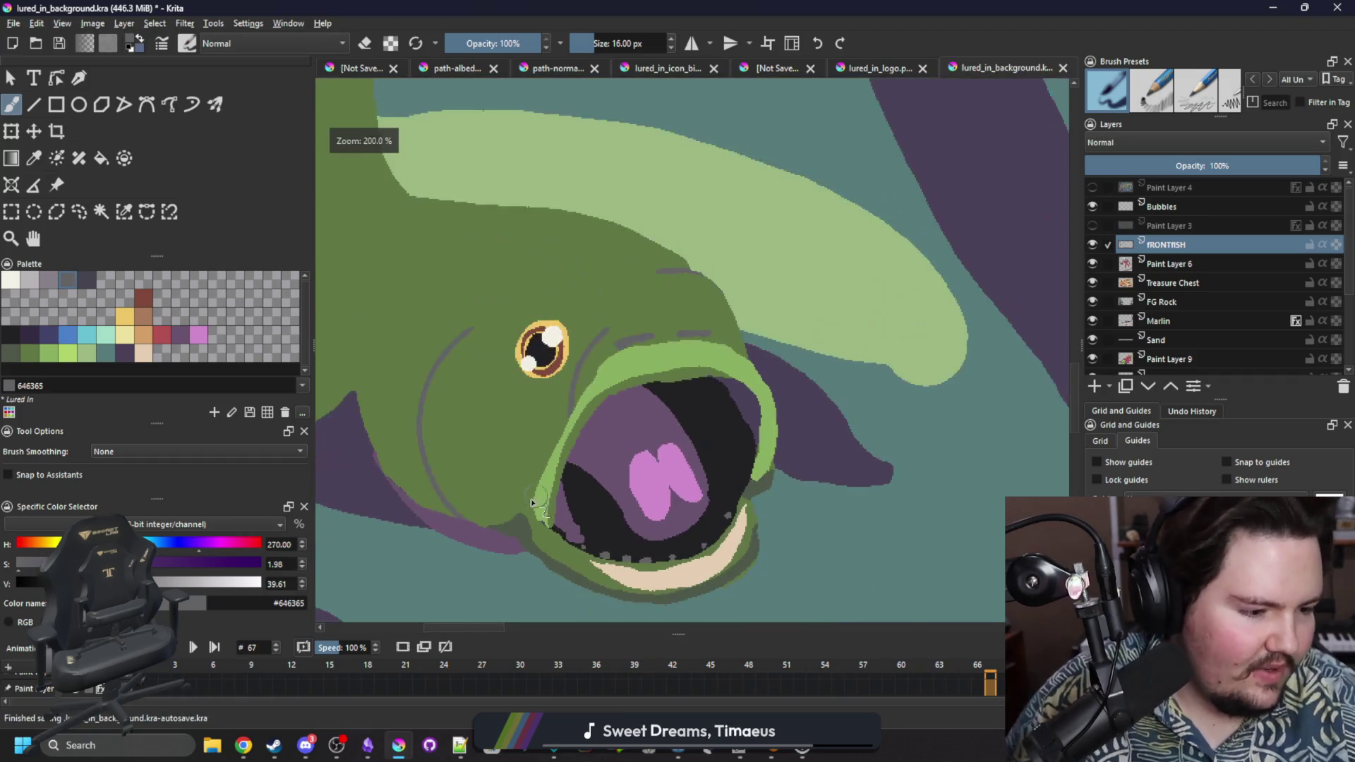
# Pan to the whole fish head and begin a freehand selection around the dorsal fin.
pyautogui.moveTo(531, 498); pyautogui.dragTo(645, 499)
pyautogui.scroll(-2, 537, 459)
pyautogui.scroll(2, 557, 467)
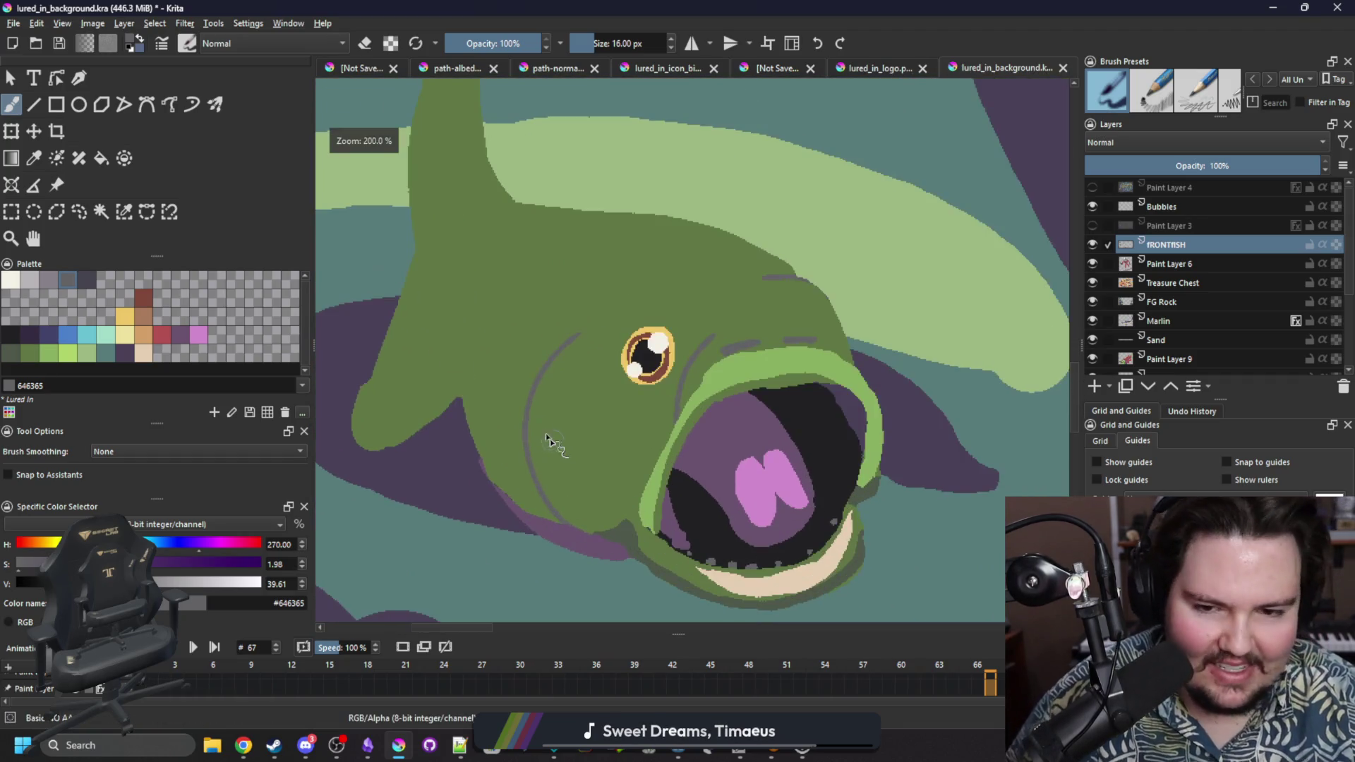
pyautogui.click(78, 211)
pyautogui.scroll(-2, 487, 388)
pyautogui.moveTo(449, 436)
pyautogui.mouseDown()
pyautogui.moveTo(466, 406)
pyautogui.moveTo(496, 104)
pyautogui.mouseUp()
# Finish selecting the dorsal fin, then move it up-left and squash it shorter with Transform.
pyautogui.moveTo(382, 342)
pyautogui.mouseDown()
pyautogui.moveTo(470, 446)
pyautogui.moveTo(459, 441)
pyautogui.mouseUp()
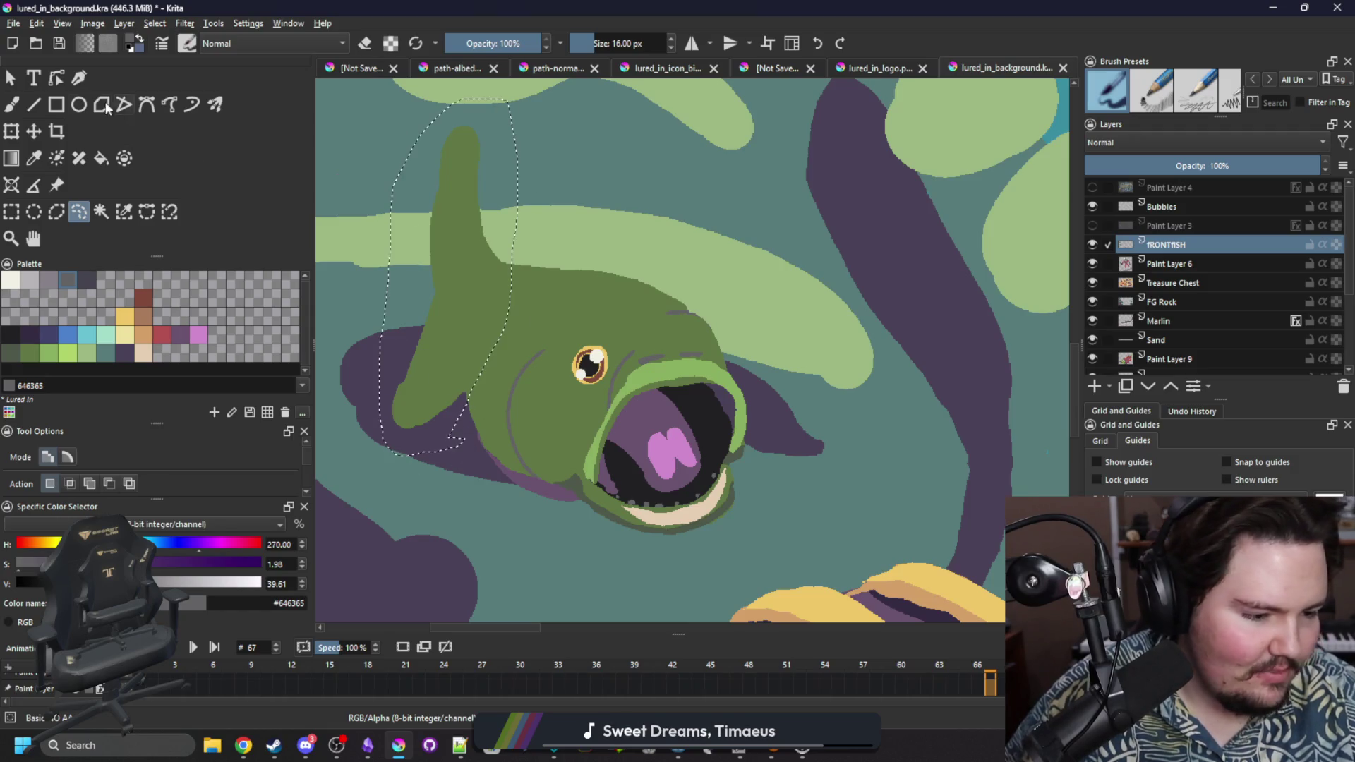
pyautogui.click(33, 132)
pyautogui.click(11, 131)
pyautogui.moveTo(475, 311)
pyautogui.mouseDown()
pyautogui.moveTo(433, 269)
pyautogui.moveTo(446, 271)
pyautogui.mouseUp()
pyautogui.moveTo(487, 410); pyautogui.dragTo(478, 394)
pyautogui.press('p')
# Sample the body green and paint and fill the gap joining the fin to the body.
pyautogui.click(584, 303)
pyautogui.press('b')
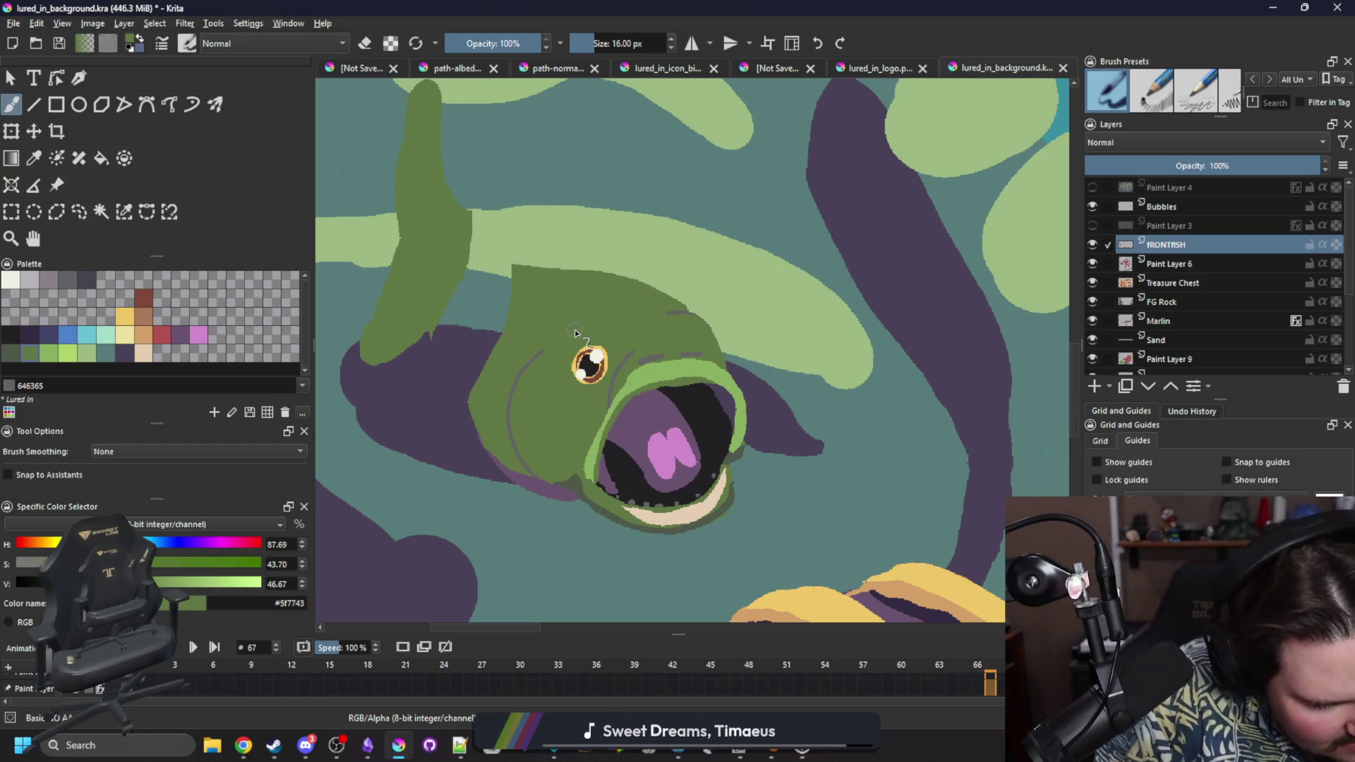
pyautogui.moveTo(460, 387); pyautogui.dragTo(436, 326)
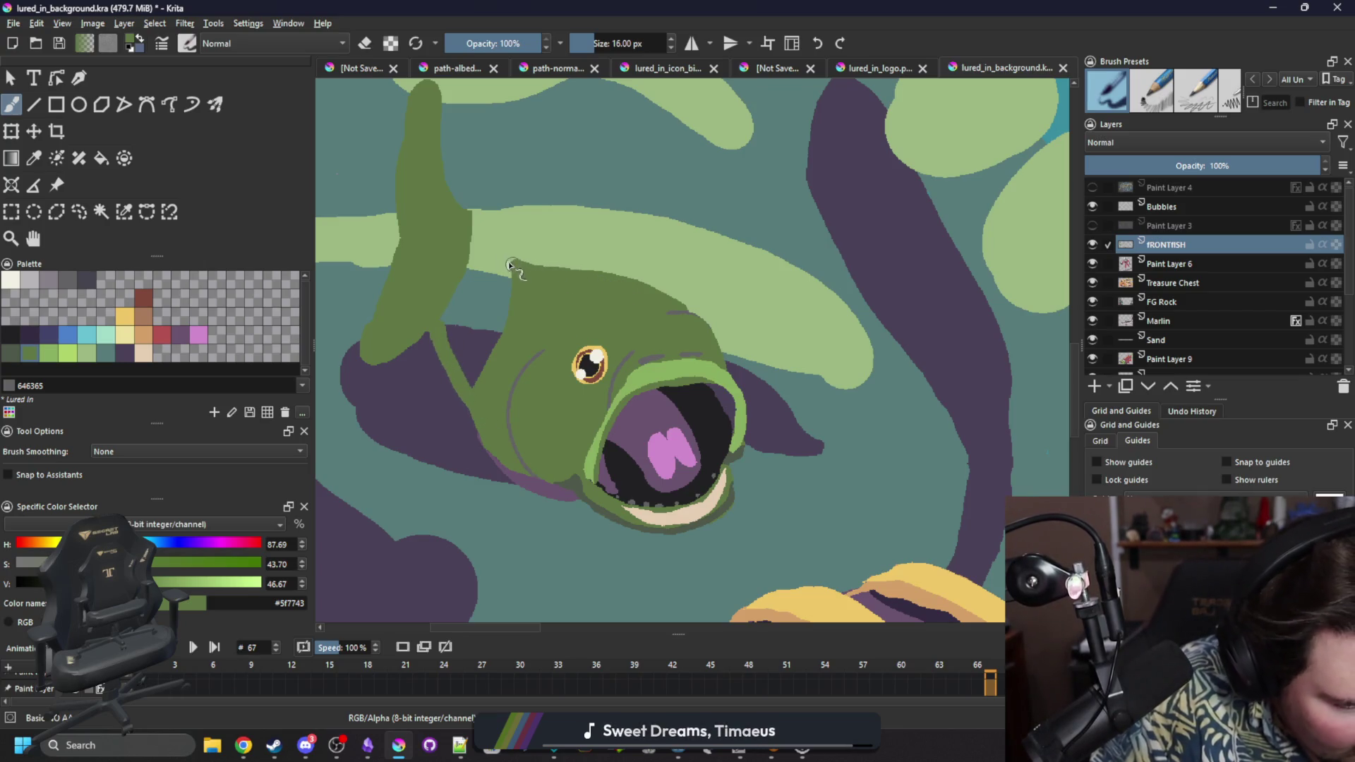
pyautogui.moveTo(512, 265); pyautogui.dragTo(446, 193)
pyautogui.press('f')
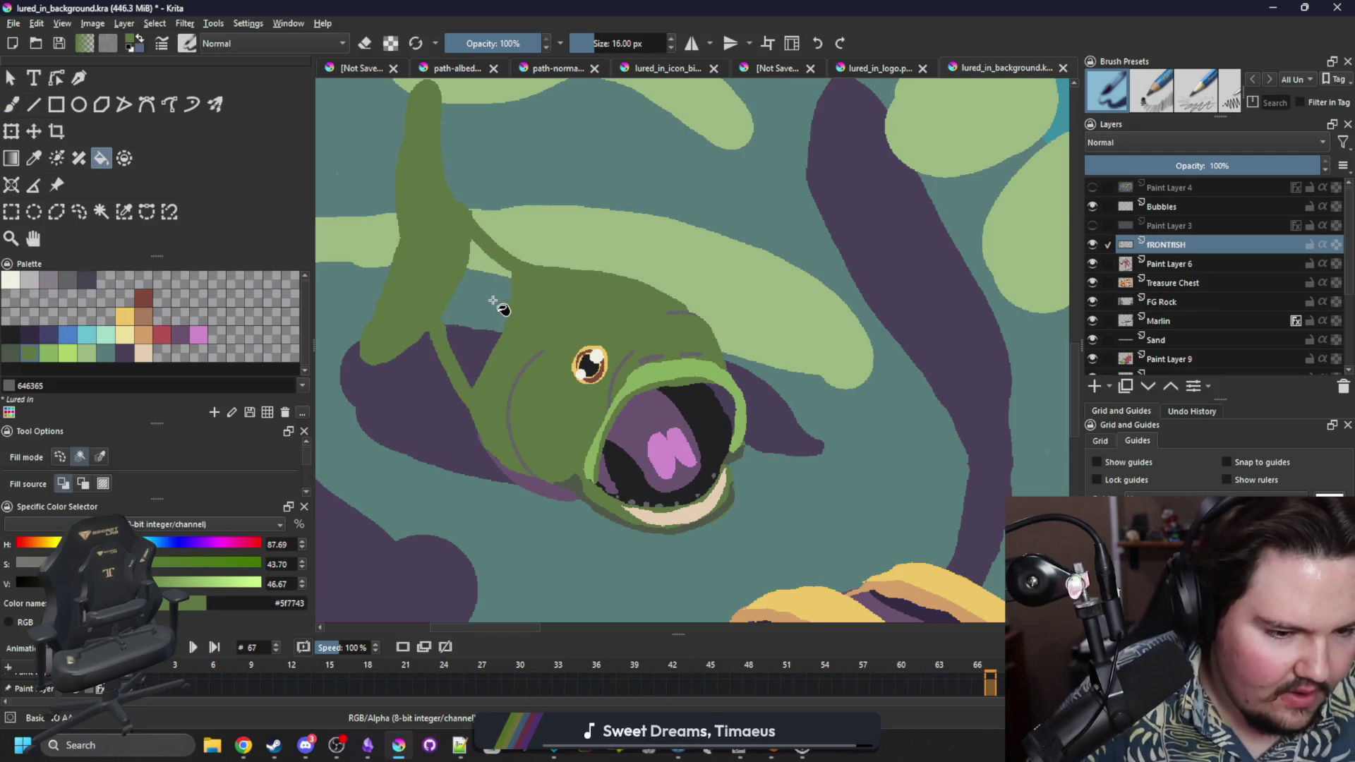
pyautogui.click(502, 298)
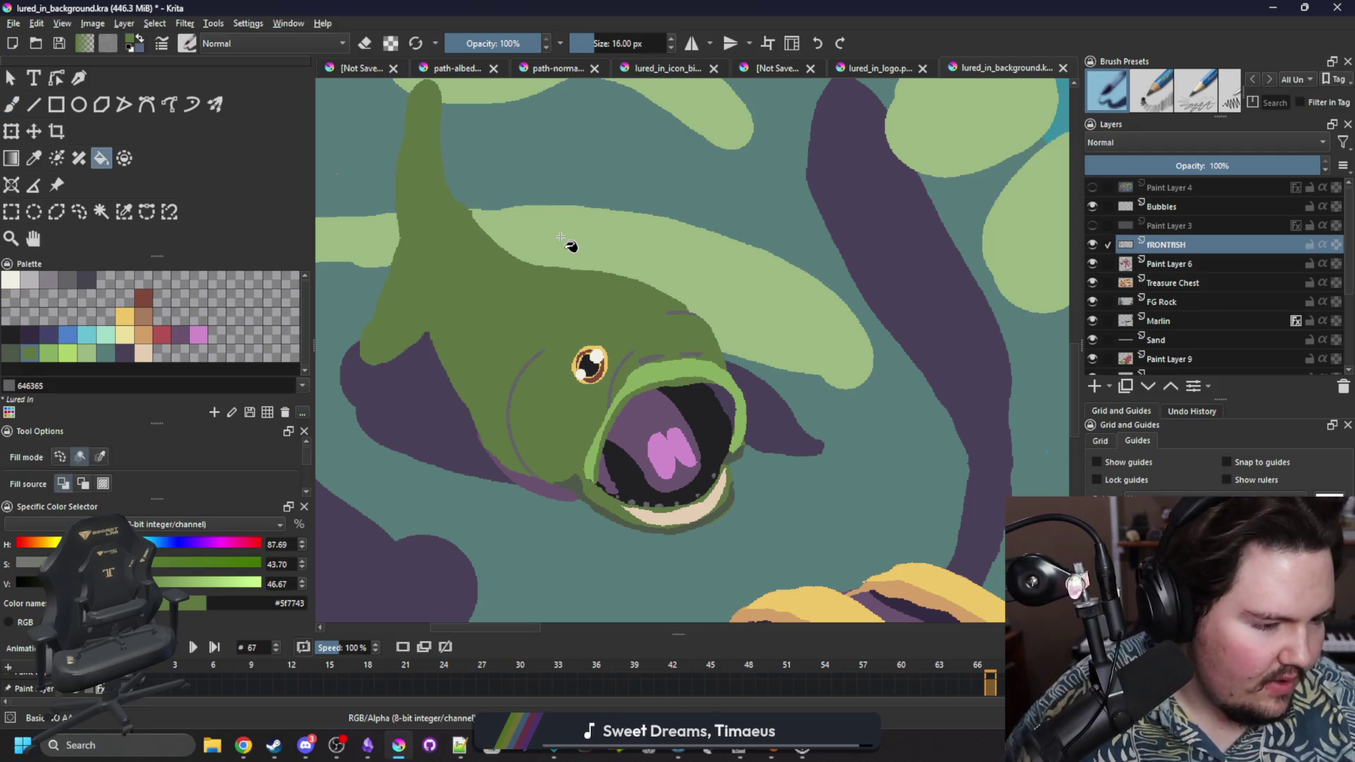
pyautogui.press('b')
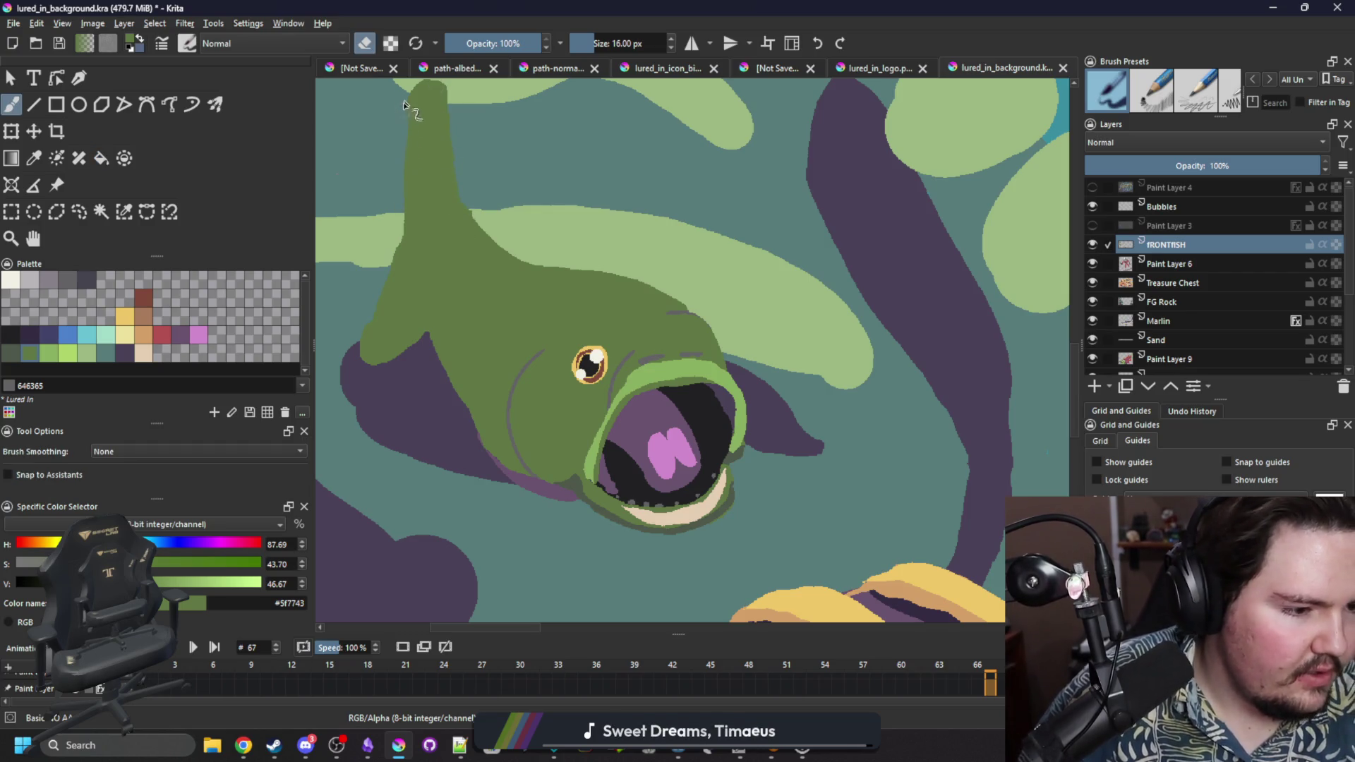
# Erase the fin's lower-left, bottom and right edges into a clean, narrow spike.
pyautogui.moveTo(375, 357)
pyautogui.mouseDown()
pyautogui.moveTo(373, 335)
pyautogui.moveTo(388, 336)
pyautogui.mouseUp()
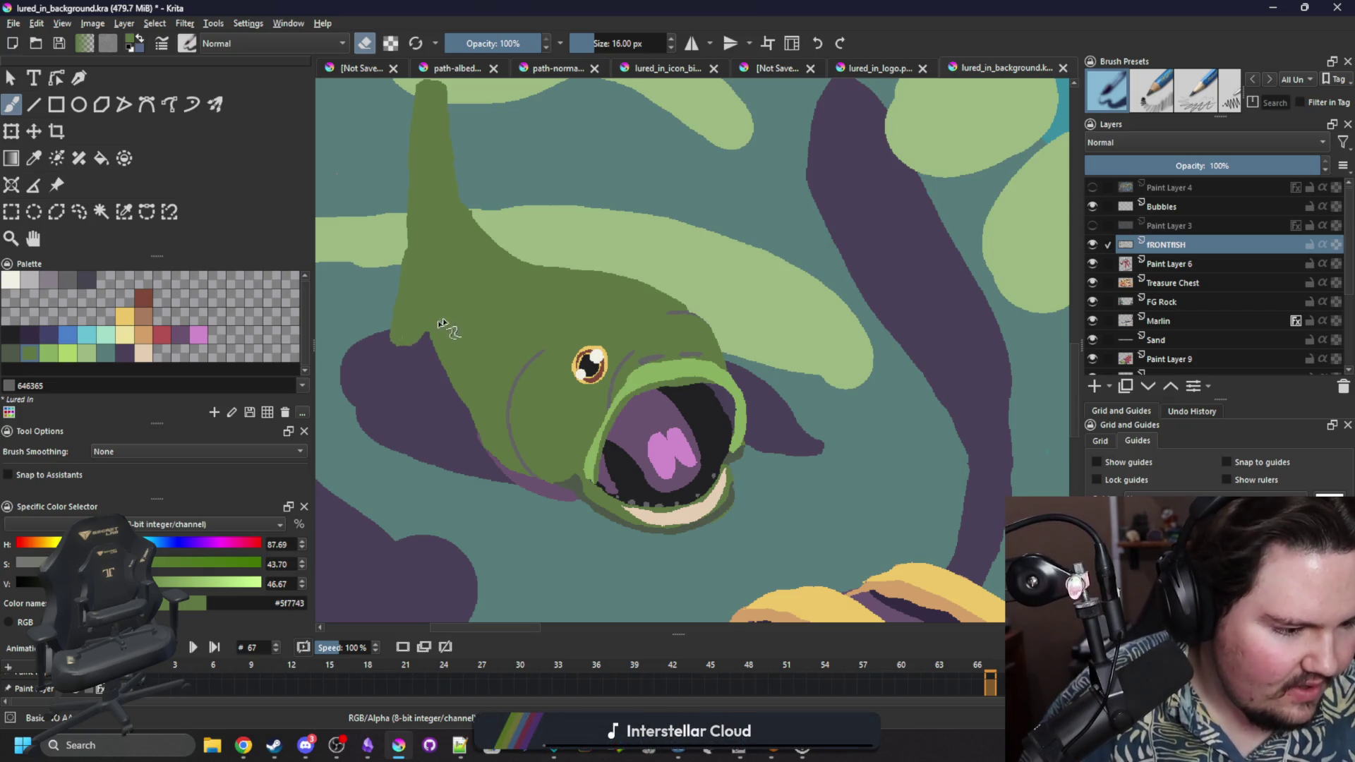
pyautogui.moveTo(434, 347)
pyautogui.mouseDown()
pyautogui.moveTo(402, 363)
pyautogui.moveTo(407, 322)
pyautogui.mouseUp()
pyautogui.press('e')
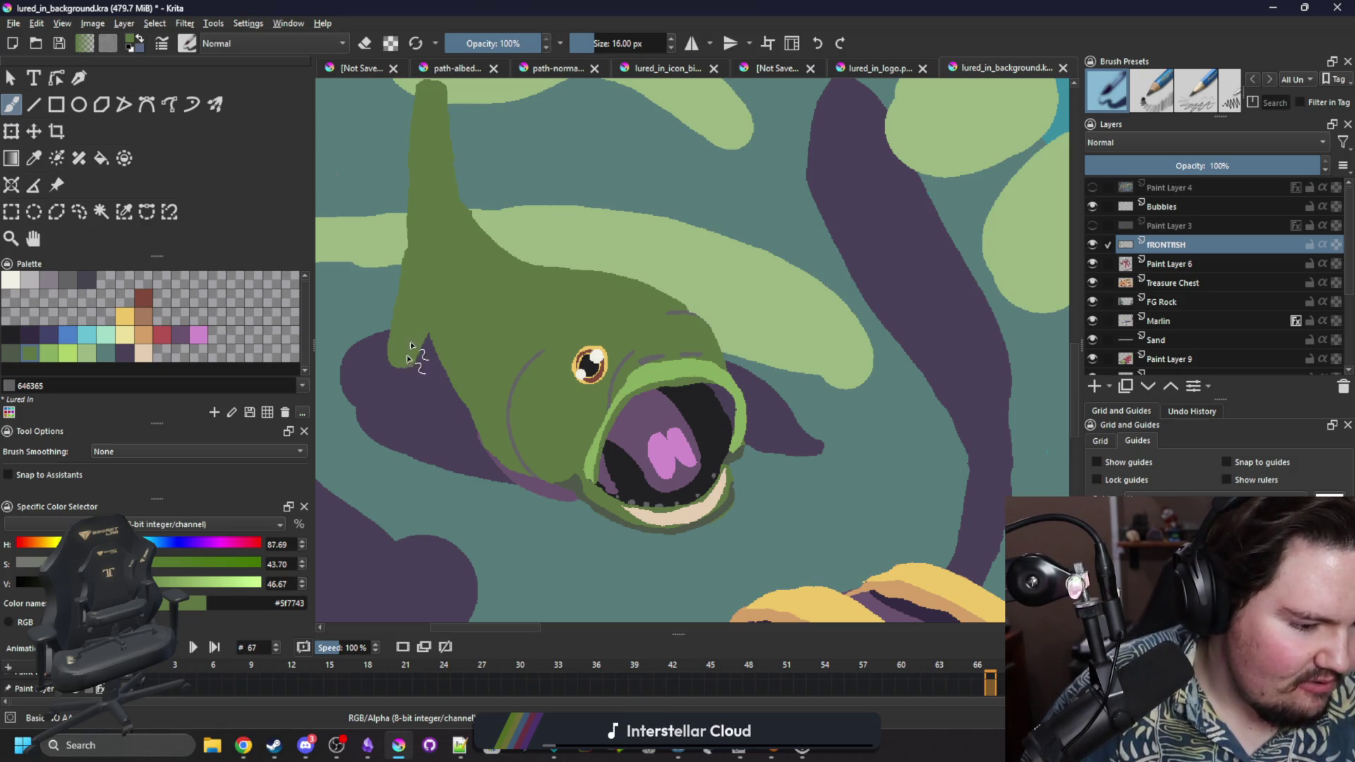
pyautogui.press('e')
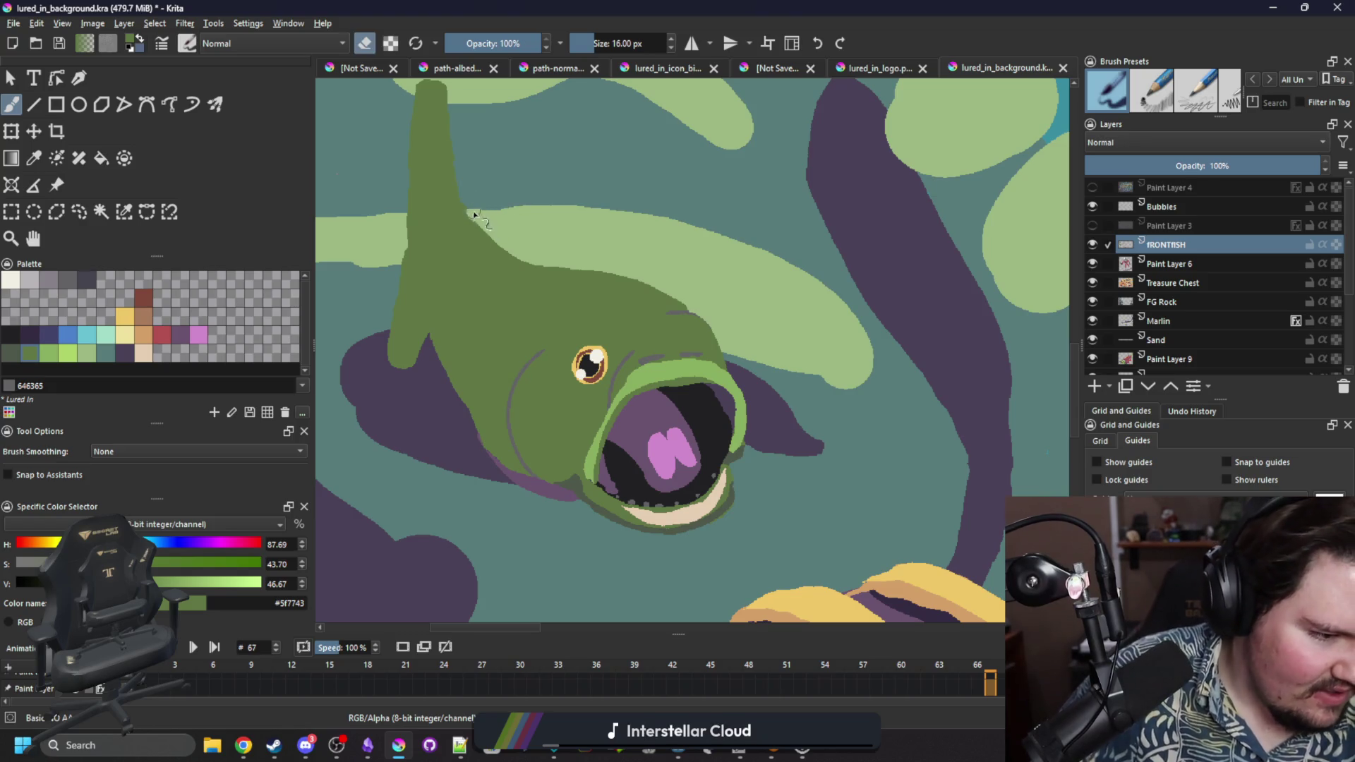
pyautogui.moveTo(497, 216)
pyautogui.mouseDown()
pyautogui.moveTo(499, 236)
pyautogui.moveTo(473, 226)
pyautogui.moveTo(475, 208)
pyautogui.moveTo(766, 357)
pyautogui.moveTo(714, 306)
pyautogui.moveTo(777, 358)
pyautogui.mouseUp()
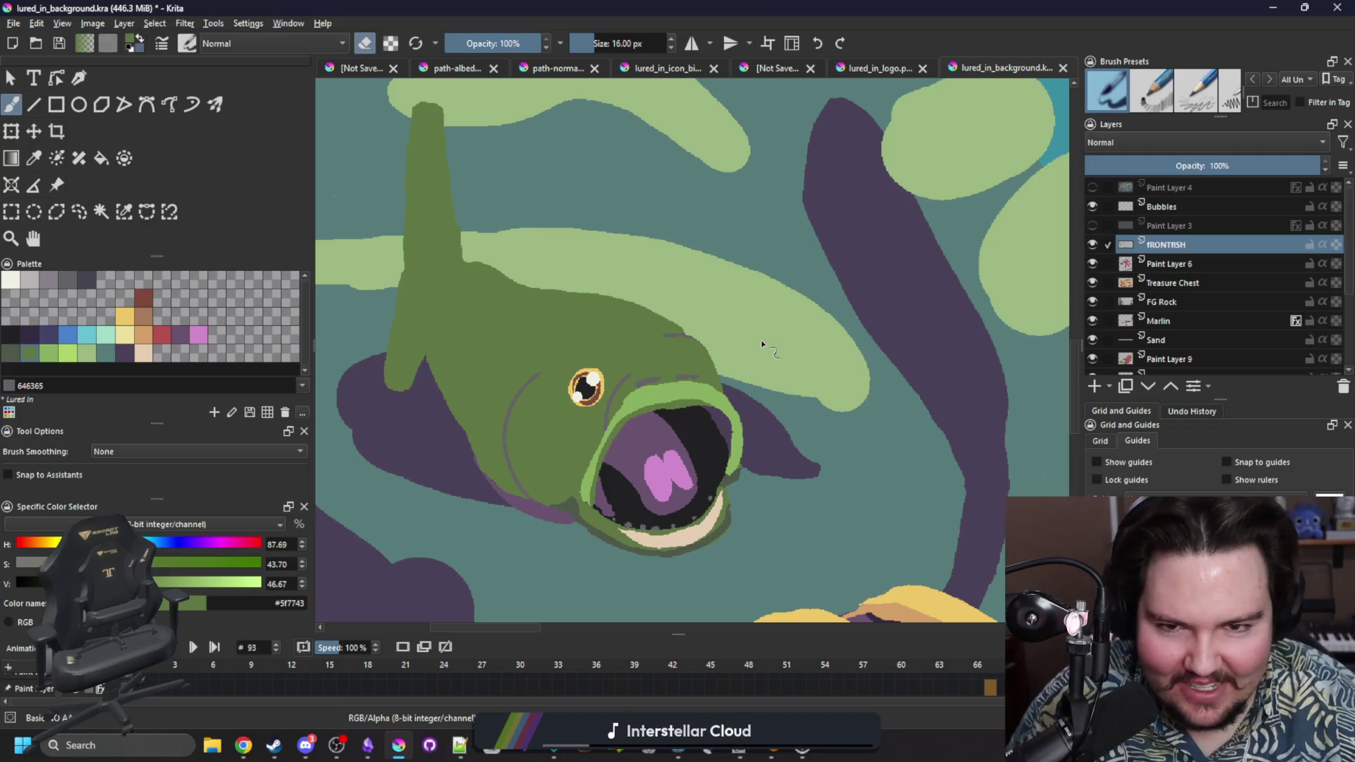
pyautogui.scroll(1, 547, 438)
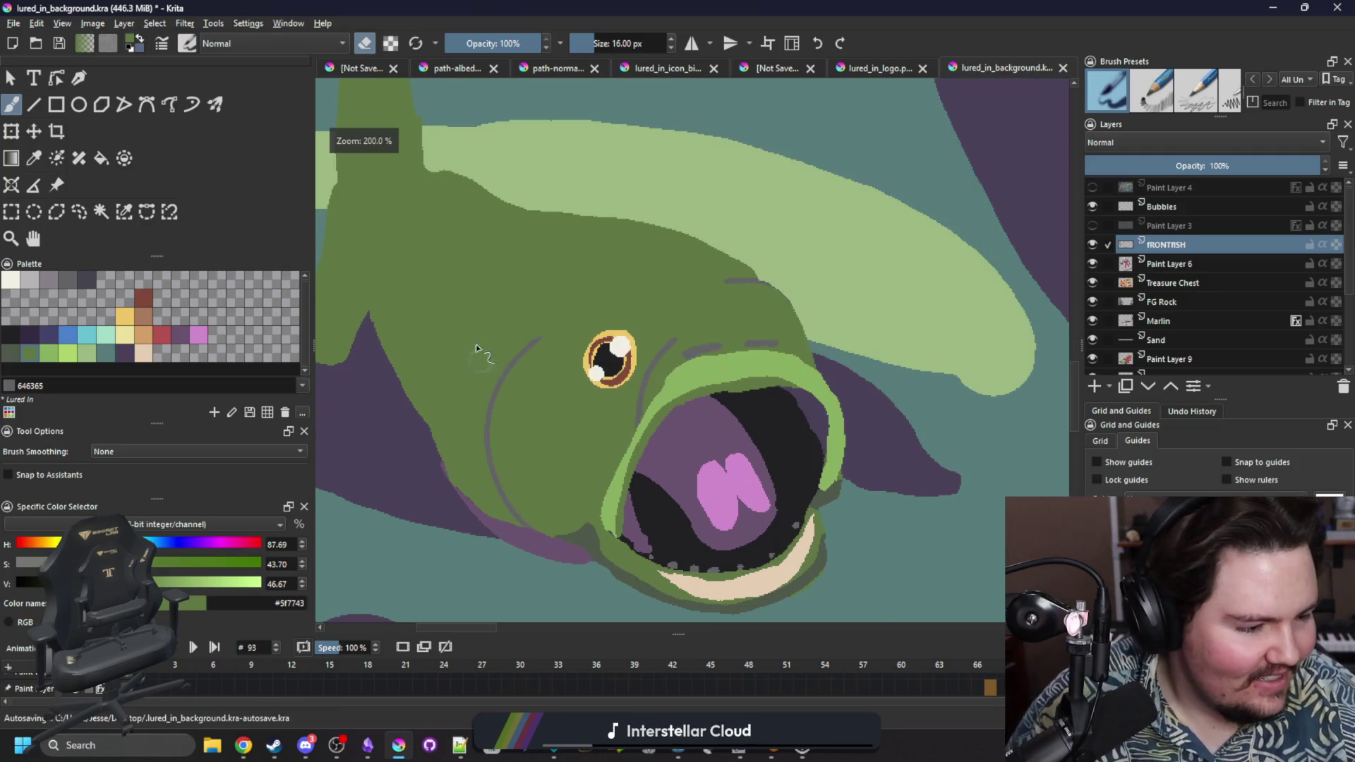
pyautogui.hotkey('alt', 'Tab')
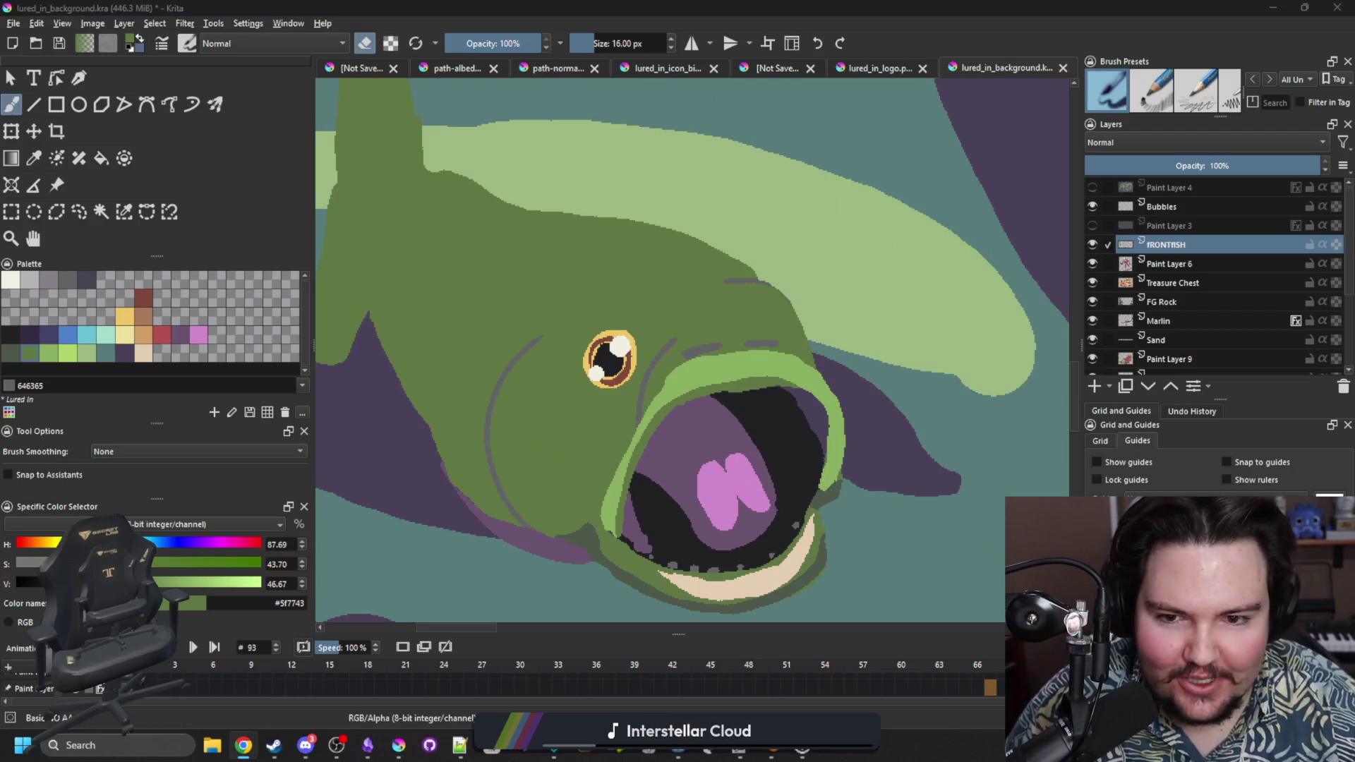
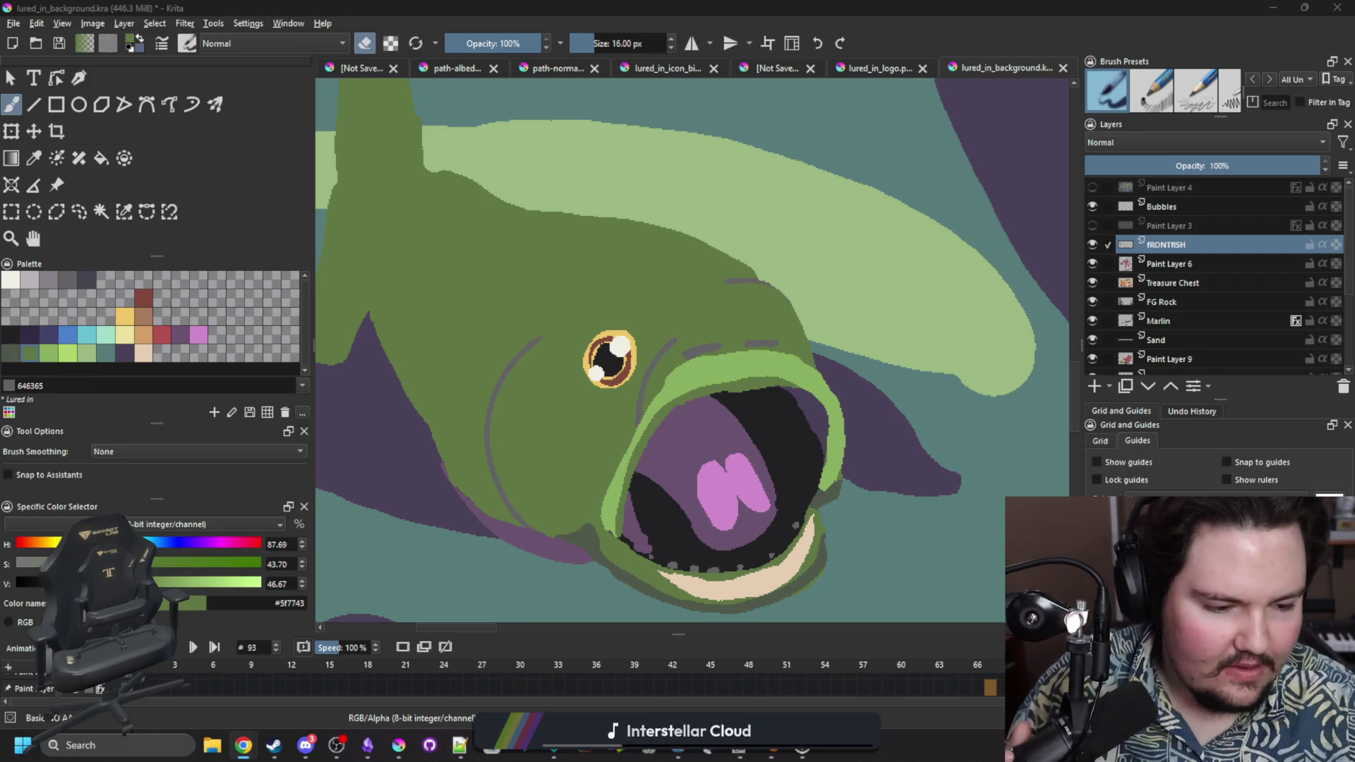
# On frame 9, paint a short light-green stroke on the fish's back.
pyautogui.press('e')
pyautogui.moveTo(551, 281); pyautogui.dragTo(618, 331)
pyautogui.press('Right')
pyautogui.press('Right')
pyautogui.press('Right')
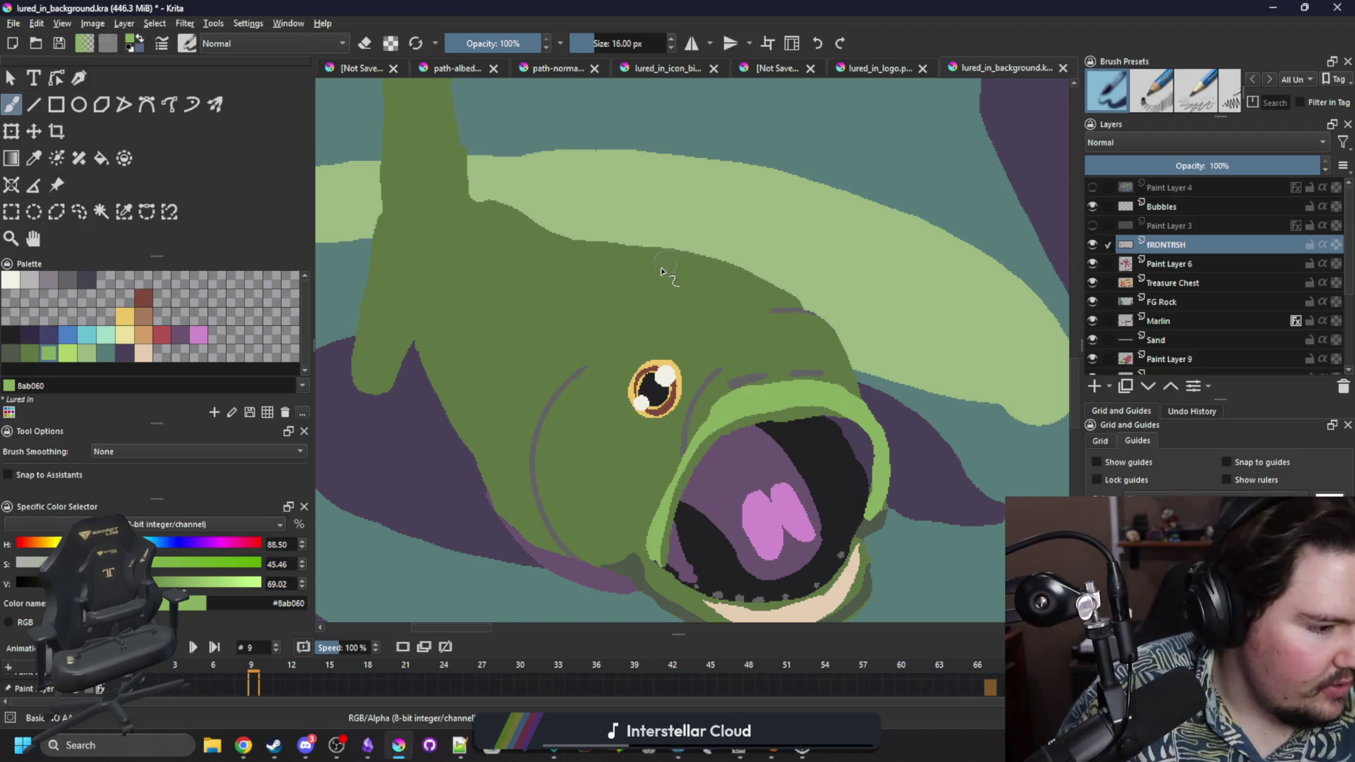
pyautogui.moveTo(664, 261); pyautogui.dragTo(645, 230)
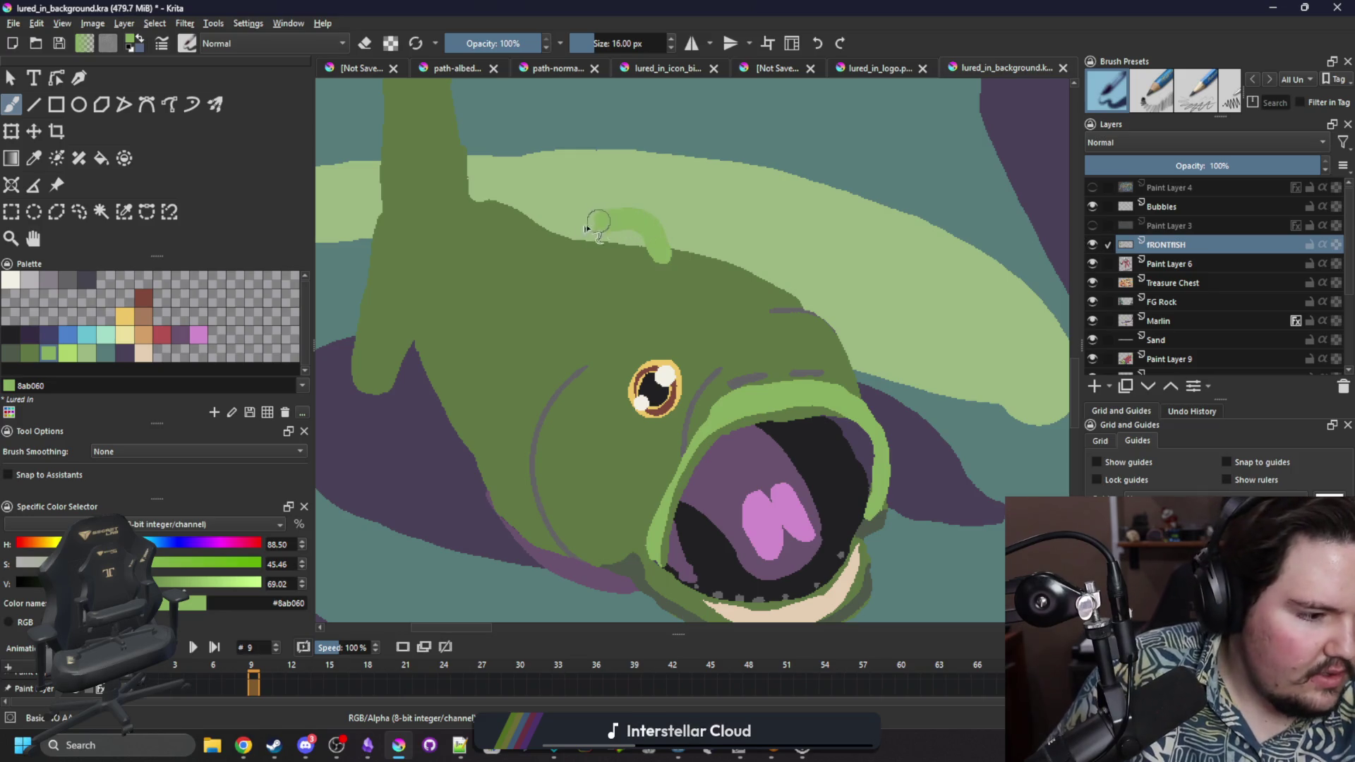
pyautogui.hotkey('ctrl', 'z')
pyautogui.moveTo(655, 239)
pyautogui.mouseDown()
pyautogui.moveTo(664, 265)
pyautogui.moveTo(635, 220)
pyautogui.moveTo(614, 258)
pyautogui.moveTo(662, 230)
pyautogui.mouseUp()
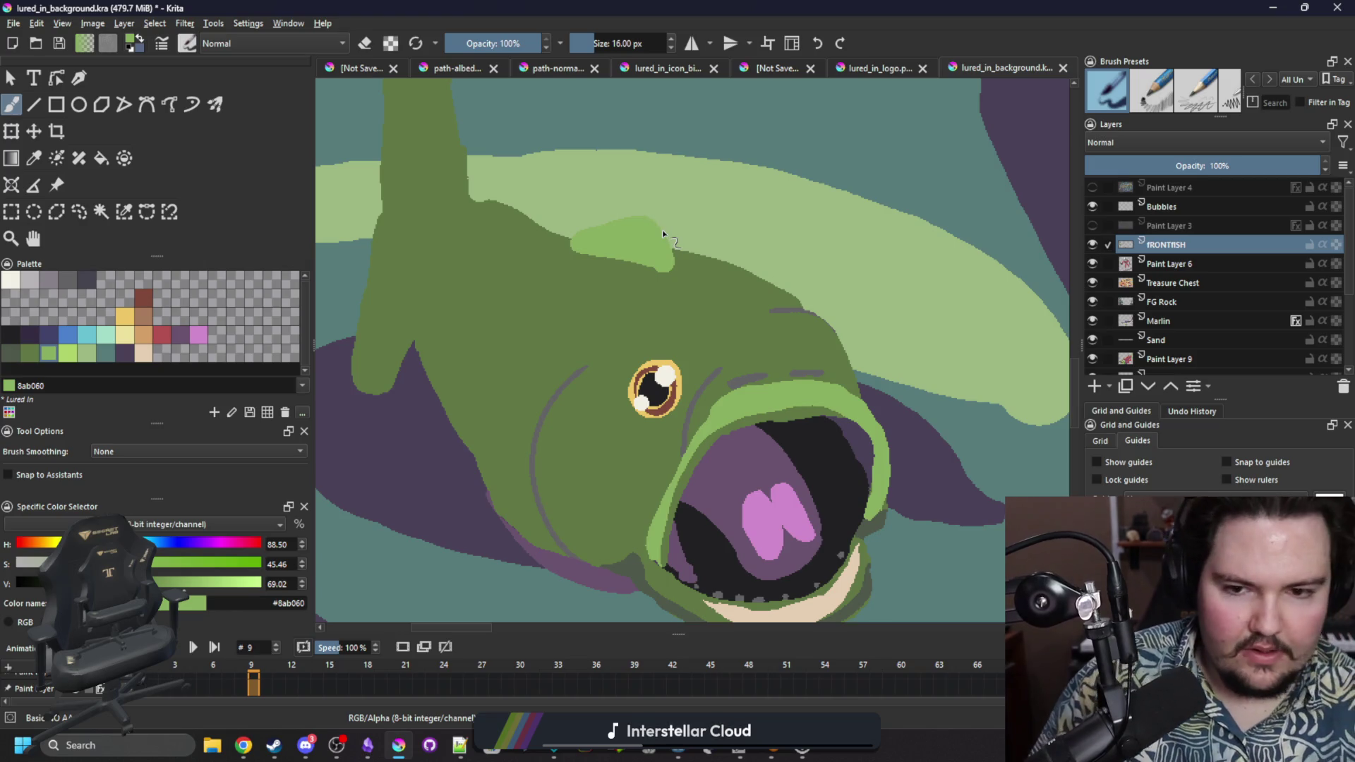
# Outline a closed dorsal fin shape on the back and fill it with green.
pyautogui.moveTo(573, 253)
pyautogui.mouseDown()
pyautogui.moveTo(556, 204)
pyautogui.moveTo(484, 212)
pyautogui.mouseUp()
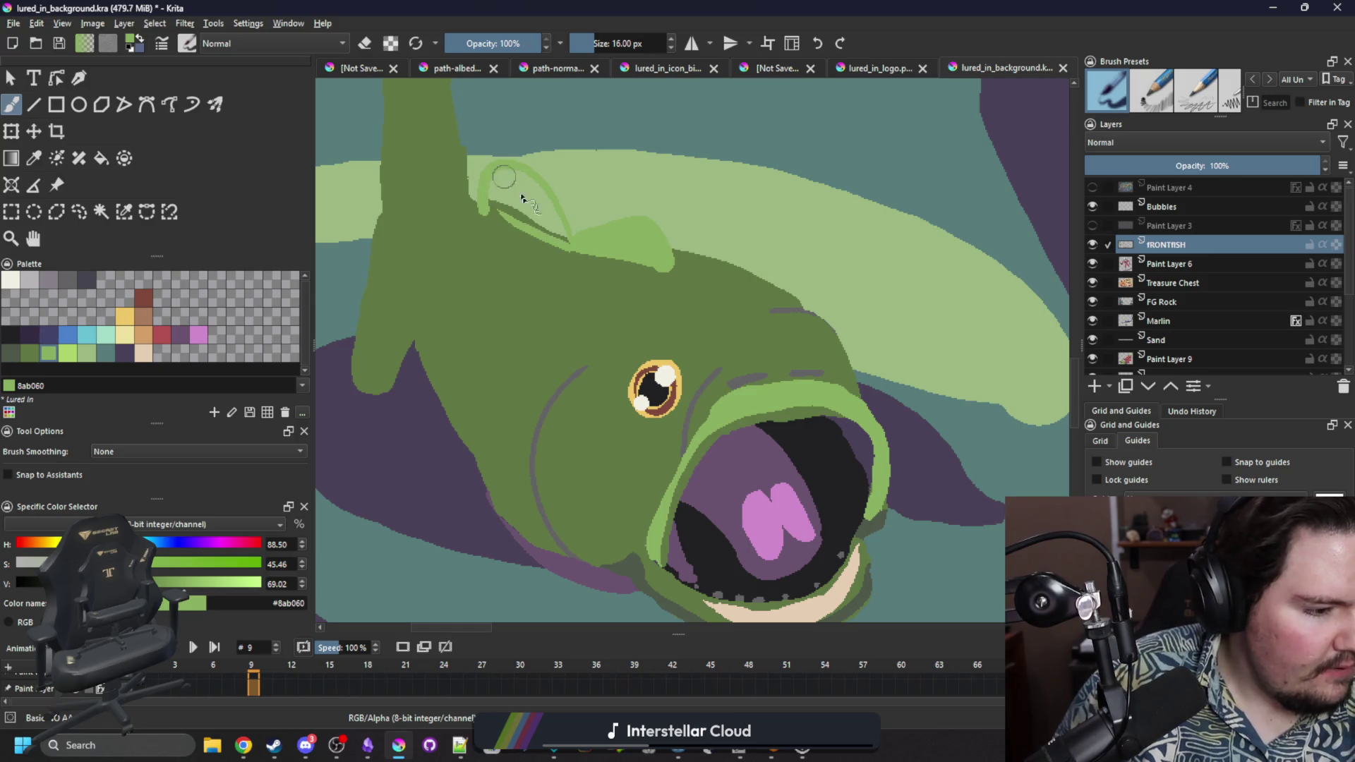
pyautogui.moveTo(572, 250); pyautogui.dragTo(484, 210)
pyautogui.hotkey('ctrl', 'z')
pyautogui.moveTo(573, 248); pyautogui.dragTo(488, 208)
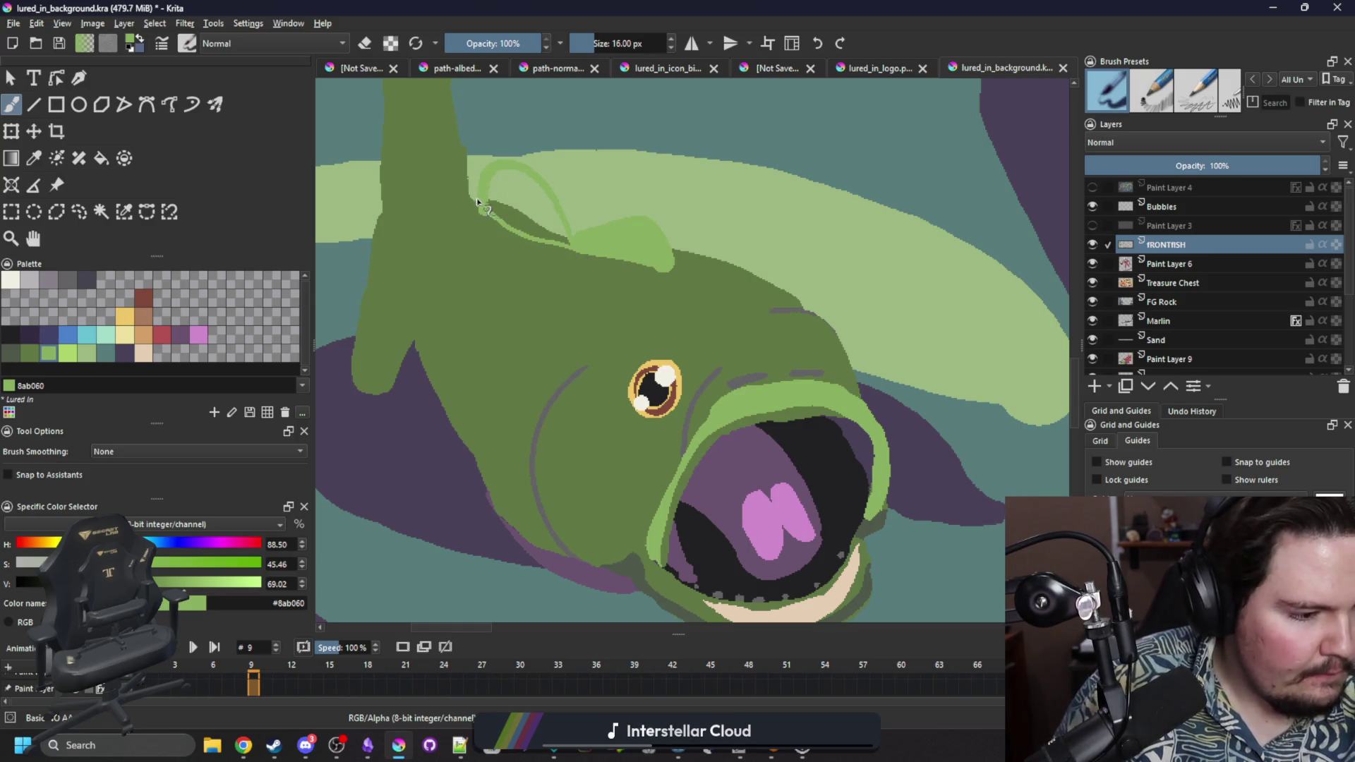
pyautogui.press('f')
pyautogui.click(537, 206)
pyautogui.press('b')
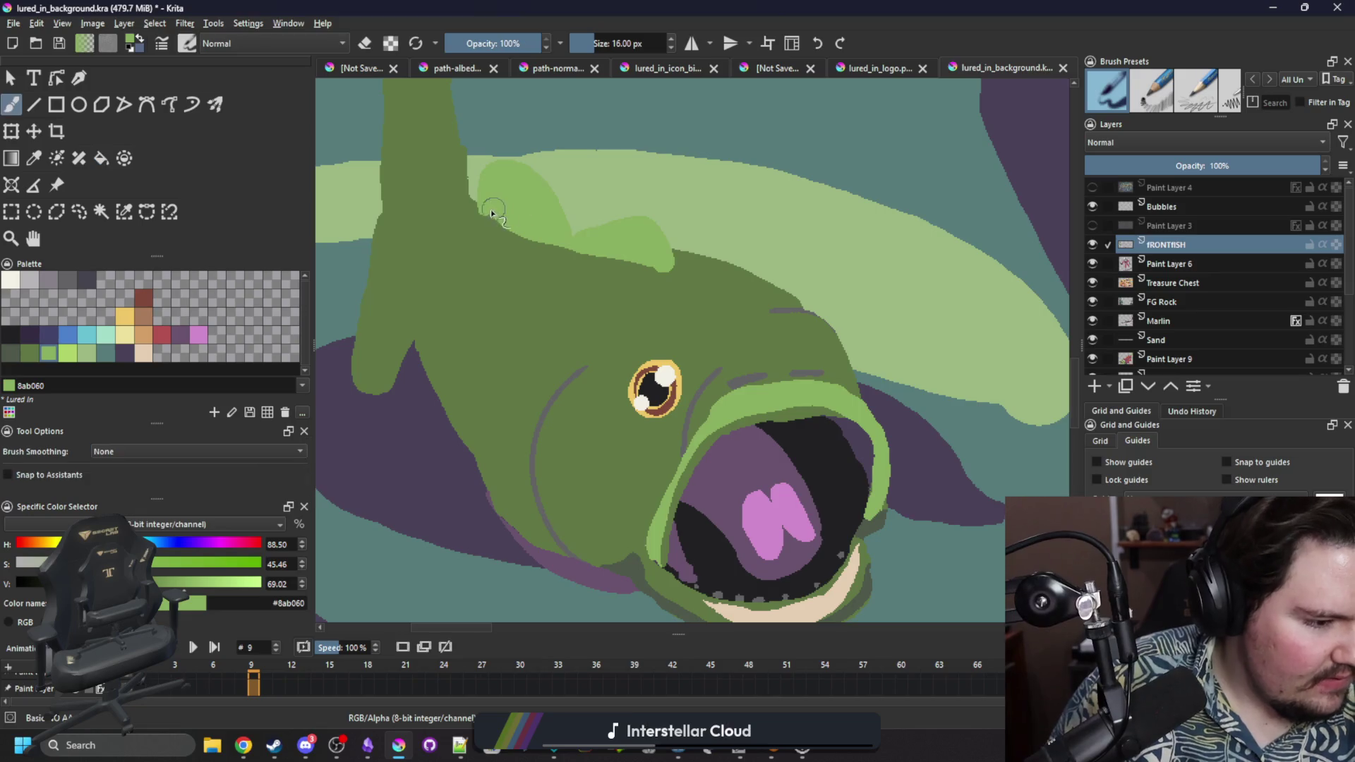
# Refine the fin's edge with an 8 px brush, erase a notch, and add a spiky light-green fringe.
pyautogui.moveTo(496, 213); pyautogui.dragTo(547, 236)
pyautogui.hotkey('ctrl', 'z')
pyautogui.press('[')
pyautogui.press('[')
pyautogui.press('[')
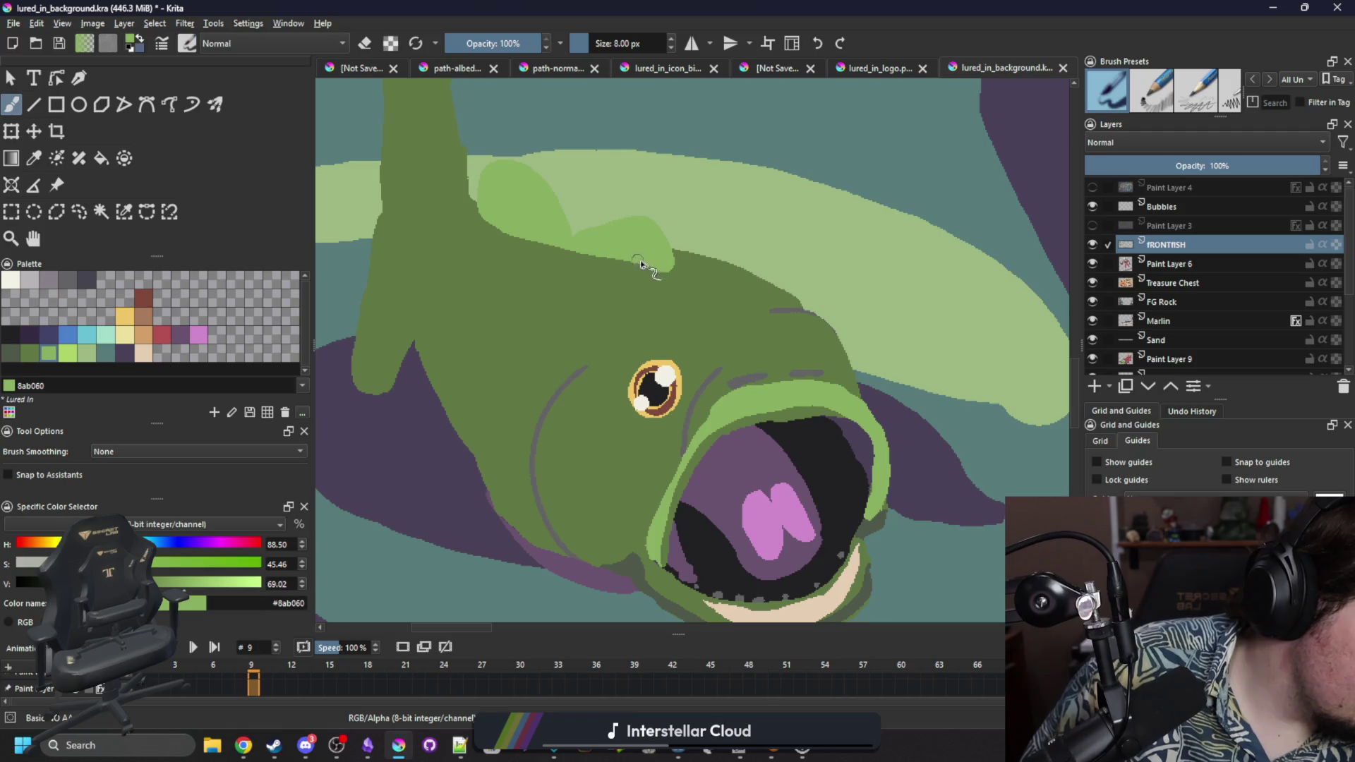
pyautogui.moveTo(672, 255)
pyautogui.mouseDown()
pyautogui.moveTo(659, 227)
pyautogui.moveTo(636, 221)
pyautogui.moveTo(577, 238)
pyautogui.mouseUp()
pyautogui.press('e')
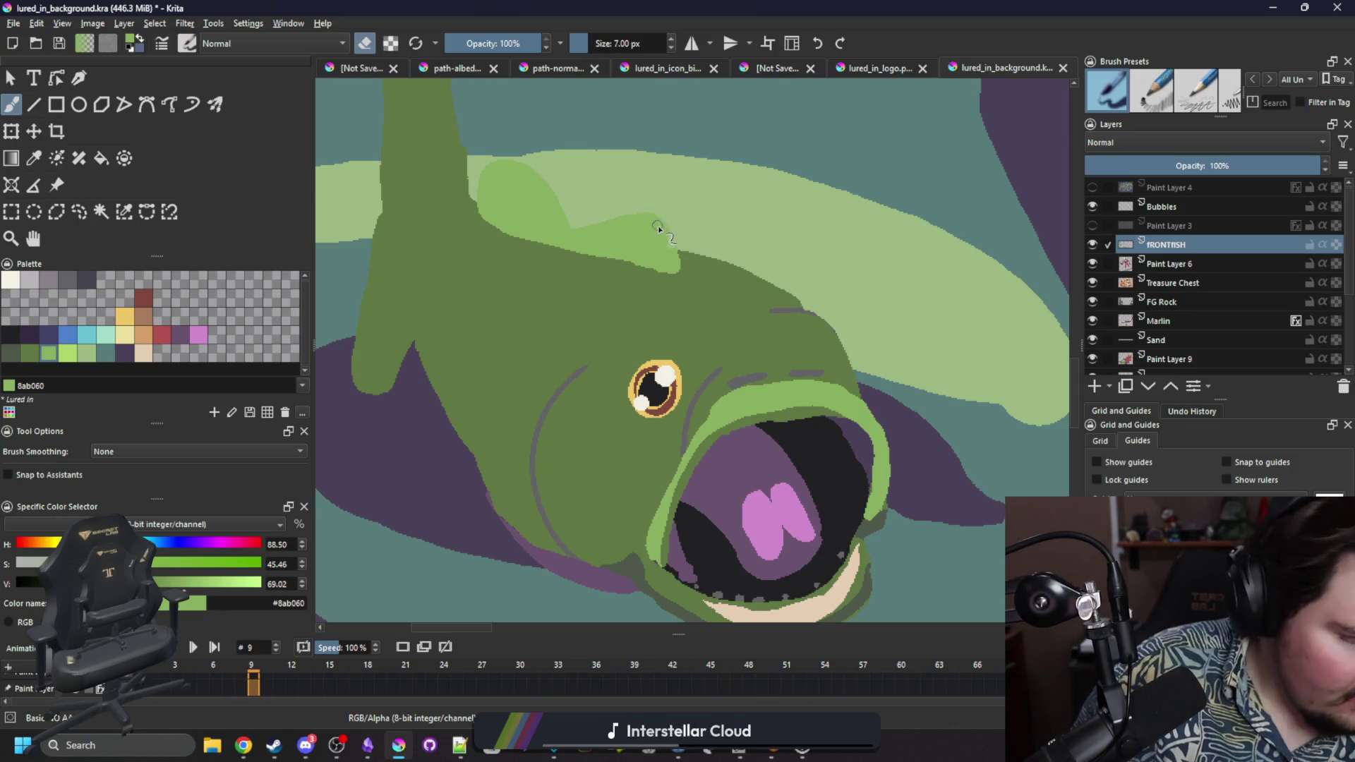
pyautogui.press('[')
pyautogui.moveTo(671, 253)
pyautogui.mouseDown()
pyautogui.moveTo(669, 233)
pyautogui.moveTo(638, 215)
pyautogui.mouseUp()
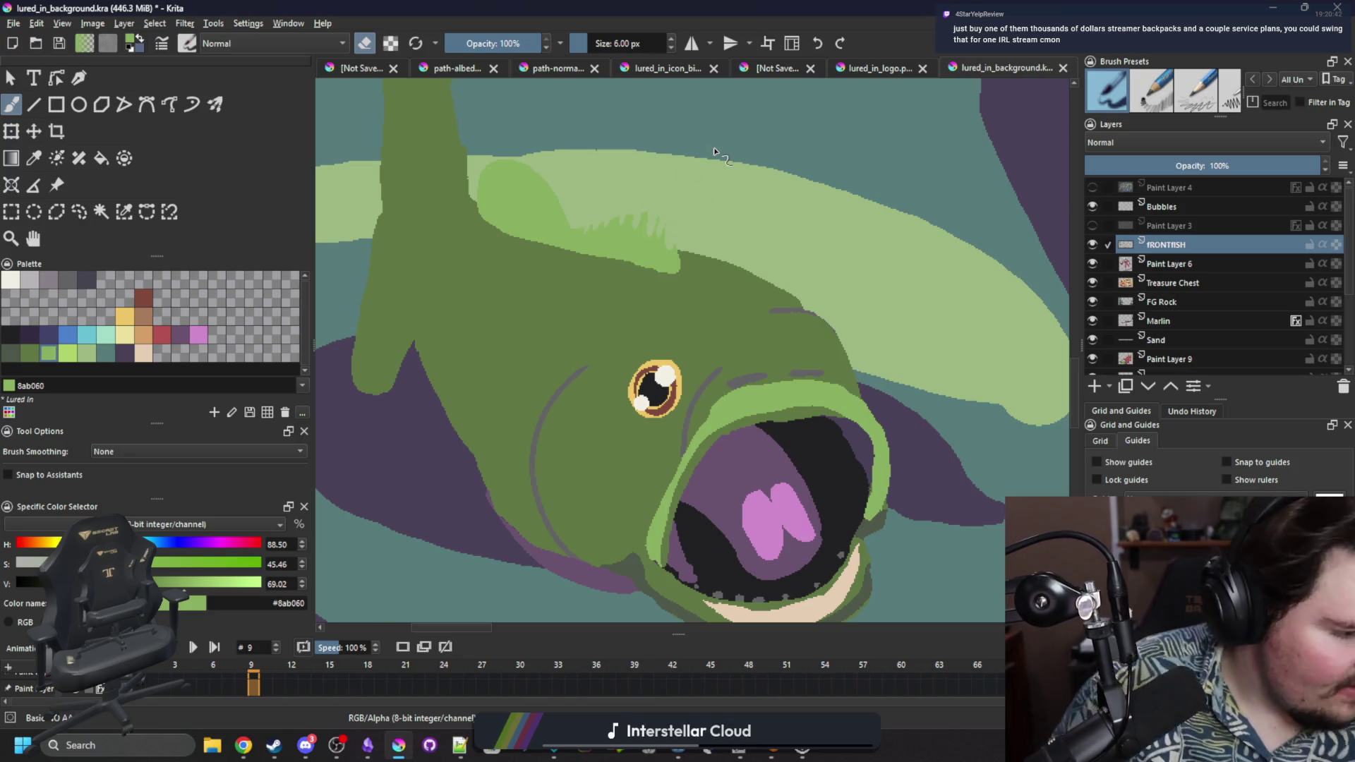
pyautogui.press('e')
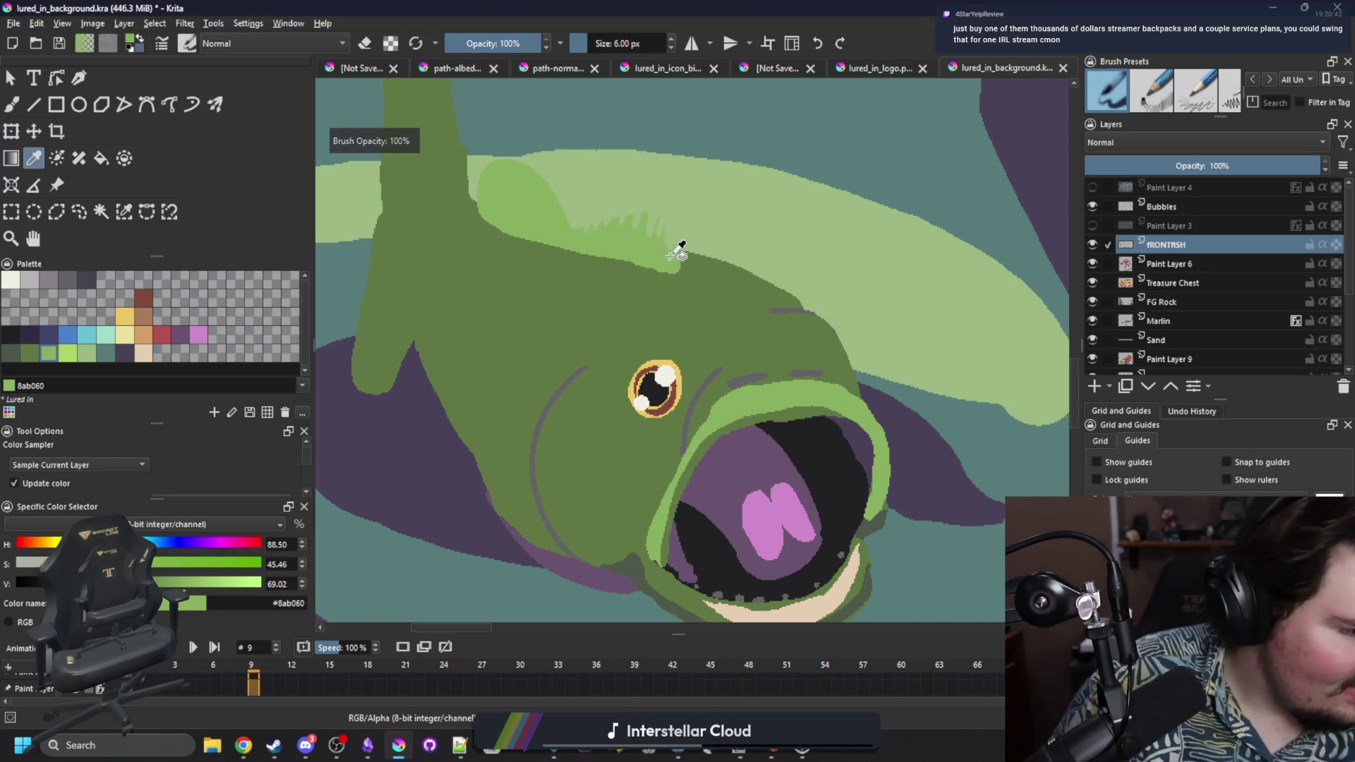
pyautogui.moveTo(666, 260)
pyautogui.mouseDown()
pyautogui.moveTo(650, 211)
pyautogui.moveTo(619, 224)
pyautogui.mouseUp()
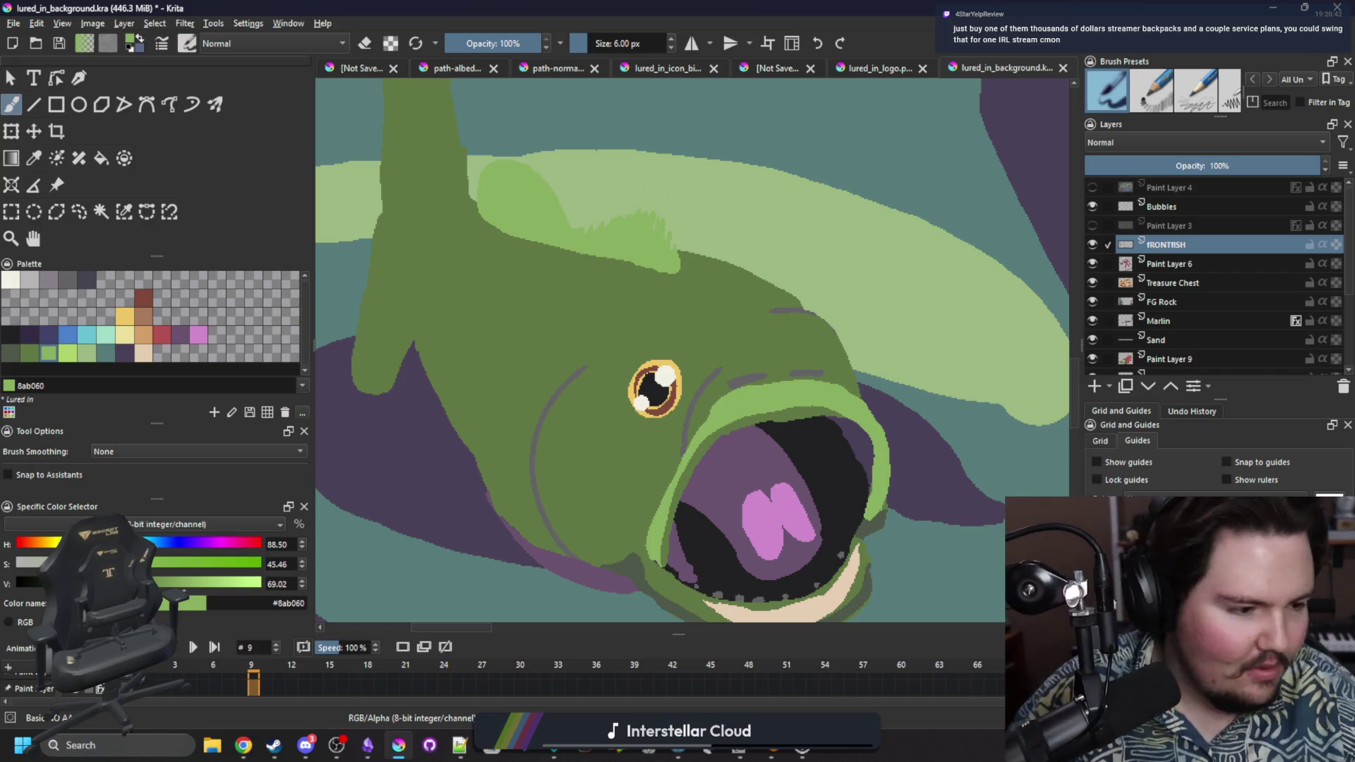
pyautogui.scroll(1, 586, 282)
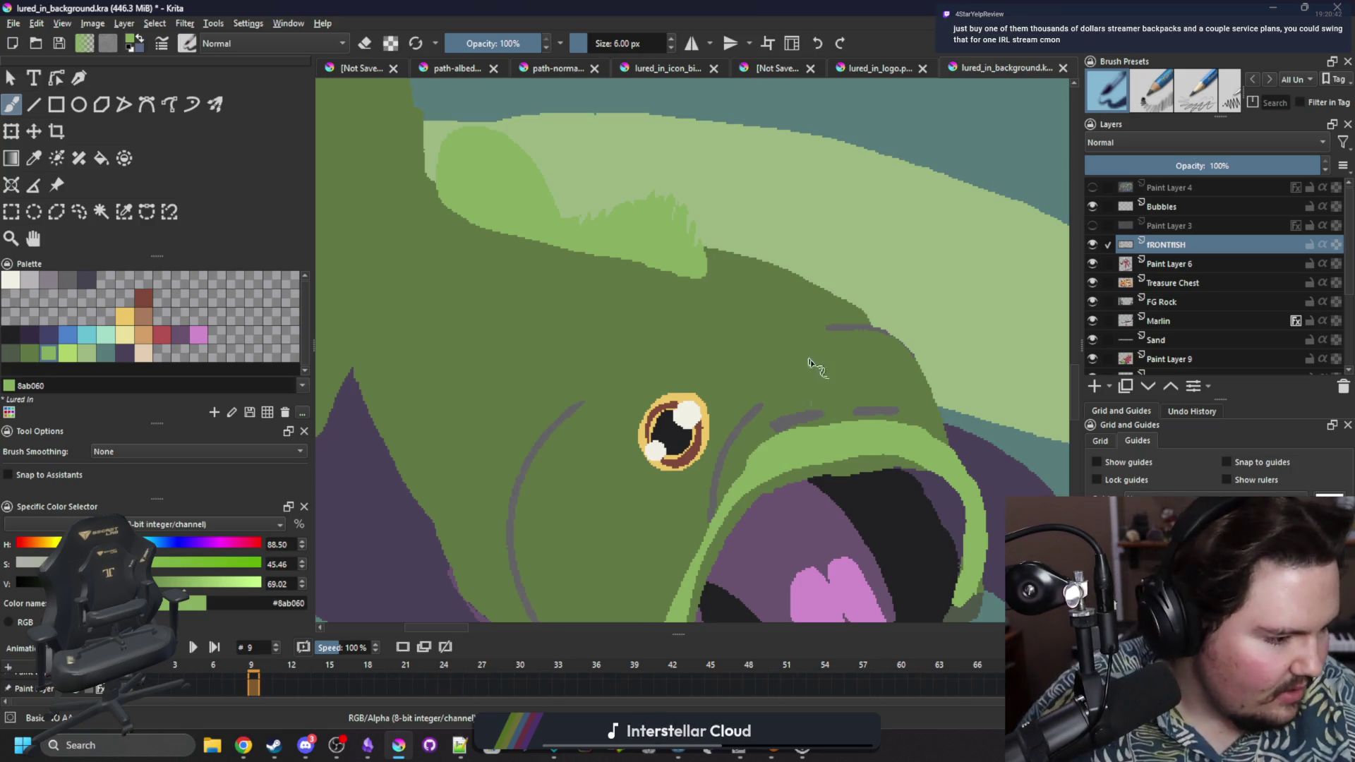
# Erase the tall fin's pointed top with a 24 px eraser, rounding off its tip.
pyautogui.scroll(-2, 674, 313)
pyautogui.scroll(1, 683, 302)
pyautogui.scroll(1, 639, 265)
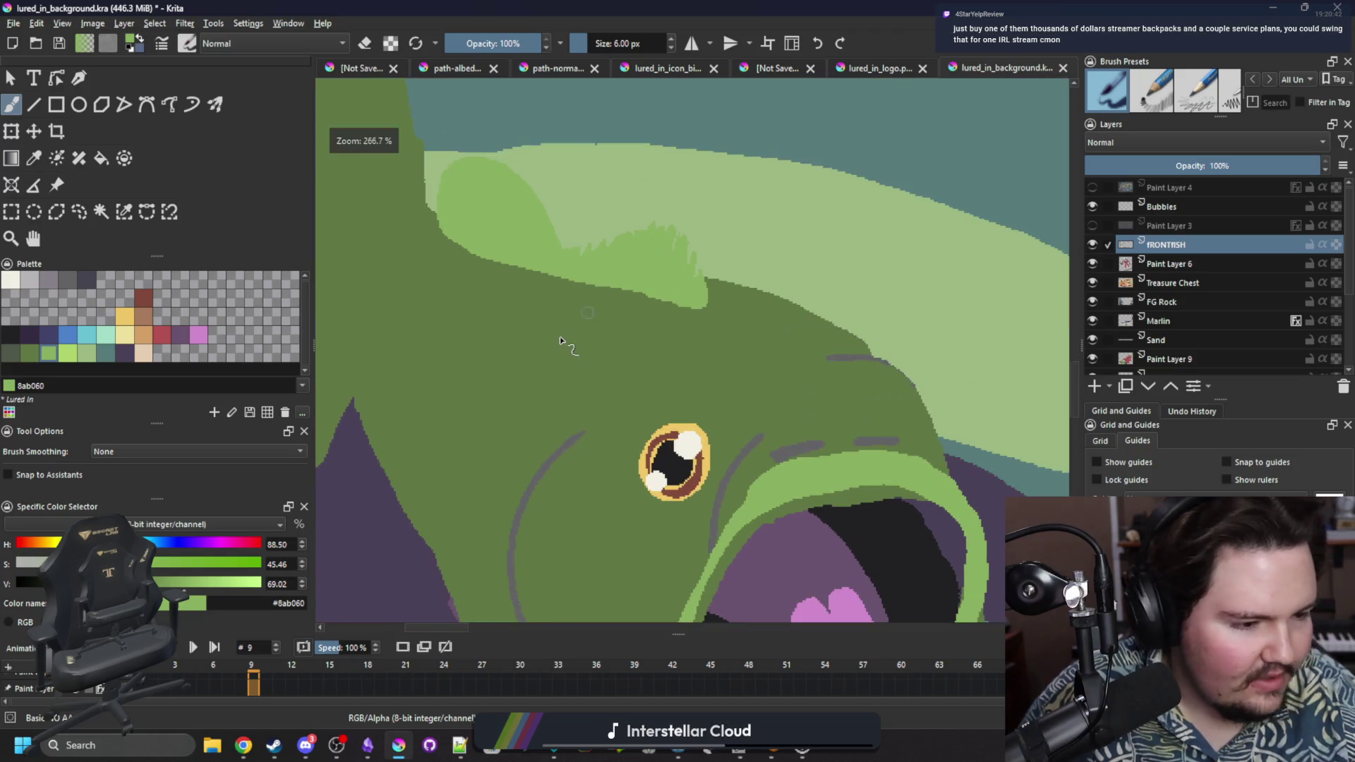
pyautogui.scroll(-2, 569, 339)
pyautogui.scroll(1, 460, 323)
pyautogui.scroll(-1, 462, 332)
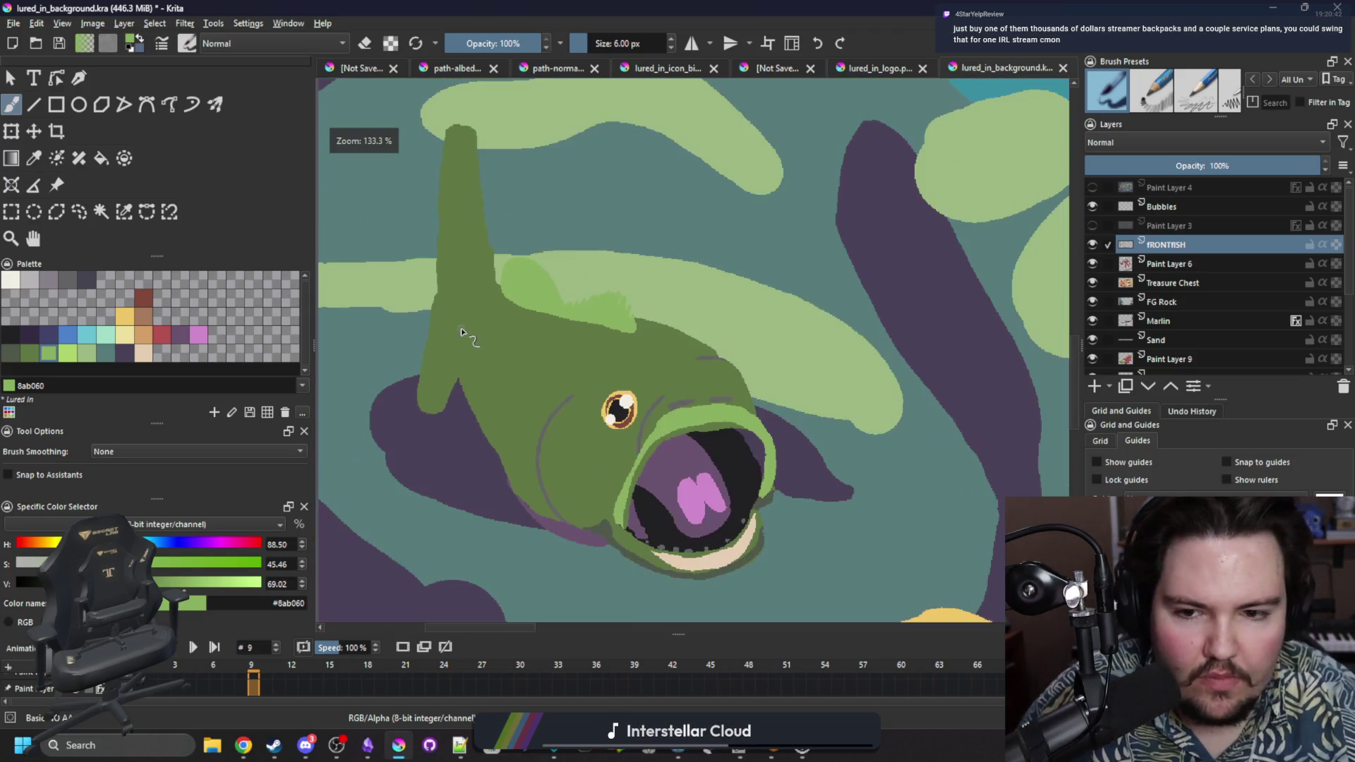
pyautogui.scroll(1, 473, 216)
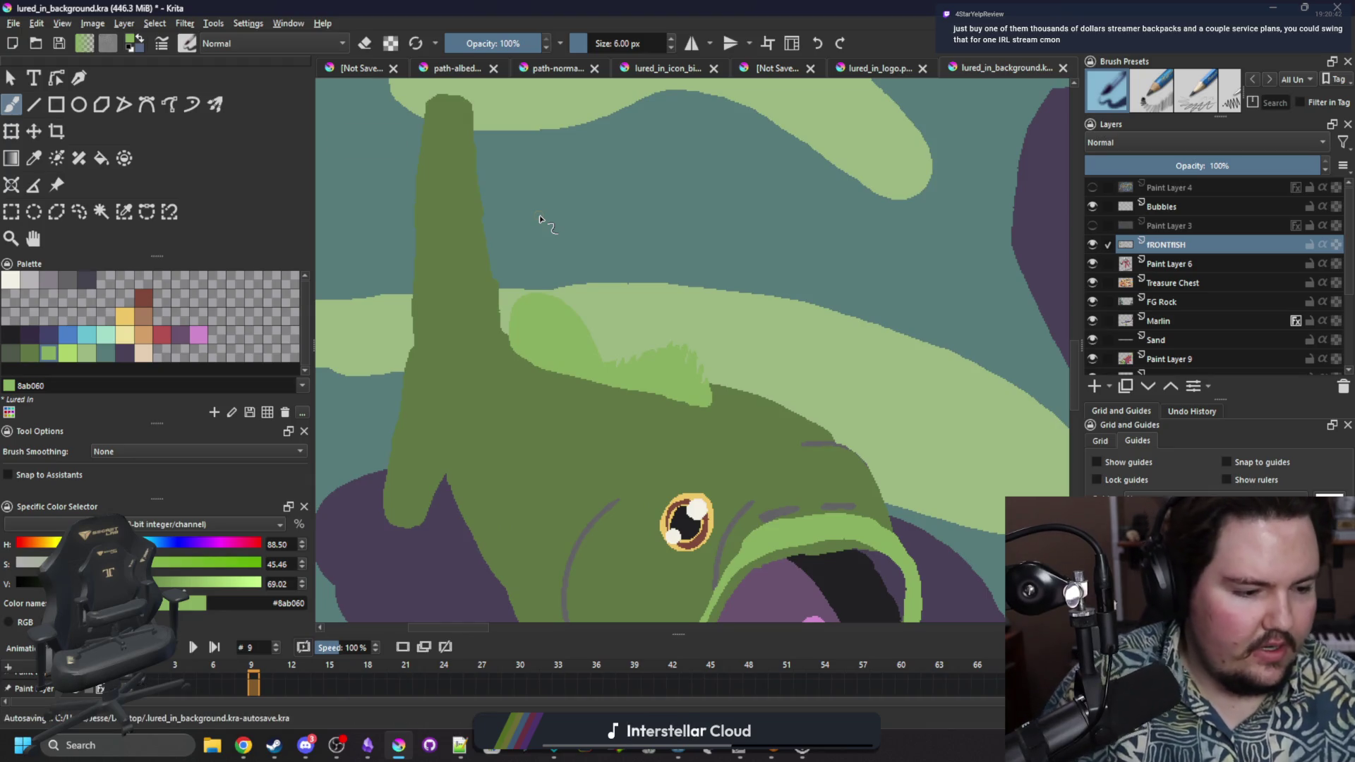
pyautogui.press('e')
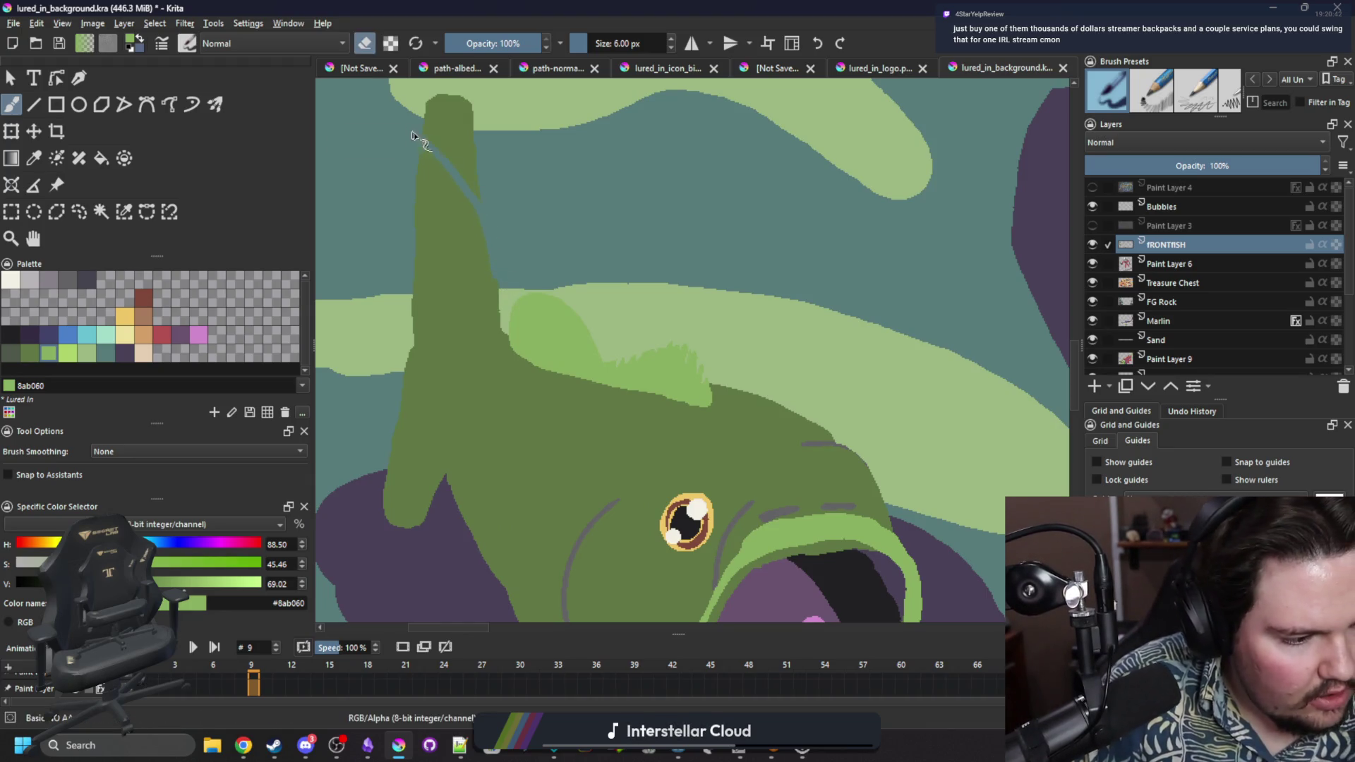
pyautogui.press(']')
pyautogui.press(']')
pyautogui.press(']')
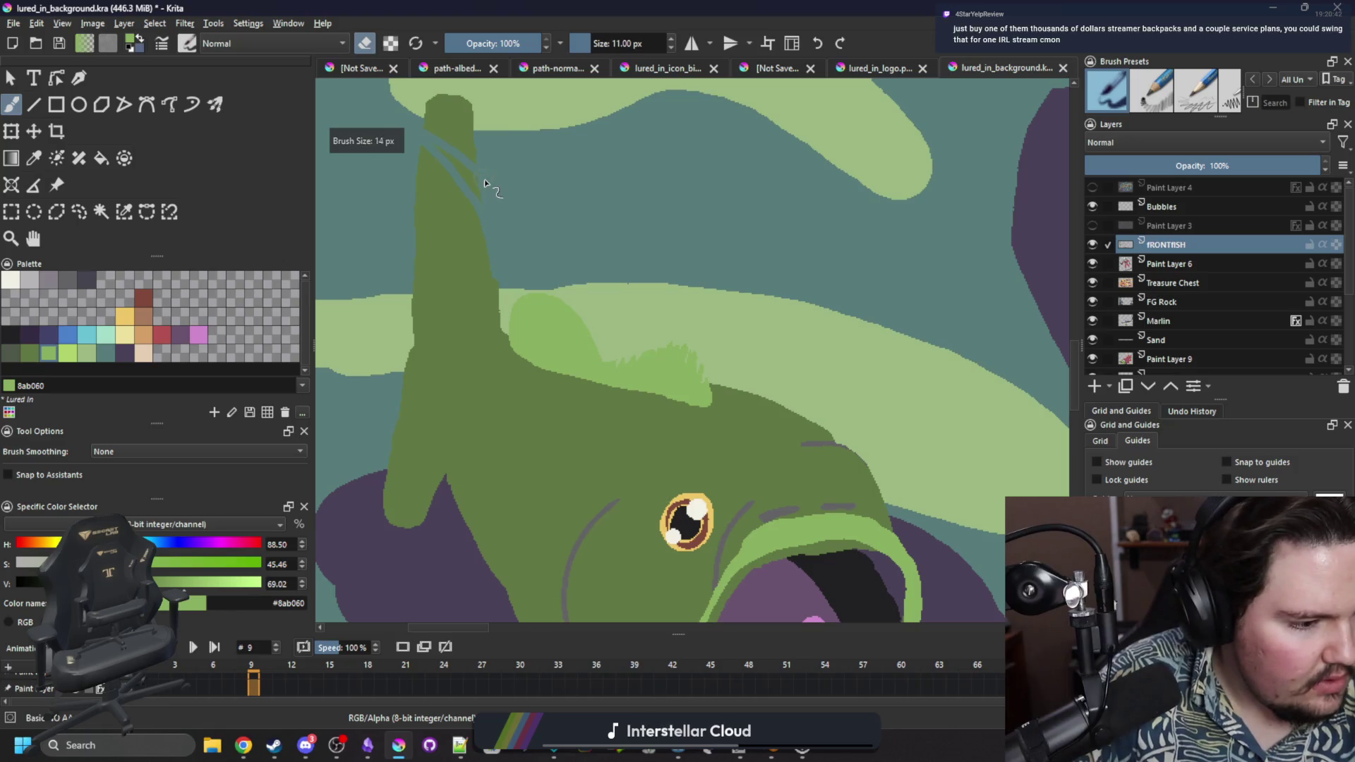
pyautogui.moveTo(444, 138)
pyautogui.mouseDown()
pyautogui.moveTo(451, 106)
pyautogui.moveTo(478, 115)
pyautogui.moveTo(409, 164)
pyautogui.mouseUp()
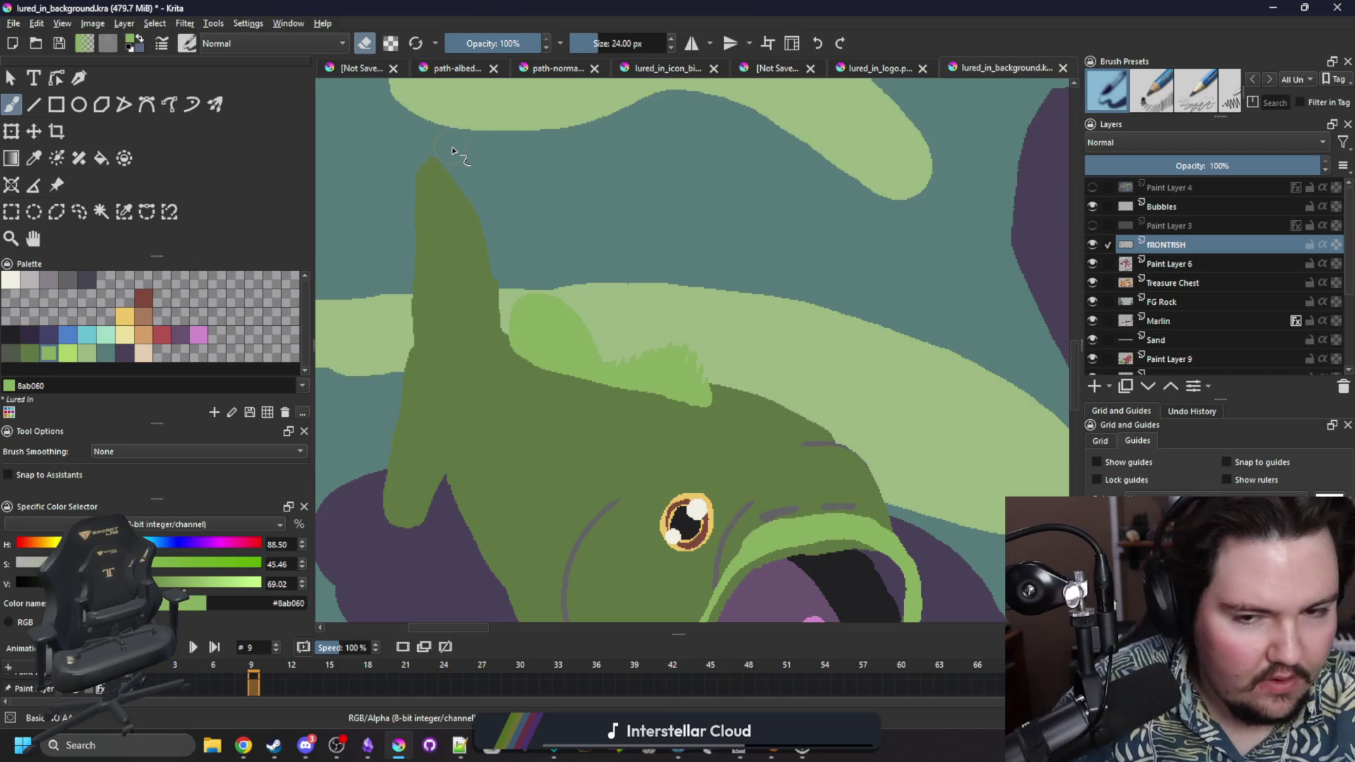
pyautogui.moveTo(475, 199)
pyautogui.mouseDown()
pyautogui.moveTo(445, 166)
pyautogui.moveTo(417, 172)
pyautogui.mouseUp()
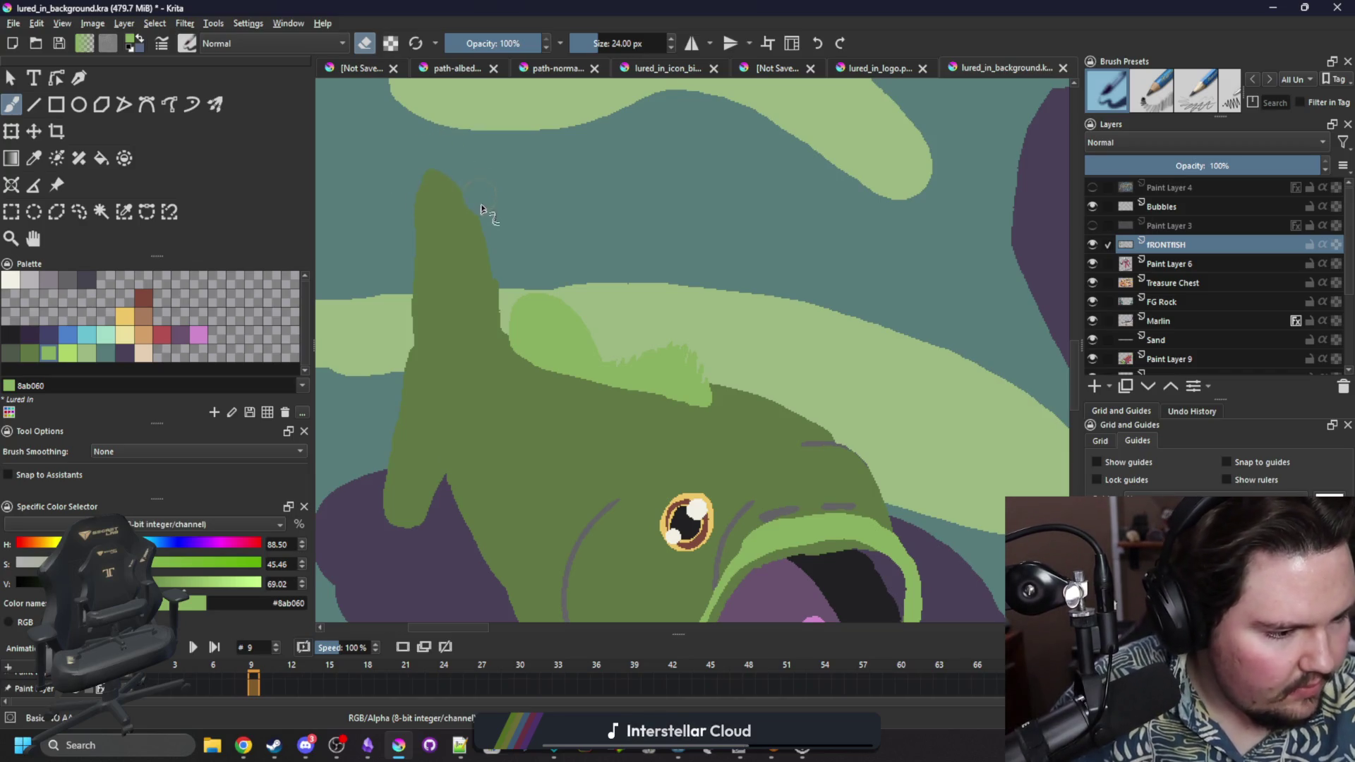
# Sample the fin's darker green, move to frame 22, and pick a dark purple swatch.
pyautogui.keyDown('ctrl'); pyautogui.click(472, 240); pyautogui.keyUp('ctrl')
pyautogui.press('e')
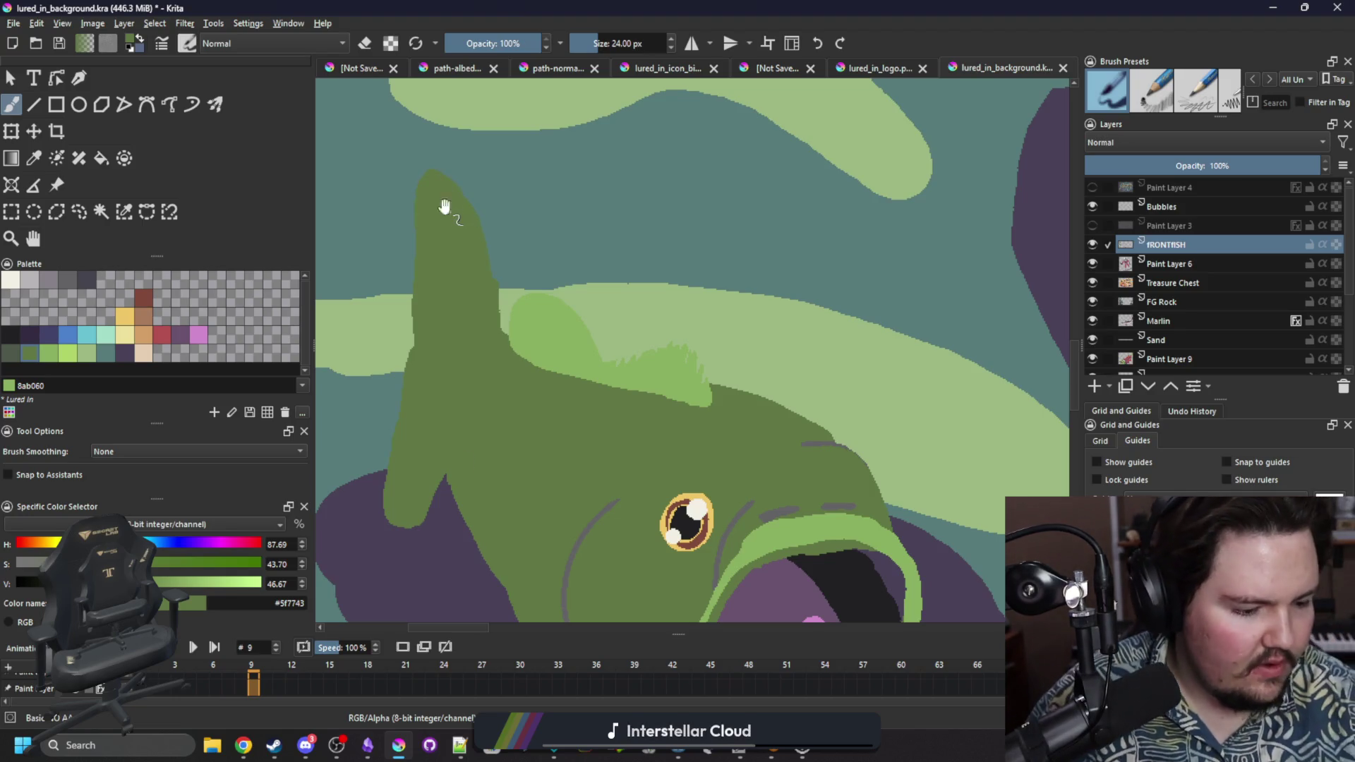
pyautogui.press('space')
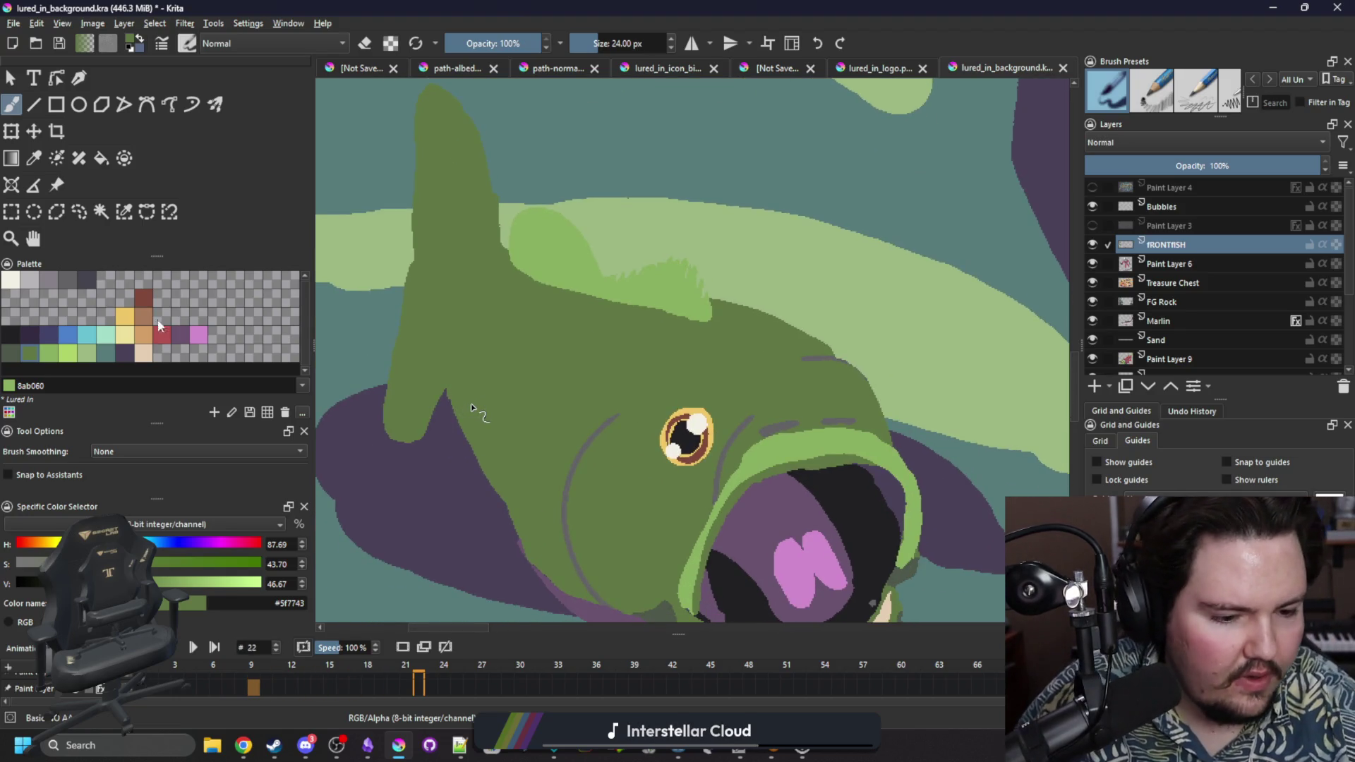
pyautogui.click(124, 353)
# Select the fish shape and paint the tall fin dark green-grey, covering its lighter streaks.
pyautogui.click(124, 211)
pyautogui.click(444, 311)
pyautogui.press('b')
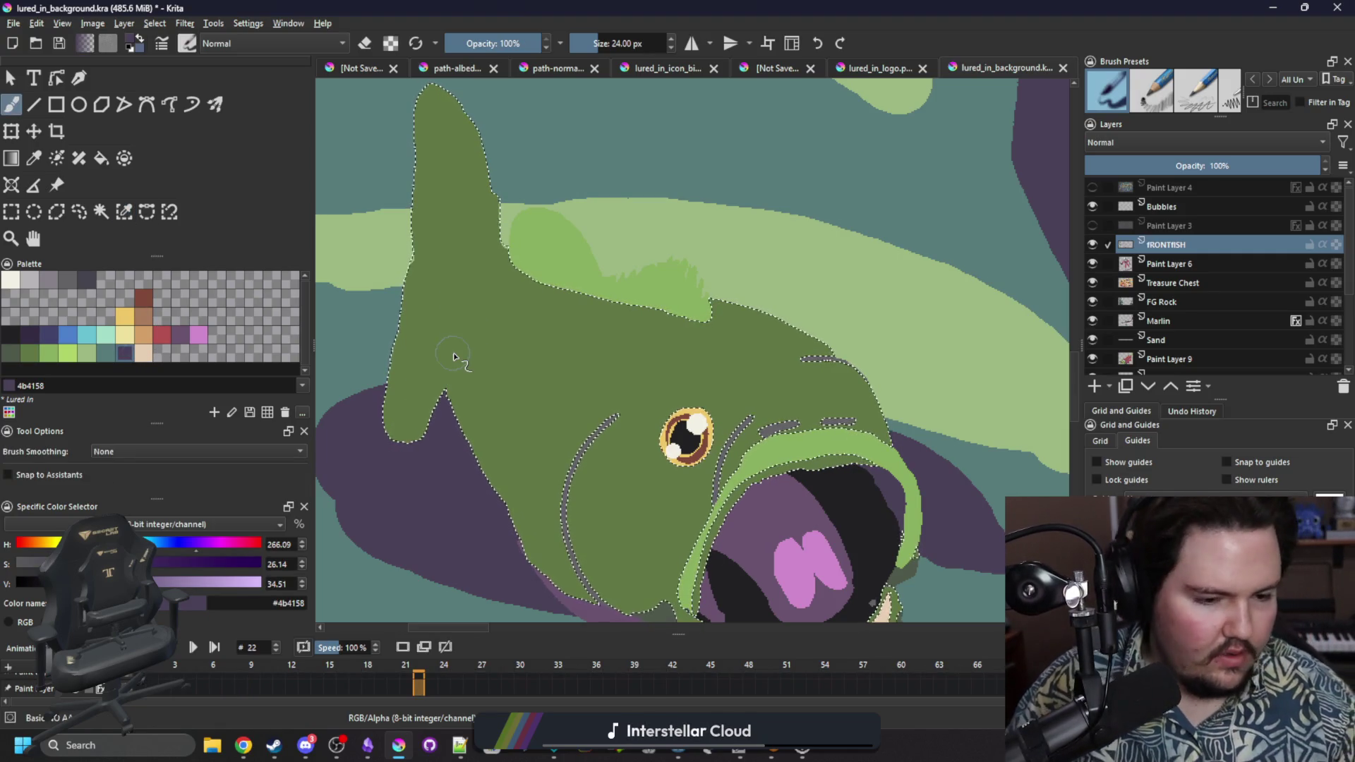
pyautogui.click(11, 353)
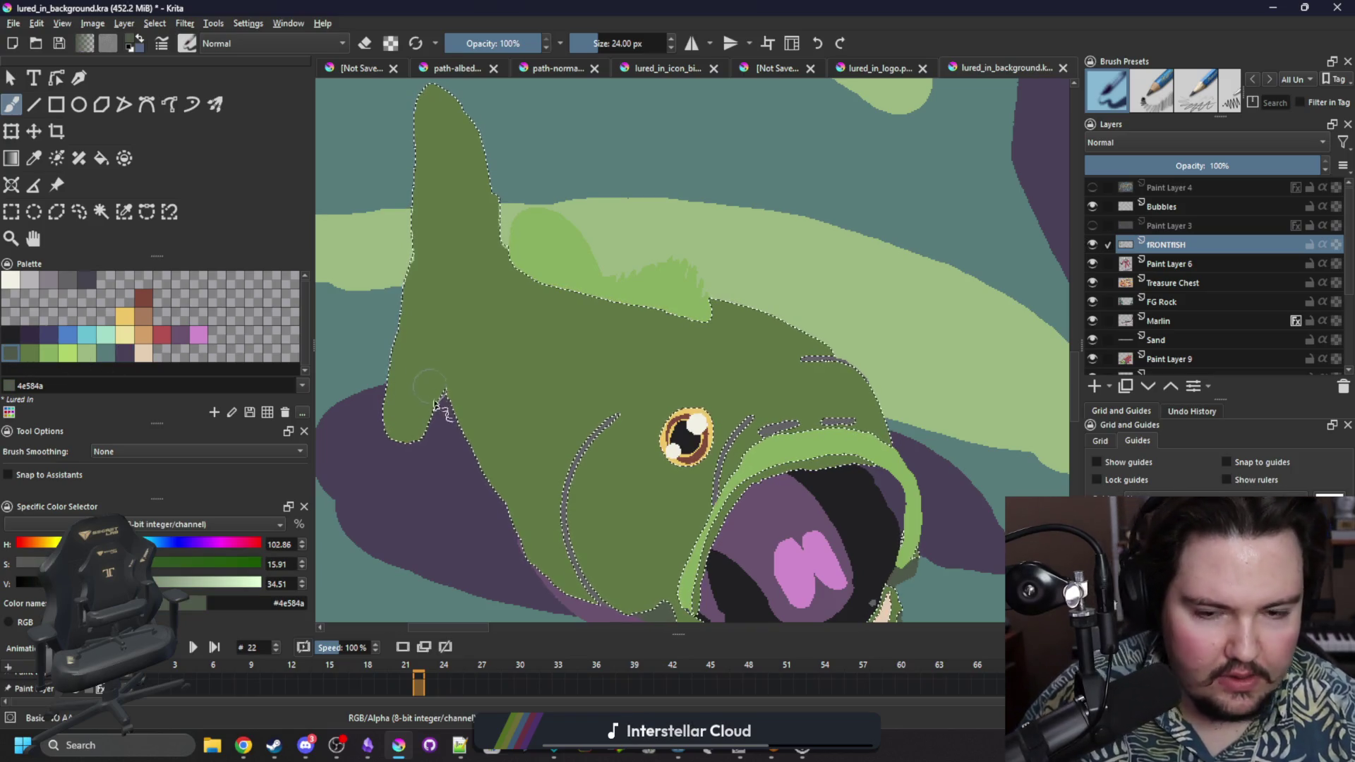
pyautogui.moveTo(399, 431)
pyautogui.mouseDown()
pyautogui.moveTo(433, 381)
pyautogui.moveTo(450, 304)
pyautogui.moveTo(502, 245)
pyautogui.moveTo(425, 88)
pyautogui.moveTo(406, 304)
pyautogui.mouseUp()
pyautogui.moveTo(385, 461)
pyautogui.mouseDown()
pyautogui.moveTo(437, 99)
pyautogui.moveTo(448, 266)
pyautogui.moveTo(466, 106)
pyautogui.mouseUp()
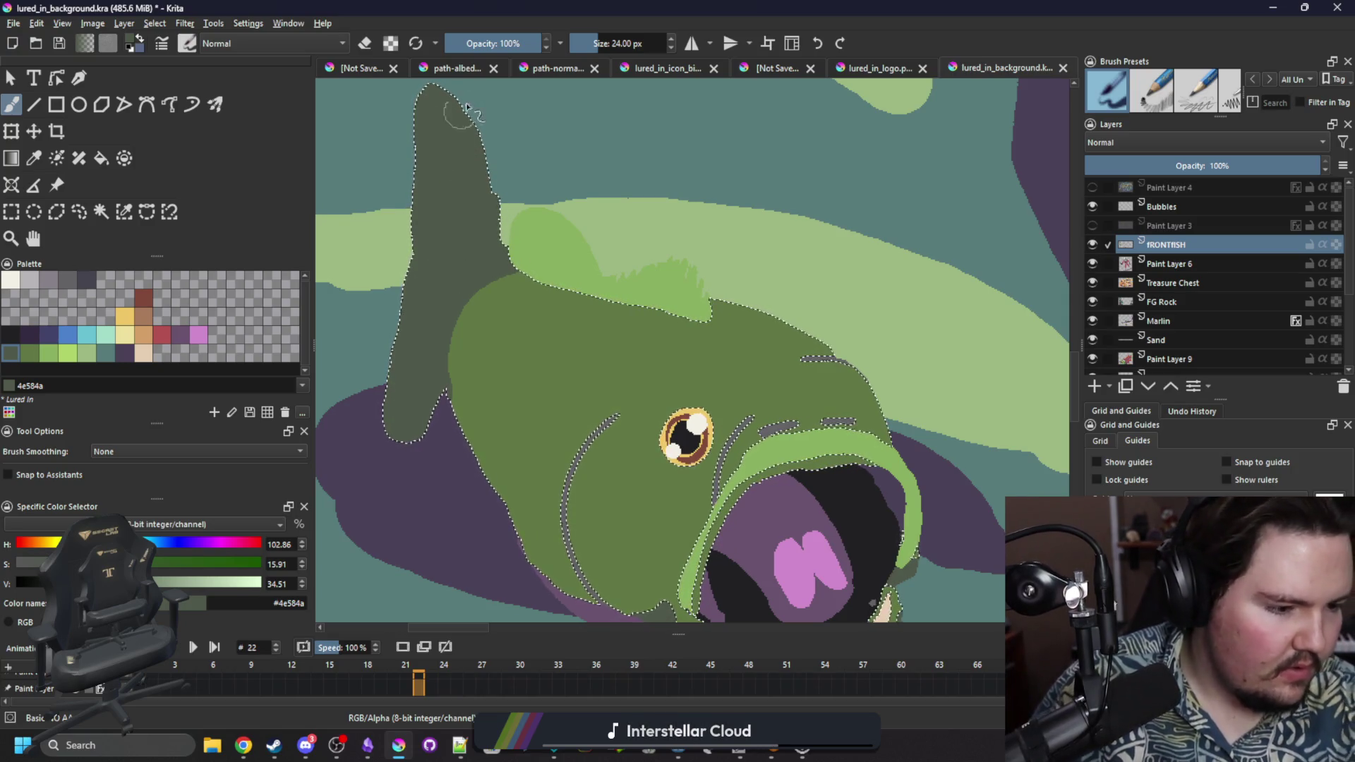
# Paint an olive-green edge up the fin's right side with a 16 px brush, then deselect.
pyautogui.keyDown('ctrl'); pyautogui.click(575, 321); pyautogui.keyUp('ctrl')
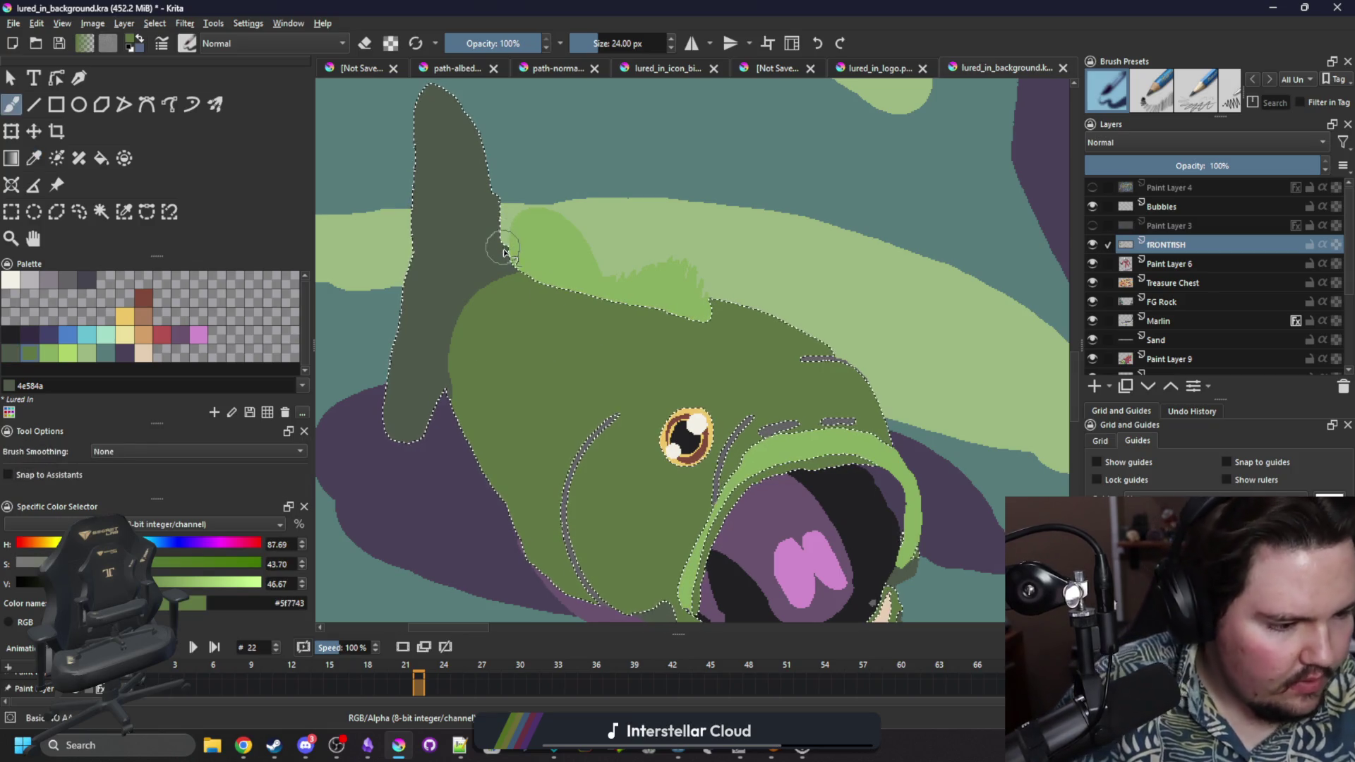
pyautogui.press('[')
pyautogui.press('[')
pyautogui.moveTo(506, 268)
pyautogui.mouseDown()
pyautogui.moveTo(485, 177)
pyautogui.moveTo(429, 88)
pyautogui.mouseUp()
pyautogui.hotkey('ctrl', 'z')
pyautogui.moveTo(509, 275)
pyautogui.mouseDown()
pyautogui.moveTo(481, 150)
pyautogui.moveTo(428, 89)
pyautogui.mouseUp()
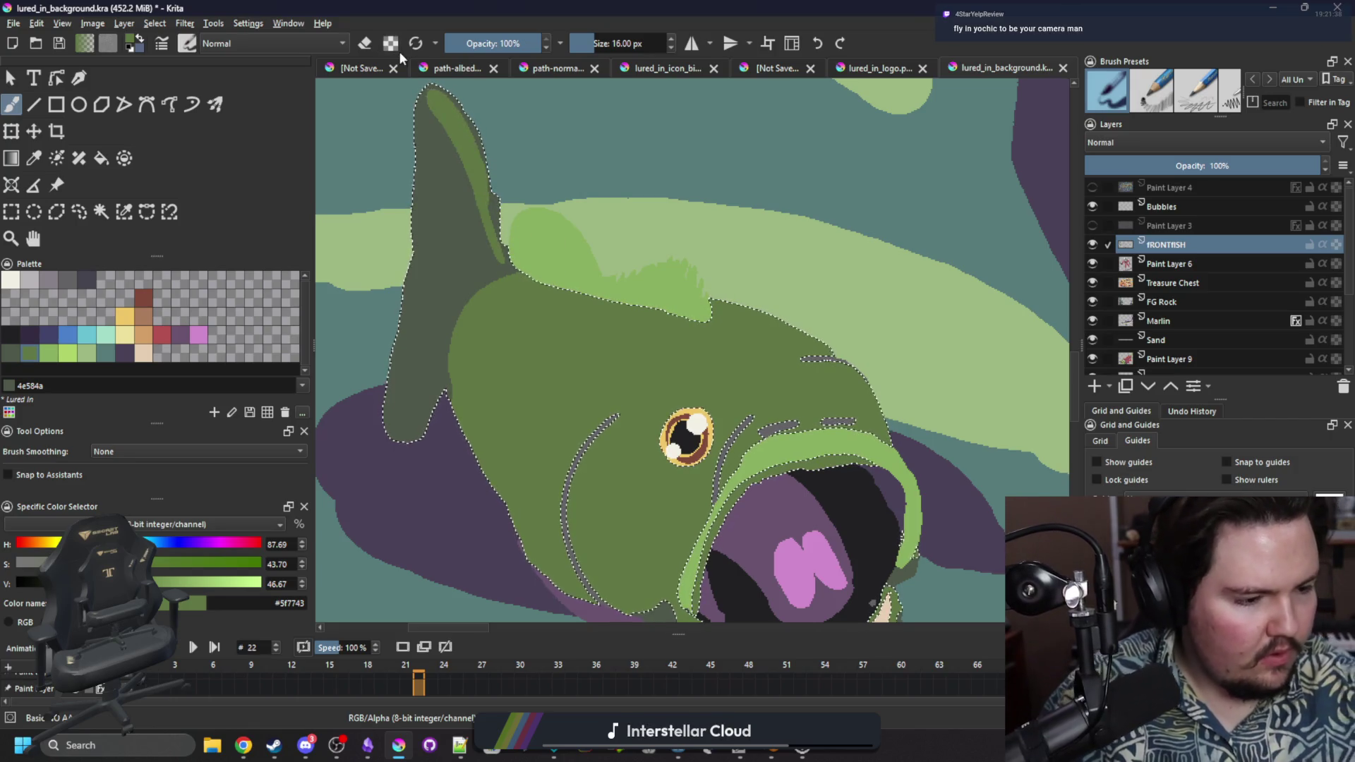
pyautogui.hotkey('ctrl', 'shift', 'a')
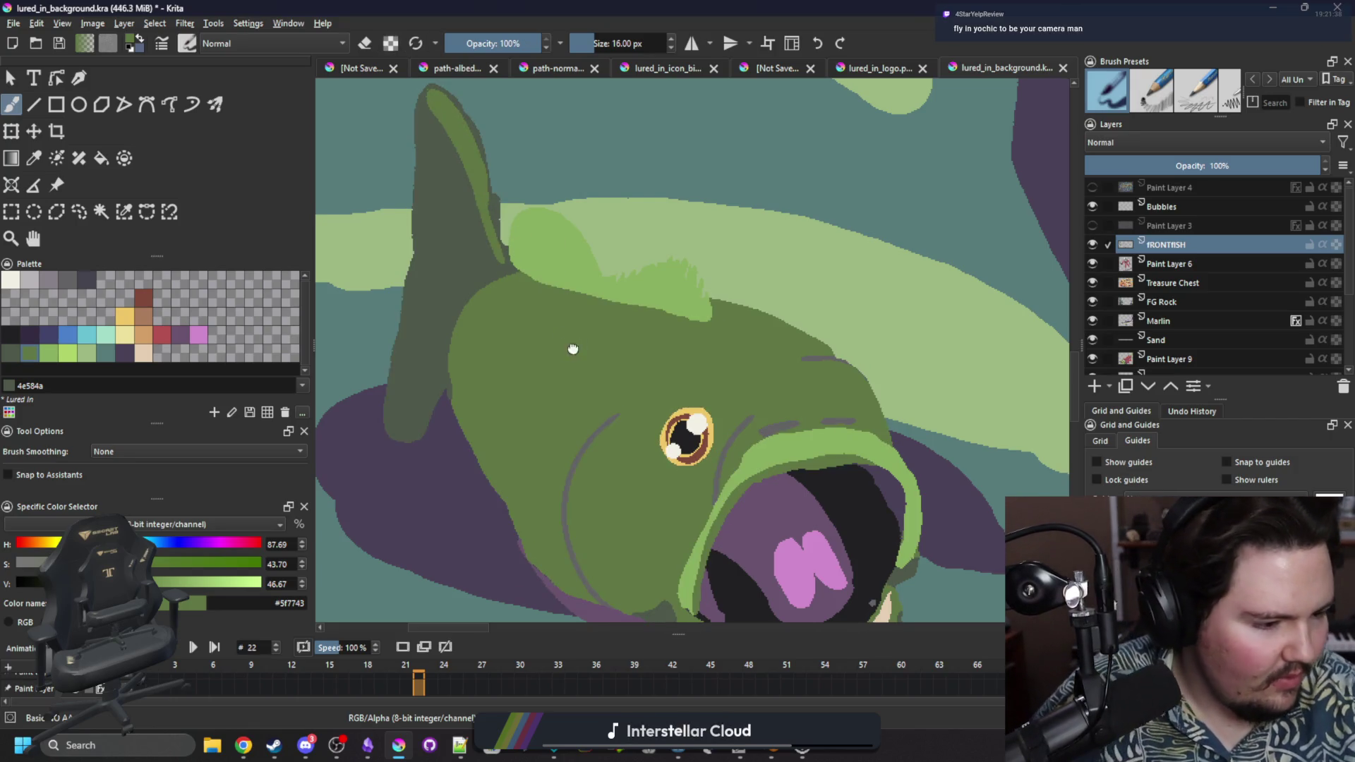
pyautogui.moveTo(572, 348); pyautogui.dragTo(480, 256)
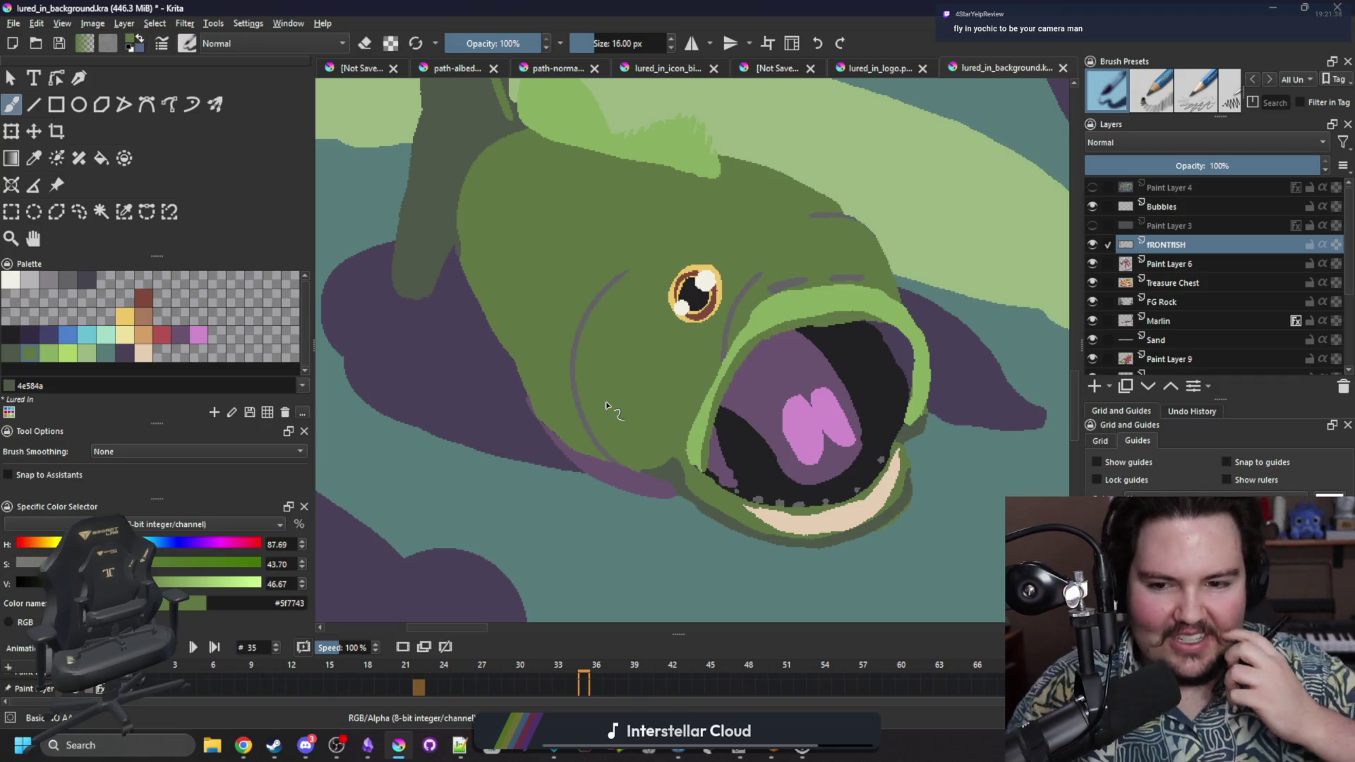
# Paint a red-brown oval patch behind the fish's jaw and preview the animation.
pyautogui.click(145, 298)
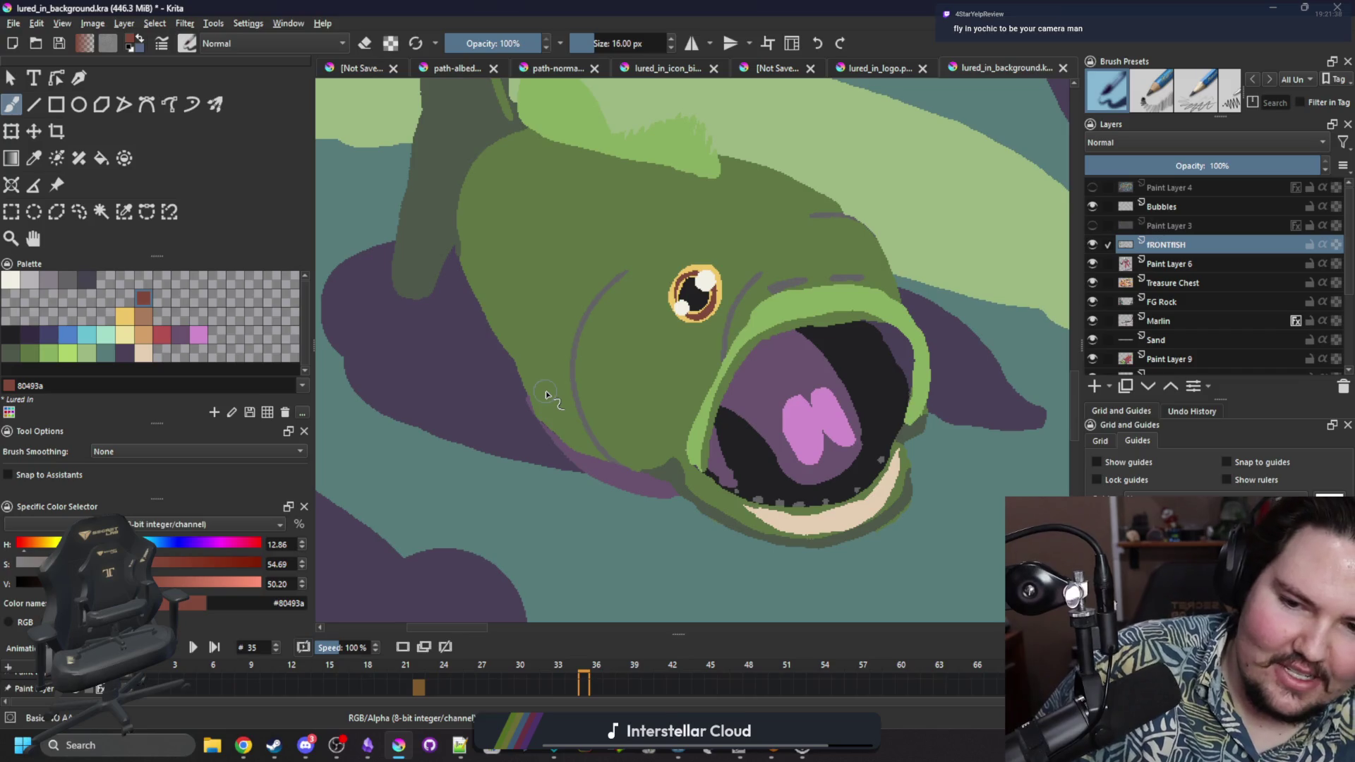
pyautogui.moveTo(553, 393)
pyautogui.mouseDown()
pyautogui.moveTo(487, 356)
pyautogui.moveTo(526, 388)
pyautogui.moveTo(503, 344)
pyautogui.moveTo(480, 339)
pyautogui.moveTo(487, 374)
pyautogui.moveTo(523, 402)
pyautogui.moveTo(535, 385)
pyautogui.moveTo(460, 351)
pyautogui.moveTo(472, 329)
pyautogui.mouseUp()
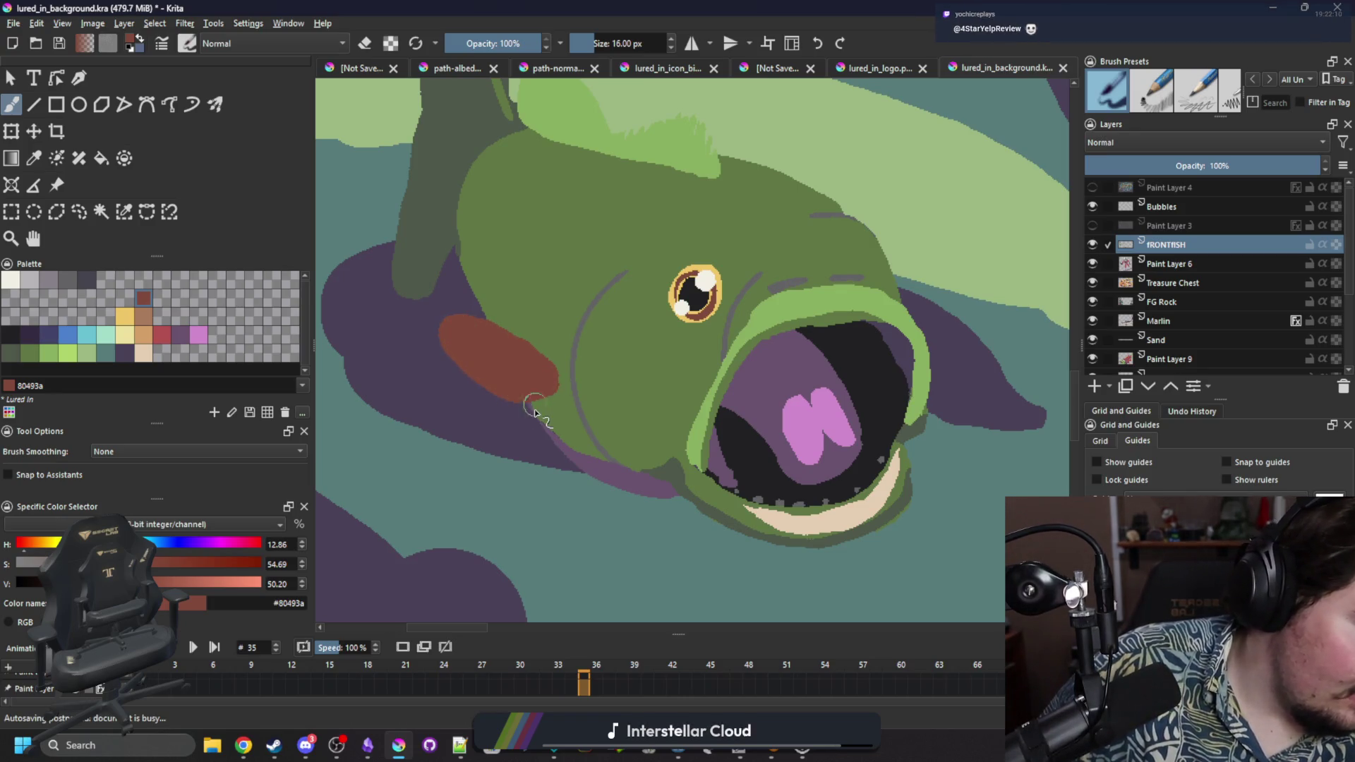
pyautogui.press('Right')
pyautogui.press('Right')
pyautogui.press('Right')
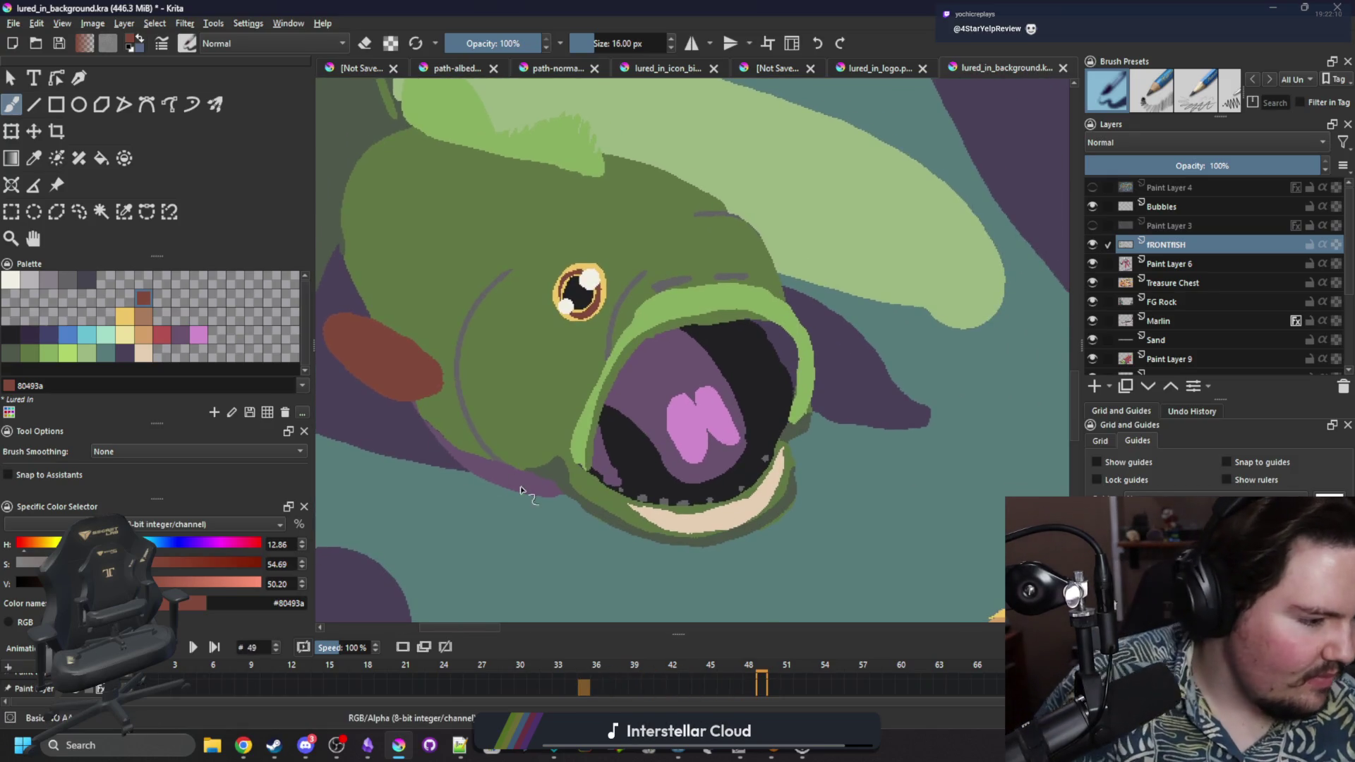
pyautogui.press('Right')
pyautogui.press('Right')
pyautogui.press('Right')
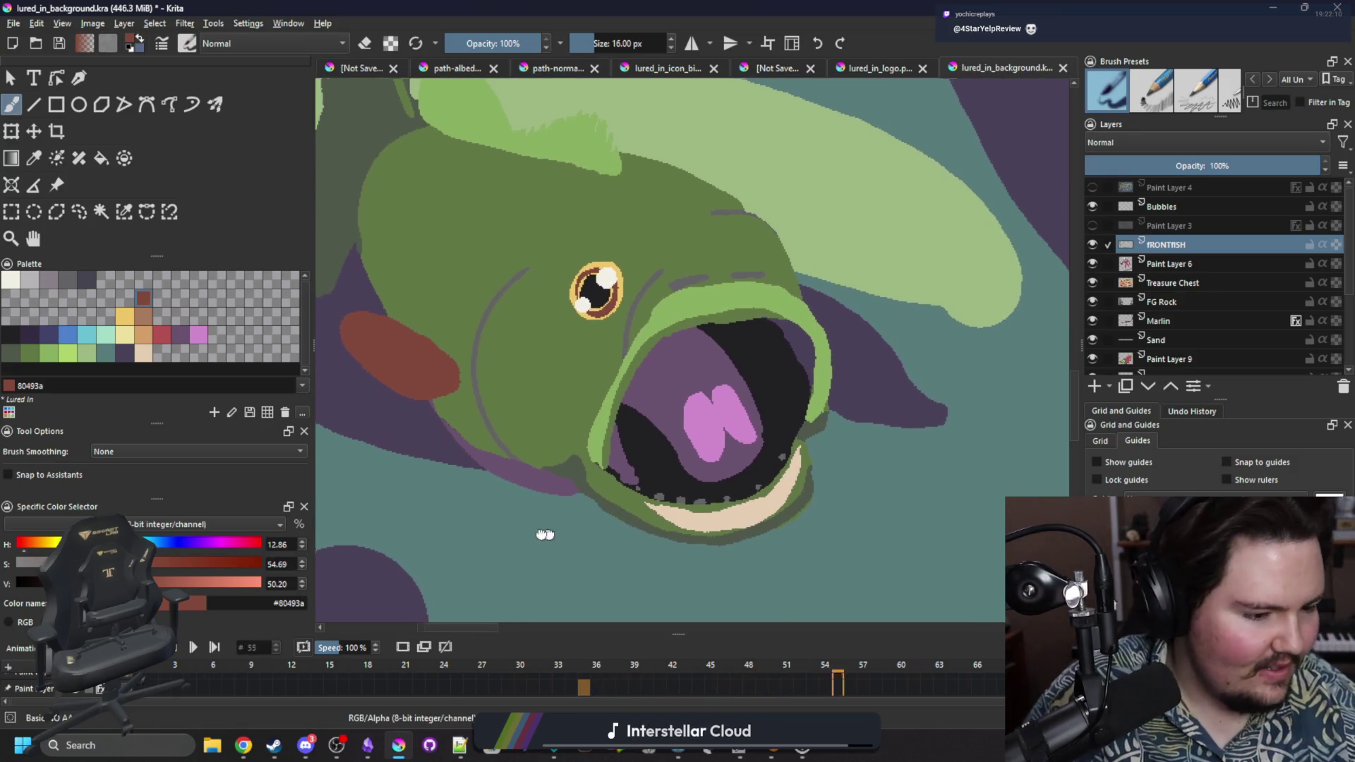
pyautogui.click(124, 212)
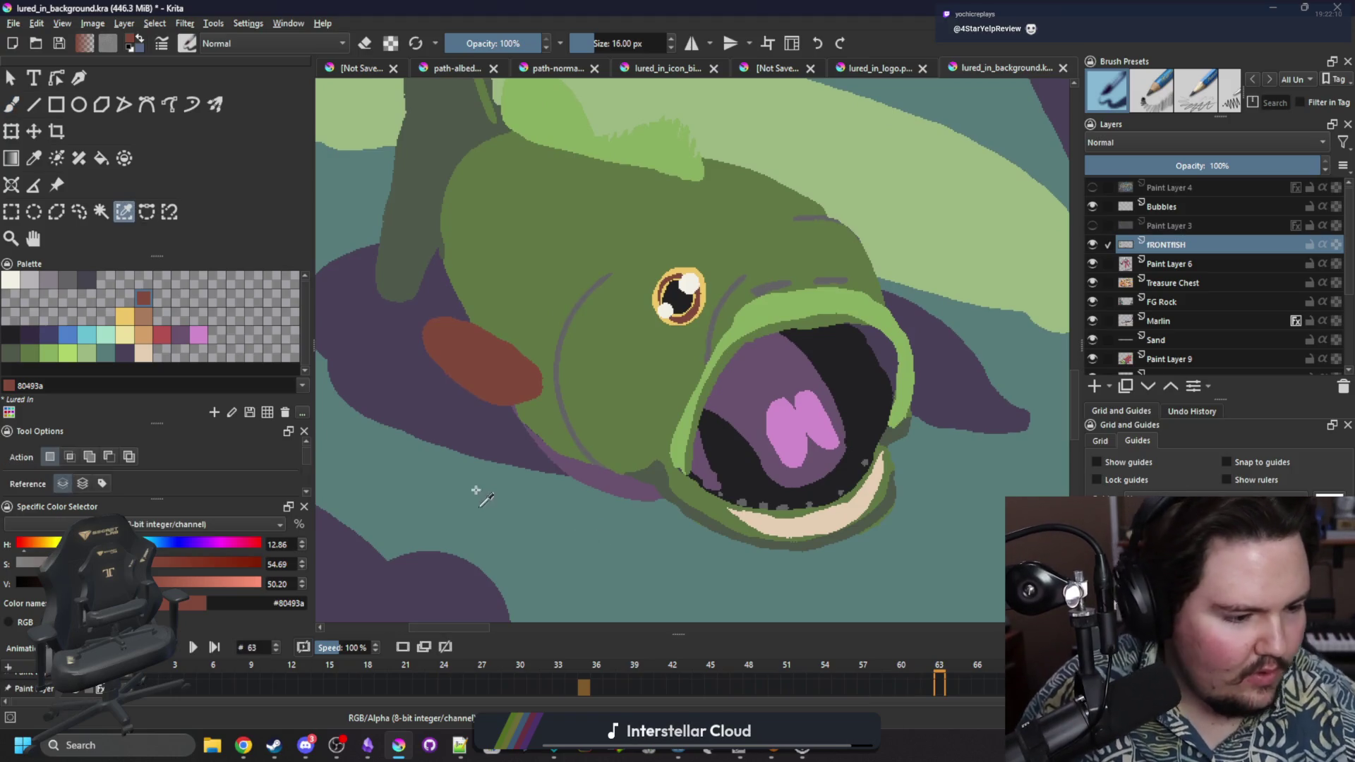
# Select the bass's green body by colour and paint light green inside it.
pyautogui.click(481, 467)
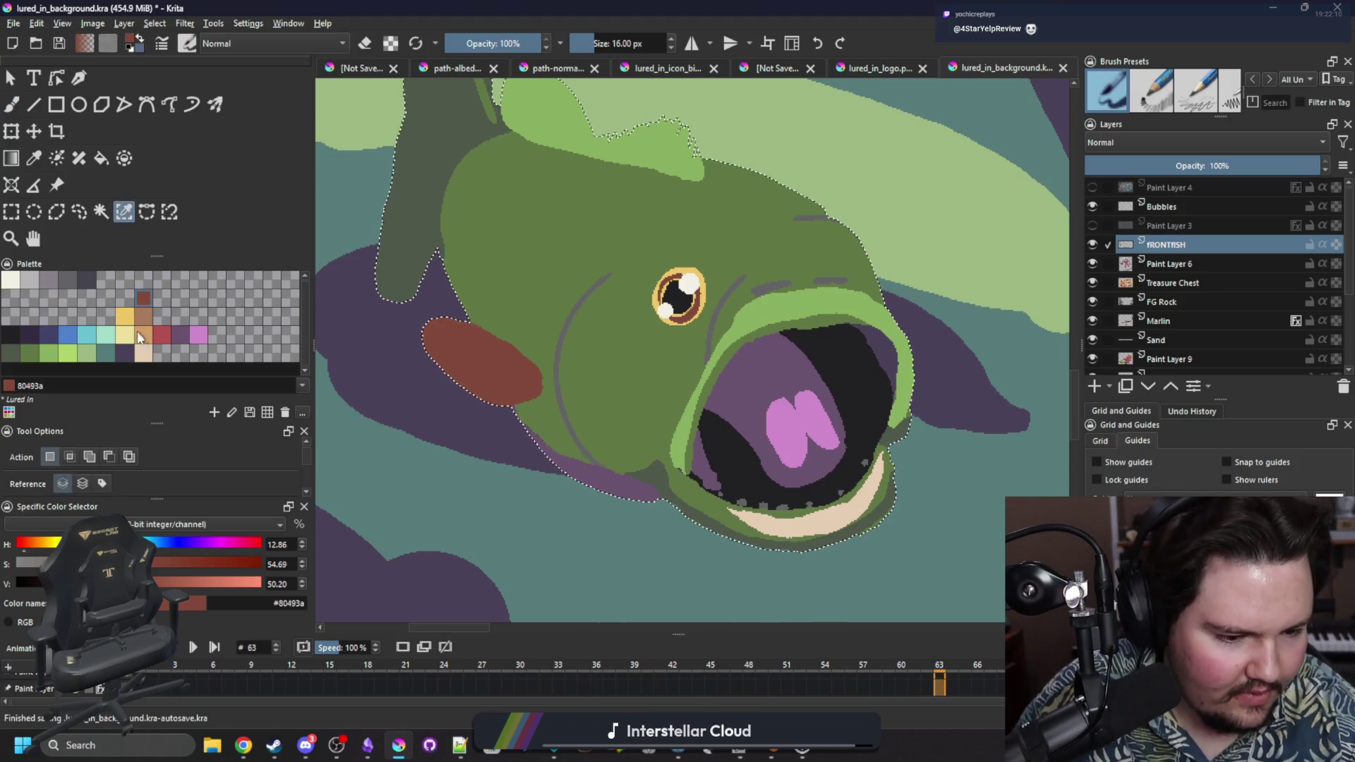
pyautogui.click(86, 353)
pyautogui.press('b')
pyautogui.moveTo(458, 321); pyautogui.dragTo(448, 283)
pyautogui.moveTo(606, 522)
pyautogui.mouseDown()
pyautogui.moveTo(510, 511)
pyautogui.moveTo(620, 498)
pyautogui.mouseUp()
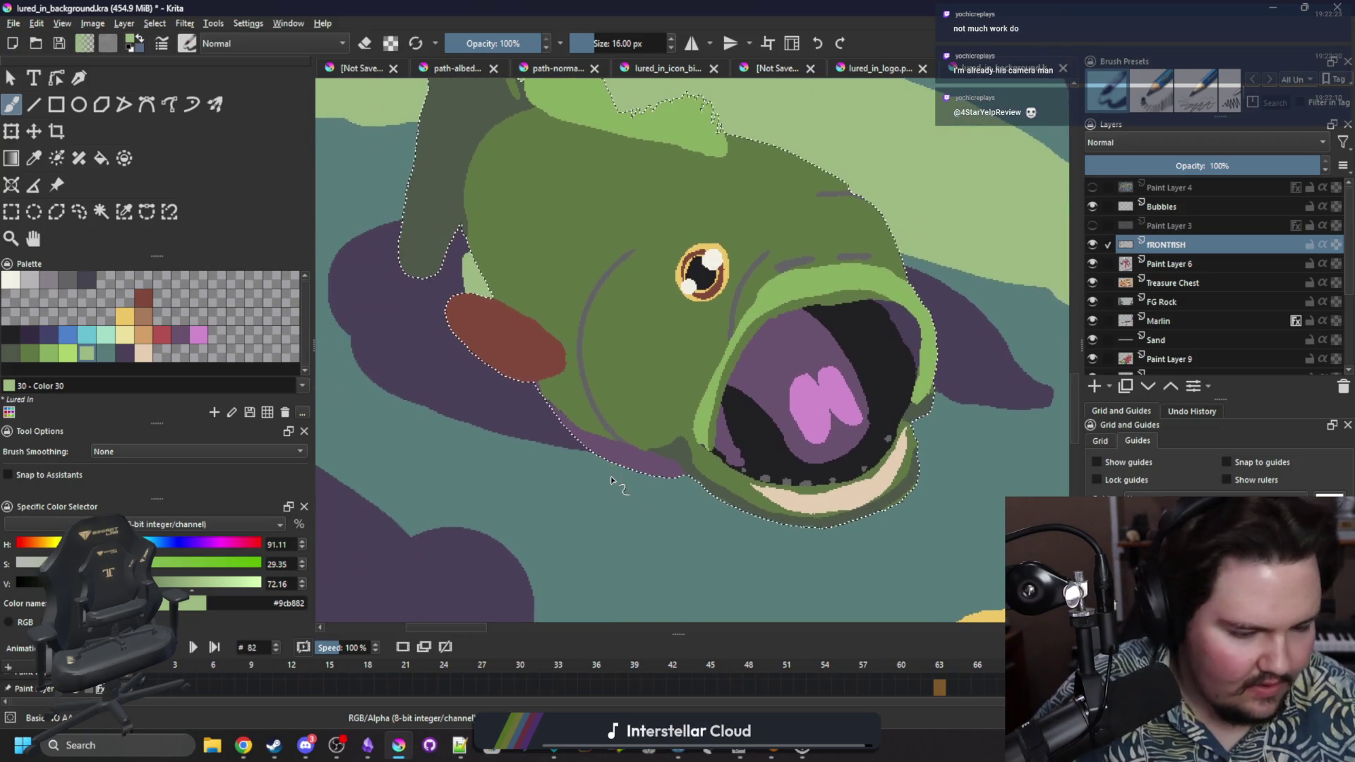
# Extend the red pectoral fin down toward the belly, trim its edge with body green, and play back.
pyautogui.press('p')
pyautogui.click(536, 349)
pyautogui.press('b')
pyautogui.hotkey('ctrl', 'shift', 'a')
pyautogui.moveTo(553, 393)
pyautogui.mouseDown()
pyautogui.moveTo(552, 422)
pyautogui.moveTo(574, 369)
pyautogui.moveTo(544, 383)
pyautogui.mouseUp()
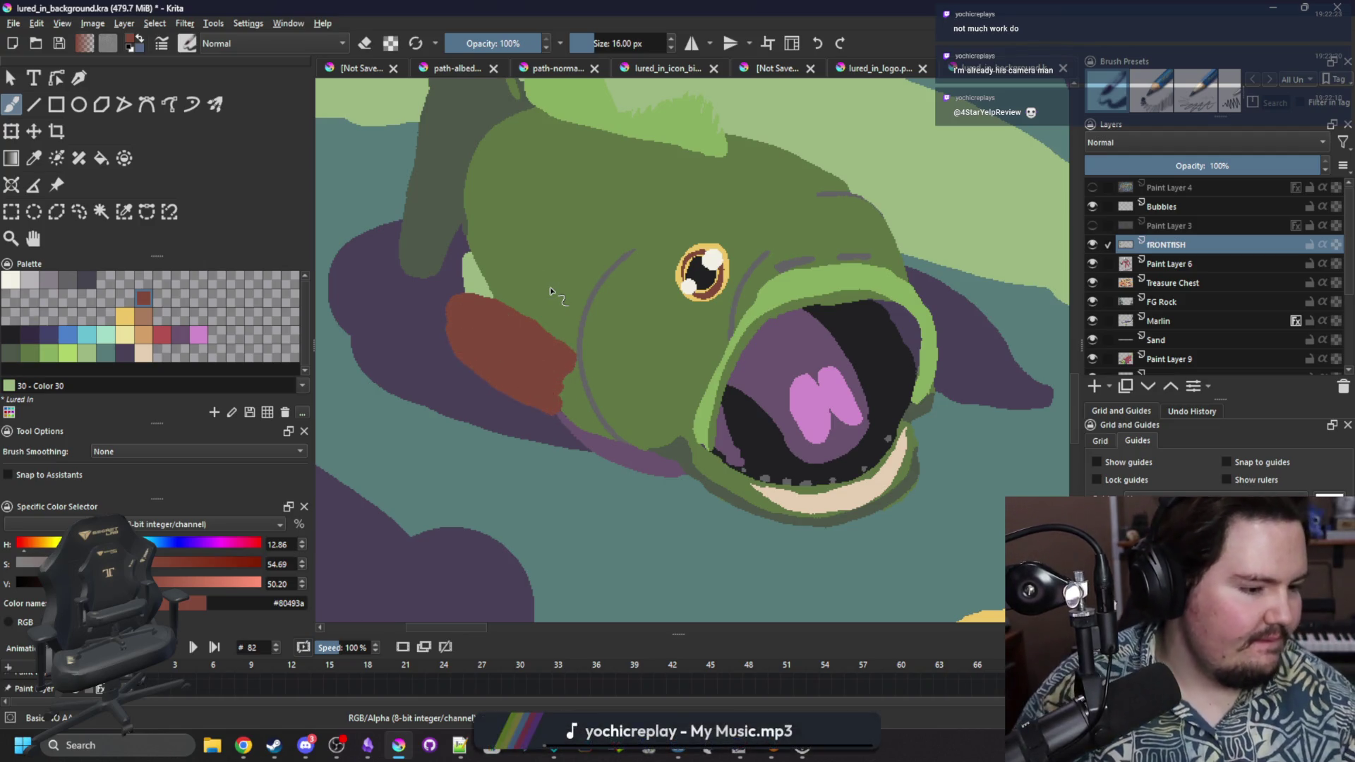
pyautogui.moveTo(540, 394); pyautogui.dragTo(558, 376)
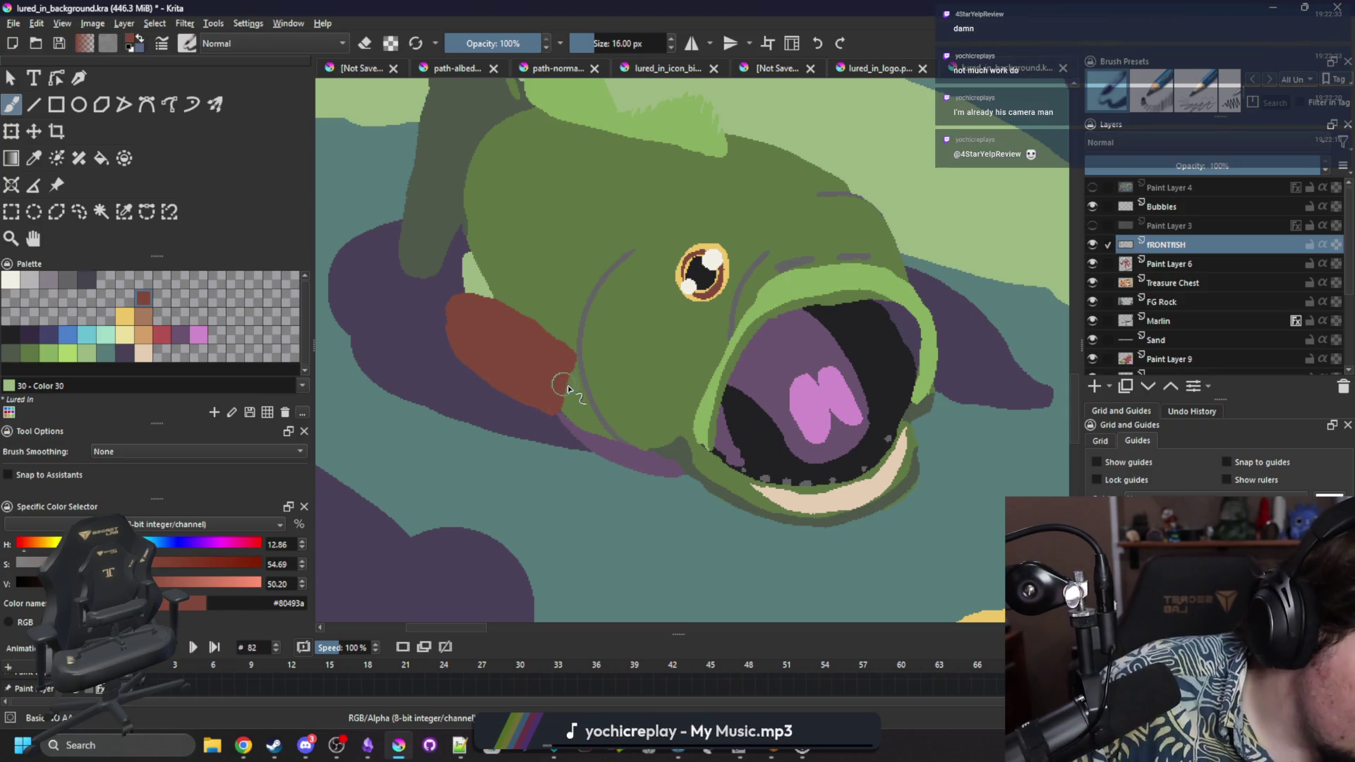
pyautogui.keyDown('ctrl'); pyautogui.click(566, 393); pyautogui.keyUp('ctrl')
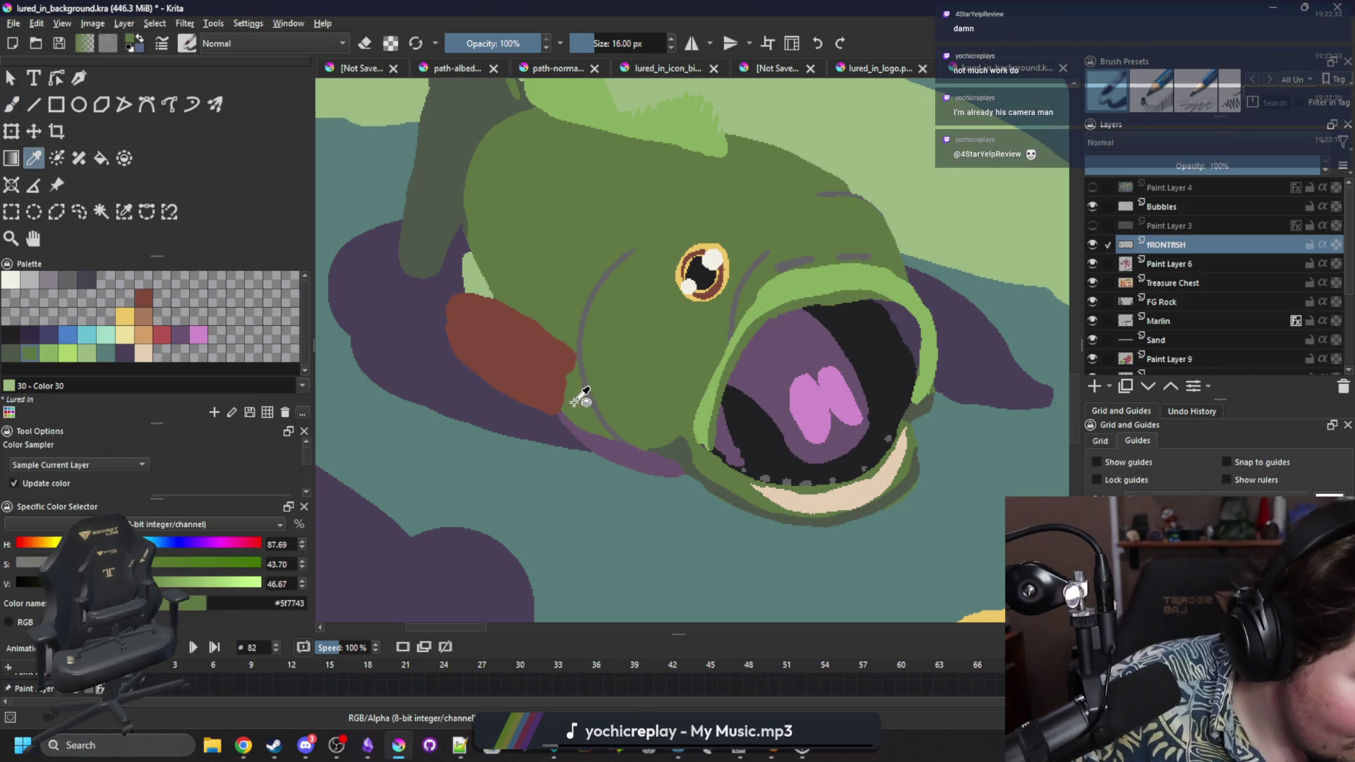
pyautogui.moveTo(566, 391)
pyautogui.mouseDown()
pyautogui.moveTo(567, 378)
pyautogui.moveTo(572, 409)
pyautogui.mouseUp()
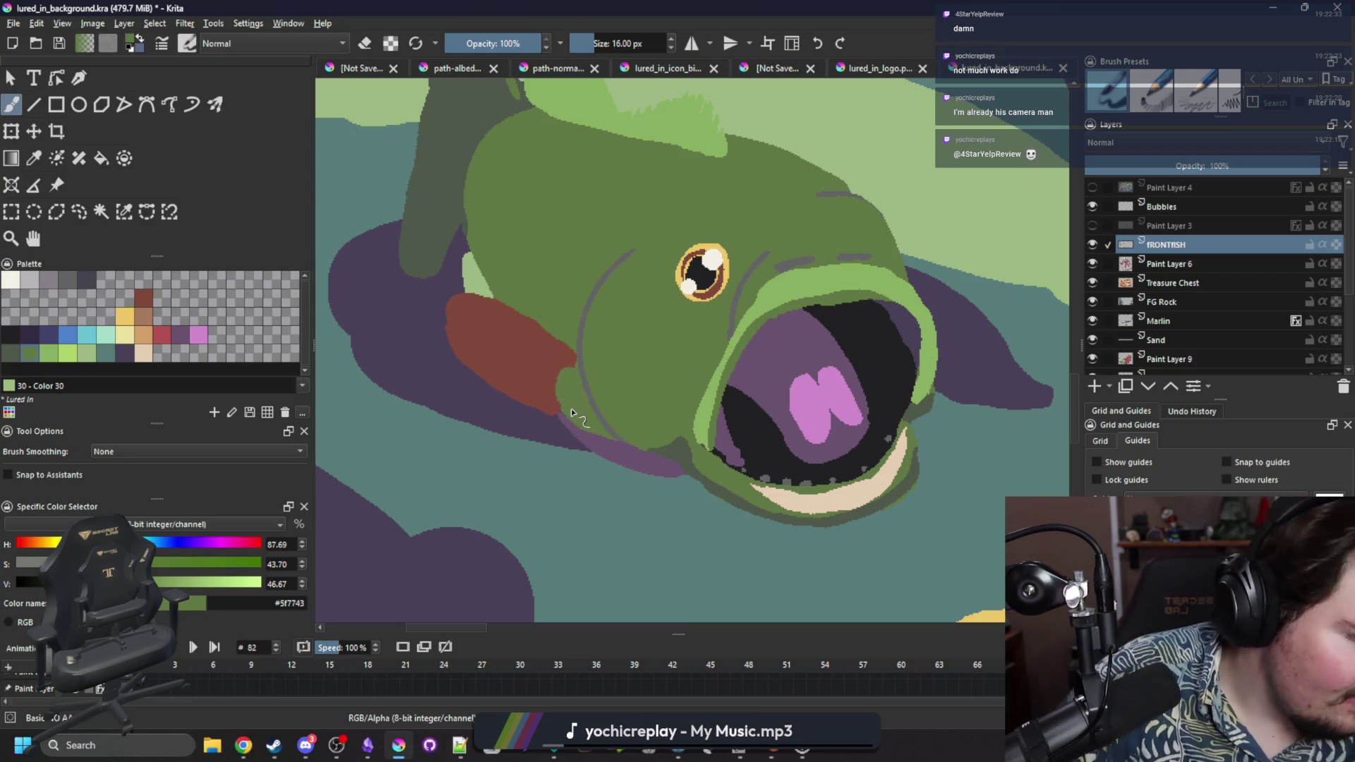
pyautogui.press('space')
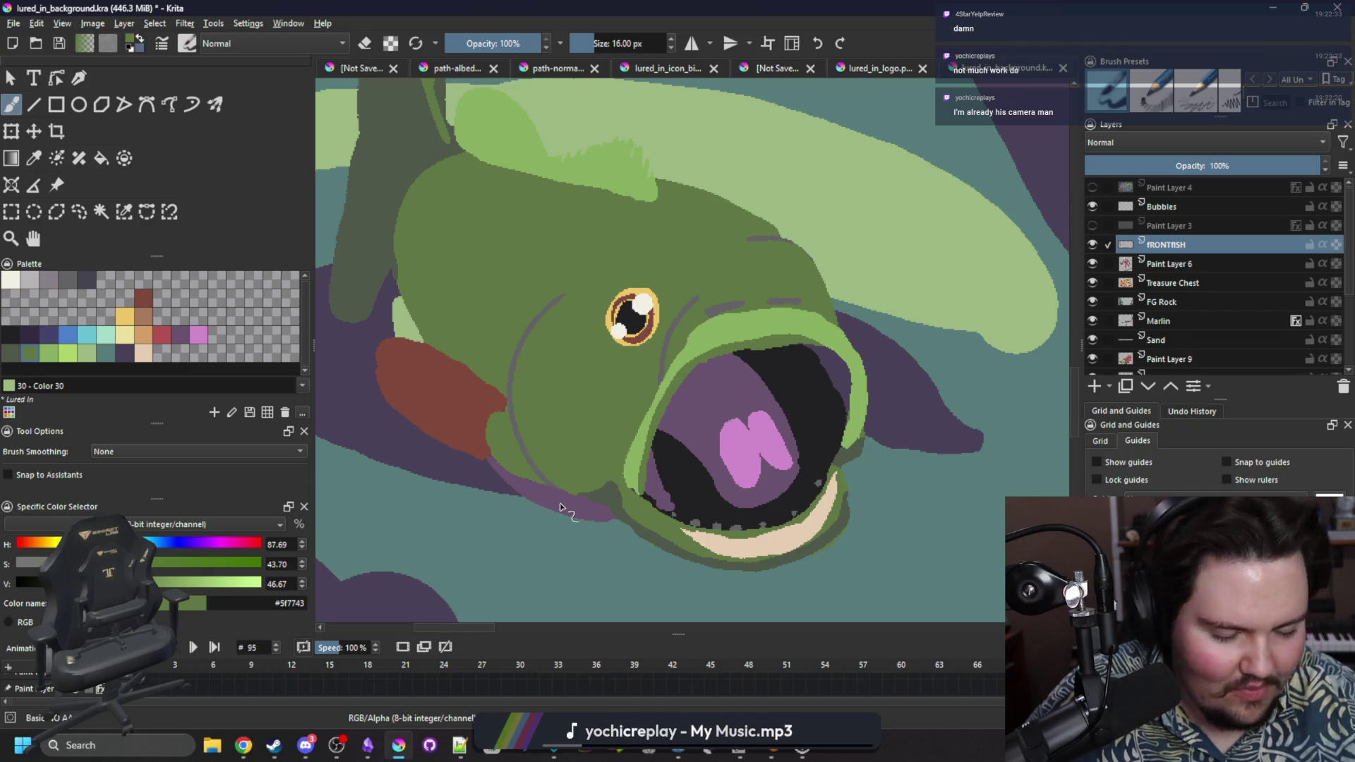
# Select the grey lines by colour, paint over the cheek line in green, and sample the grey.
pyautogui.hotkey('ctrl', 'r')
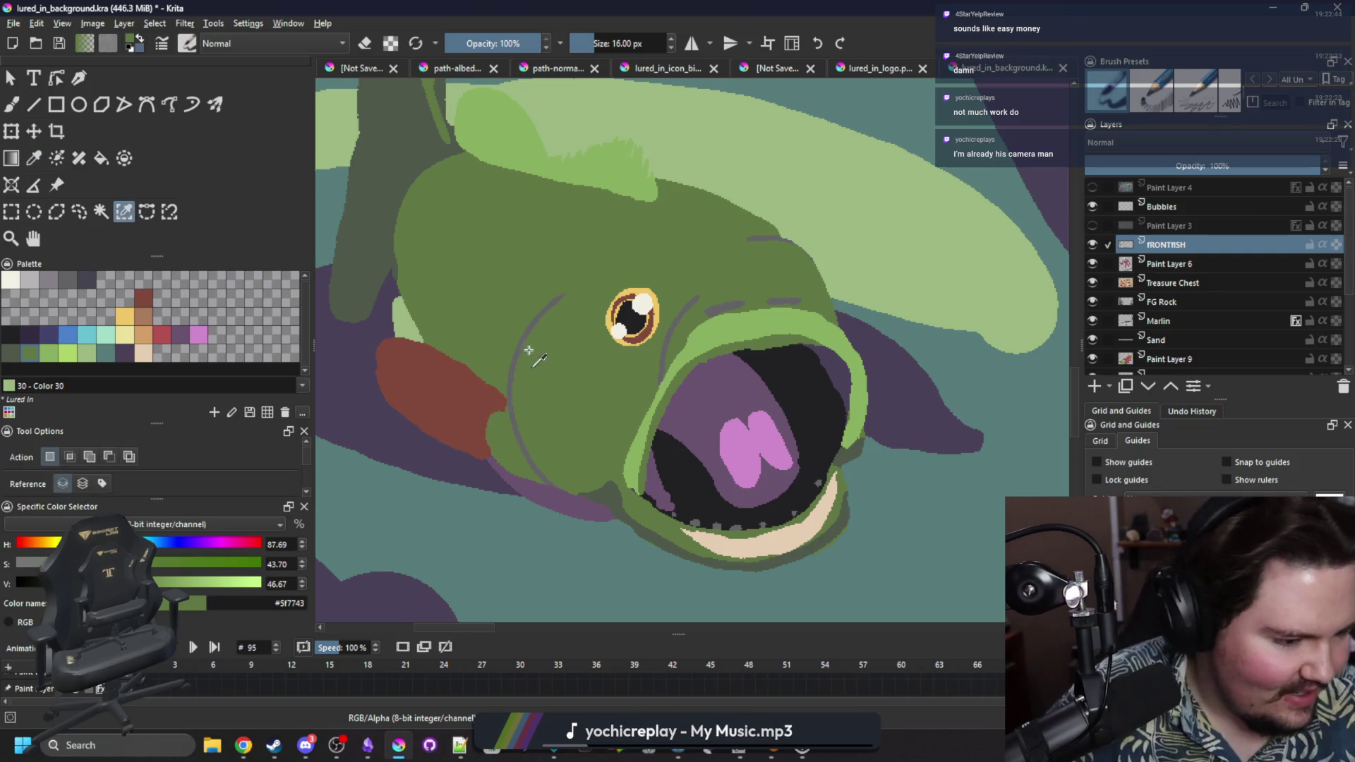
pyautogui.click(516, 351)
pyautogui.press('b')
pyautogui.press(']')
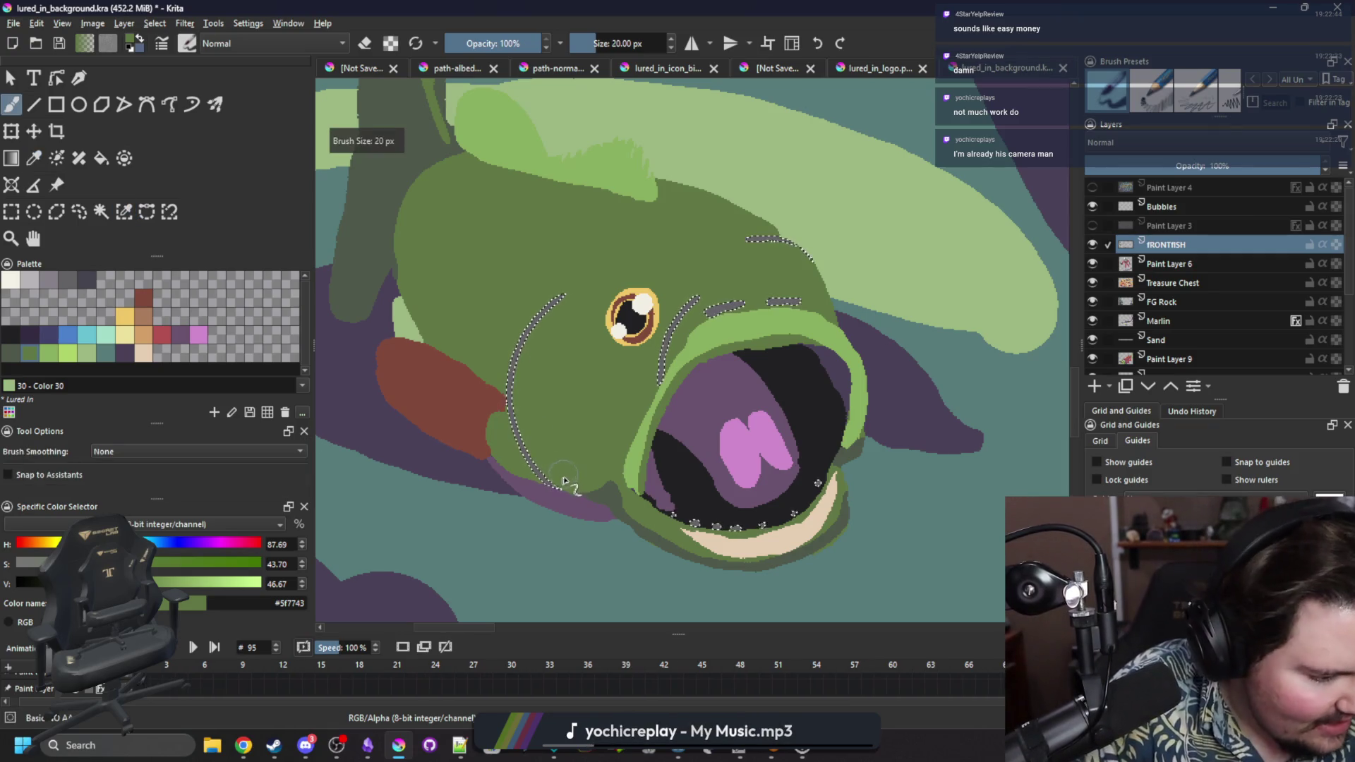
pyautogui.moveTo(566, 476)
pyautogui.mouseDown()
pyautogui.moveTo(511, 367)
pyautogui.moveTo(562, 300)
pyautogui.mouseUp()
pyautogui.hotkey('ctrl', 'shift', 'a')
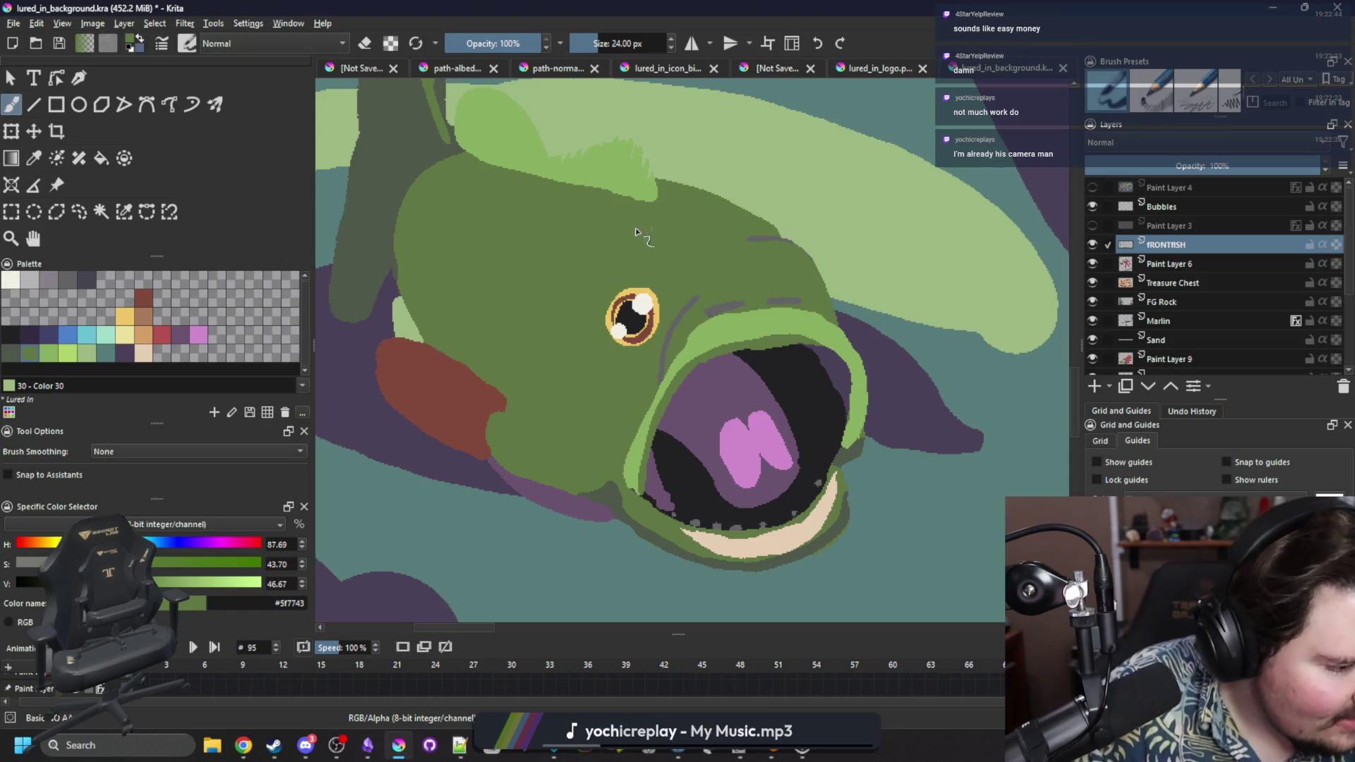
pyautogui.press('p')
pyautogui.click(731, 303)
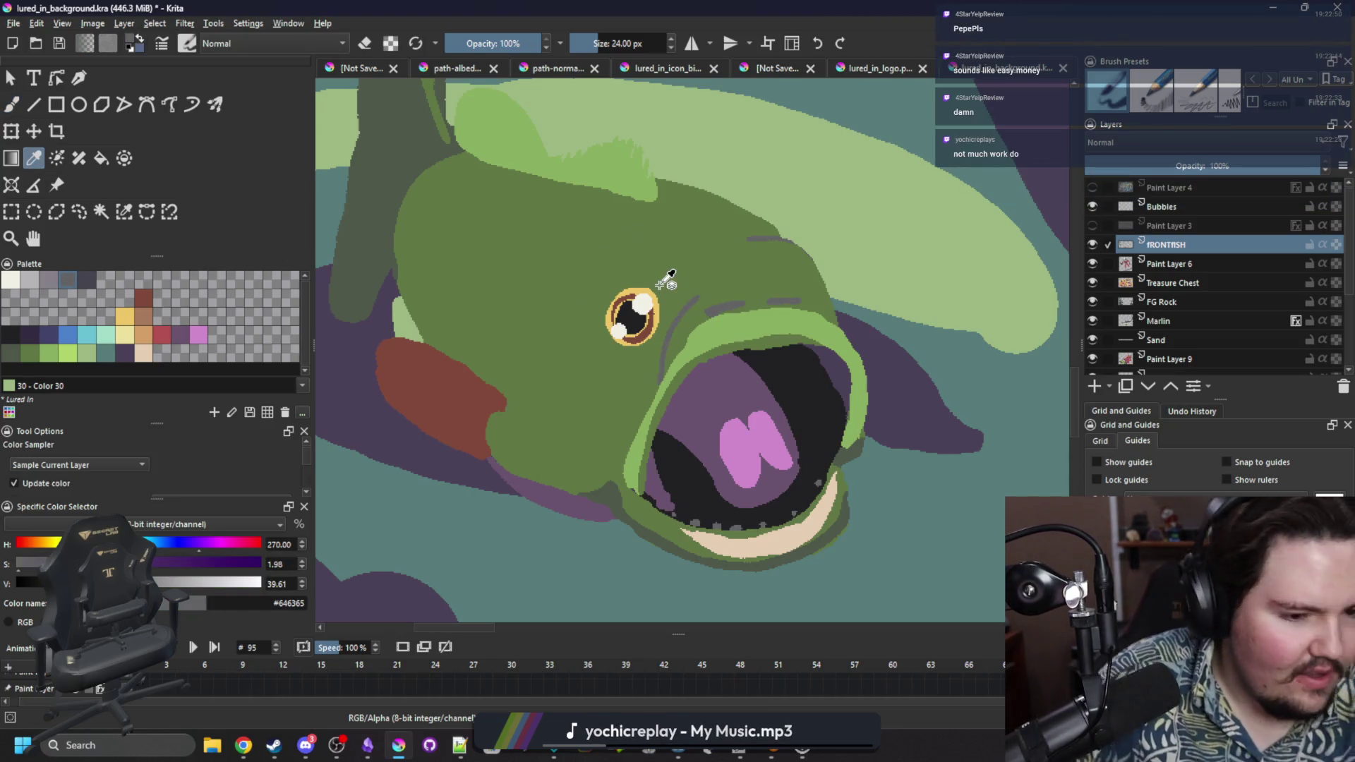
# Select the green body and try grey gill strokes down the side with a 13 px brush.
pyautogui.click(131, 210)
pyautogui.click(631, 401)
pyautogui.press('b')
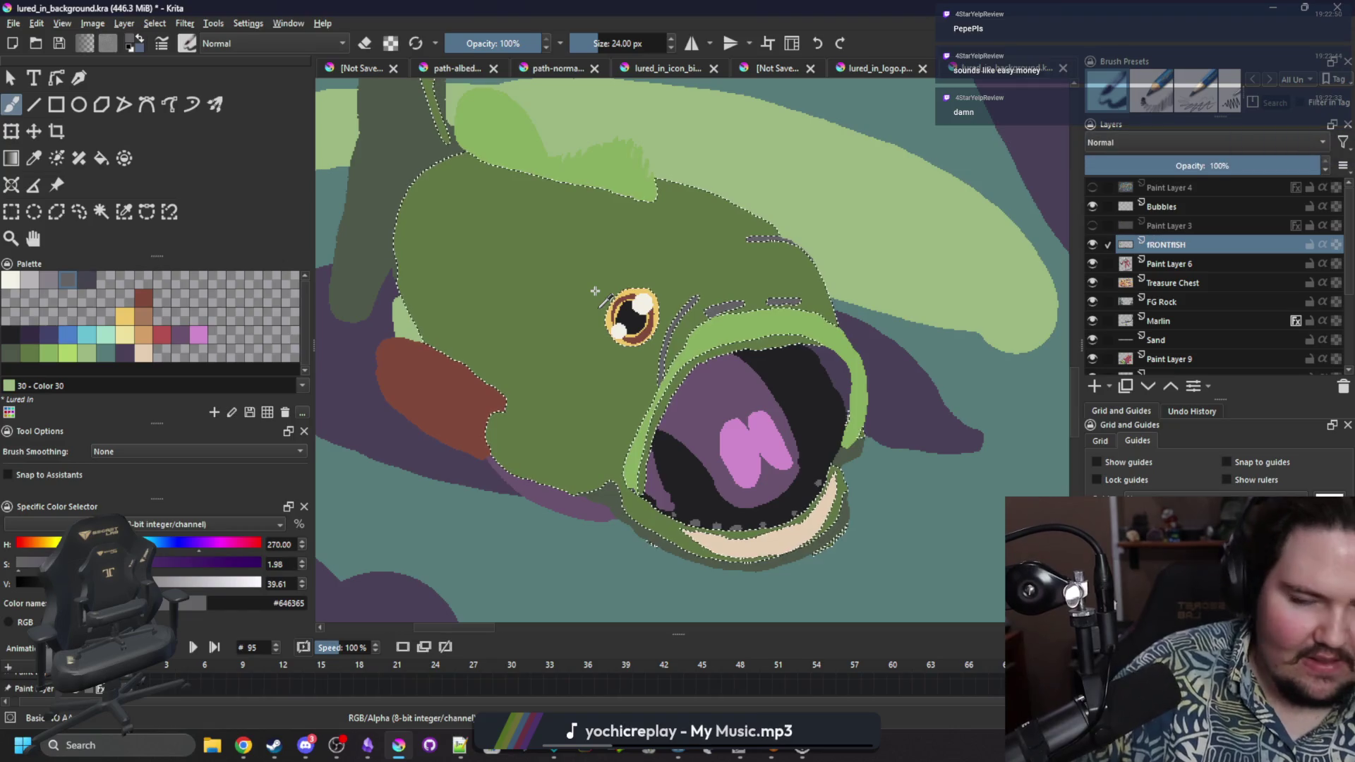
pyautogui.press('[')
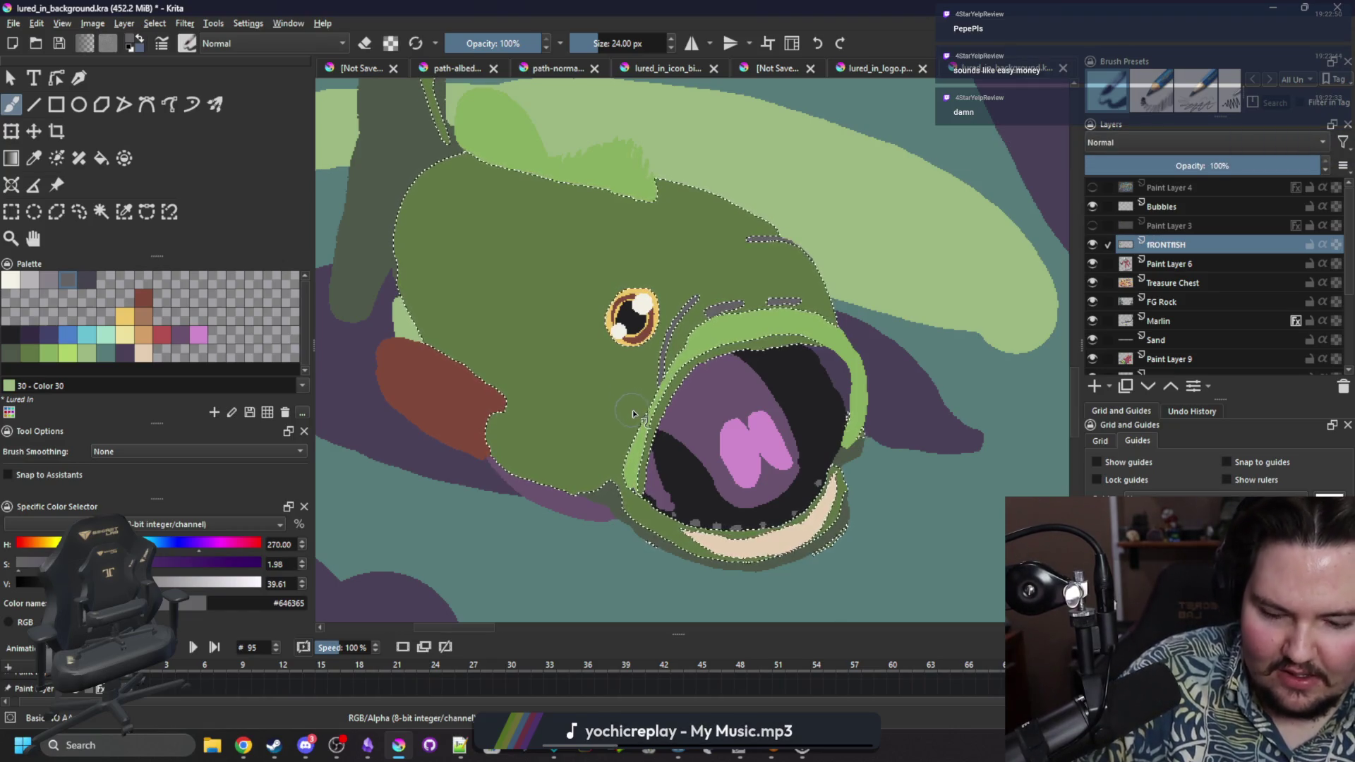
pyautogui.press('[')
pyautogui.press('[')
pyautogui.press('[')
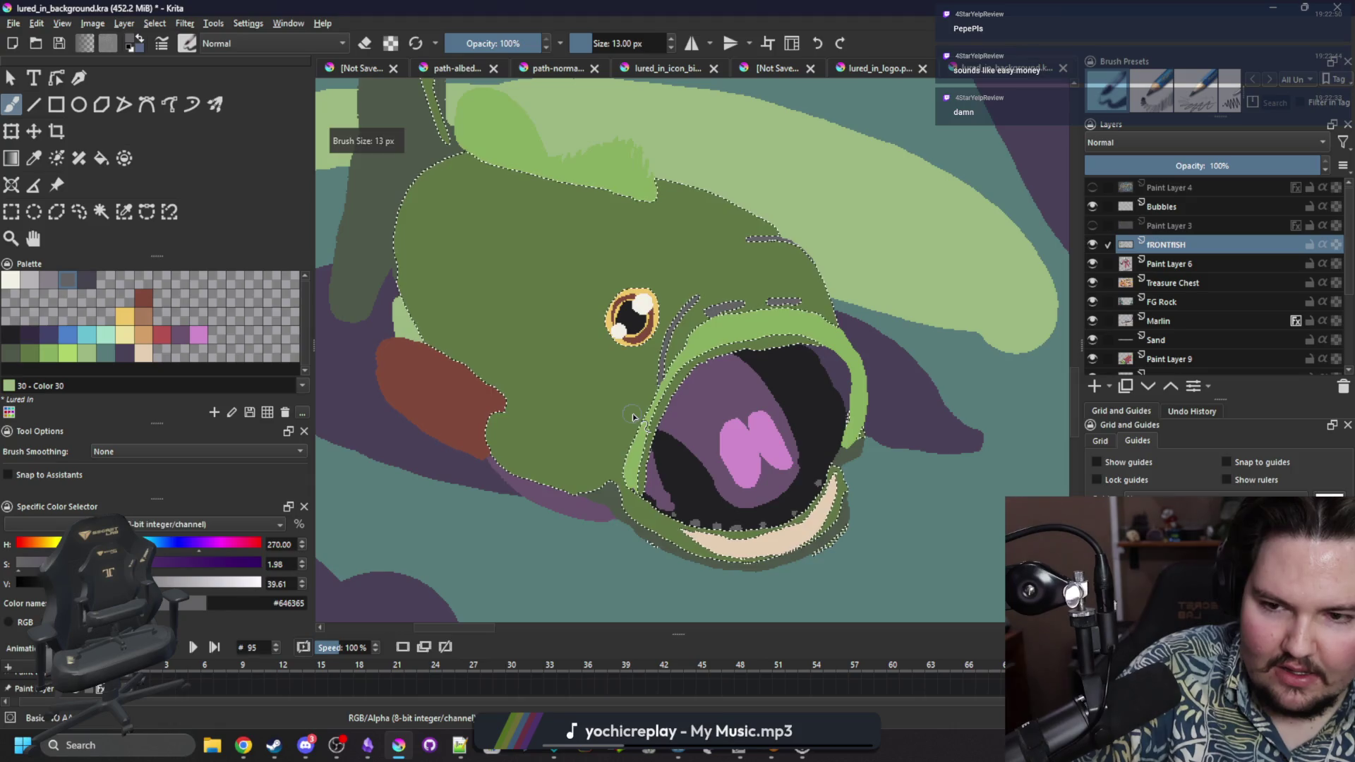
pyautogui.moveTo(545, 418); pyautogui.dragTo(611, 483)
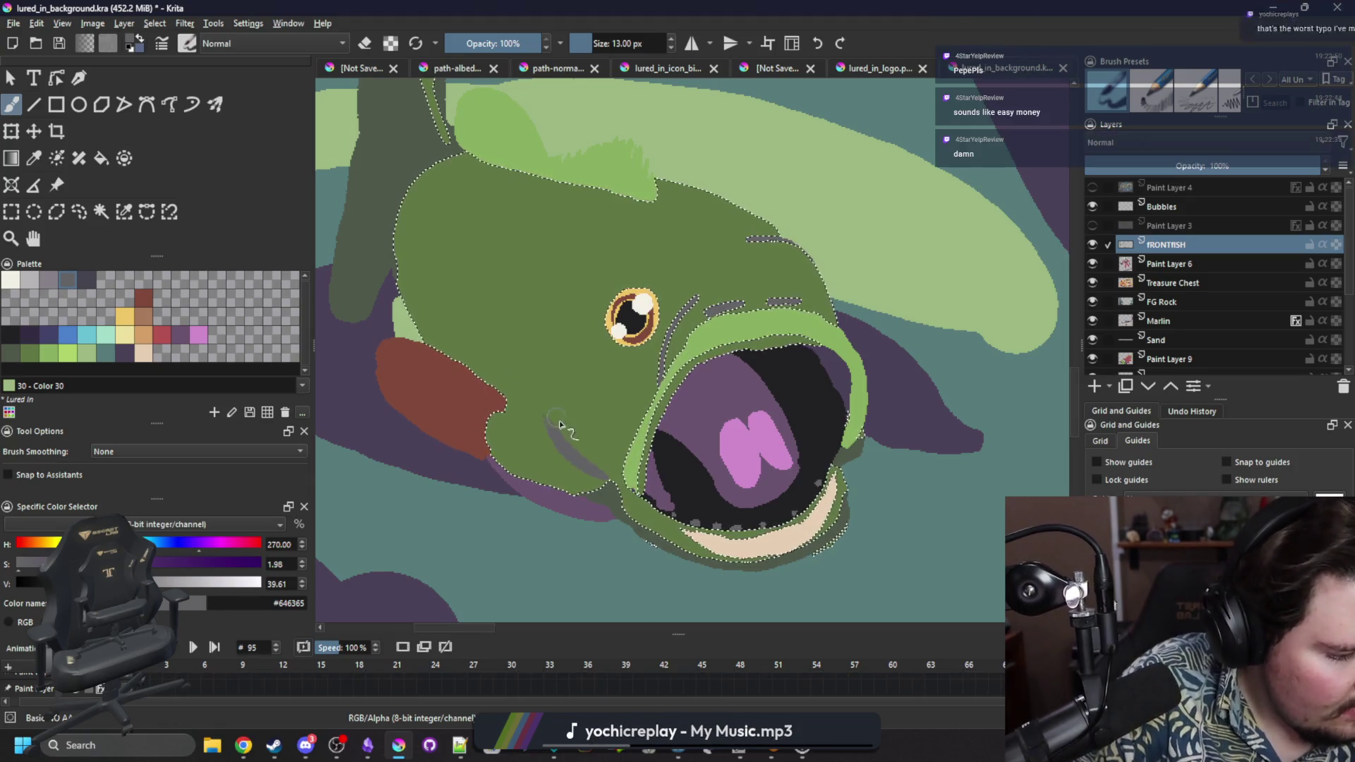
pyautogui.hotkey('ctrl', 'z')
pyautogui.moveTo(558, 303); pyautogui.dragTo(528, 422)
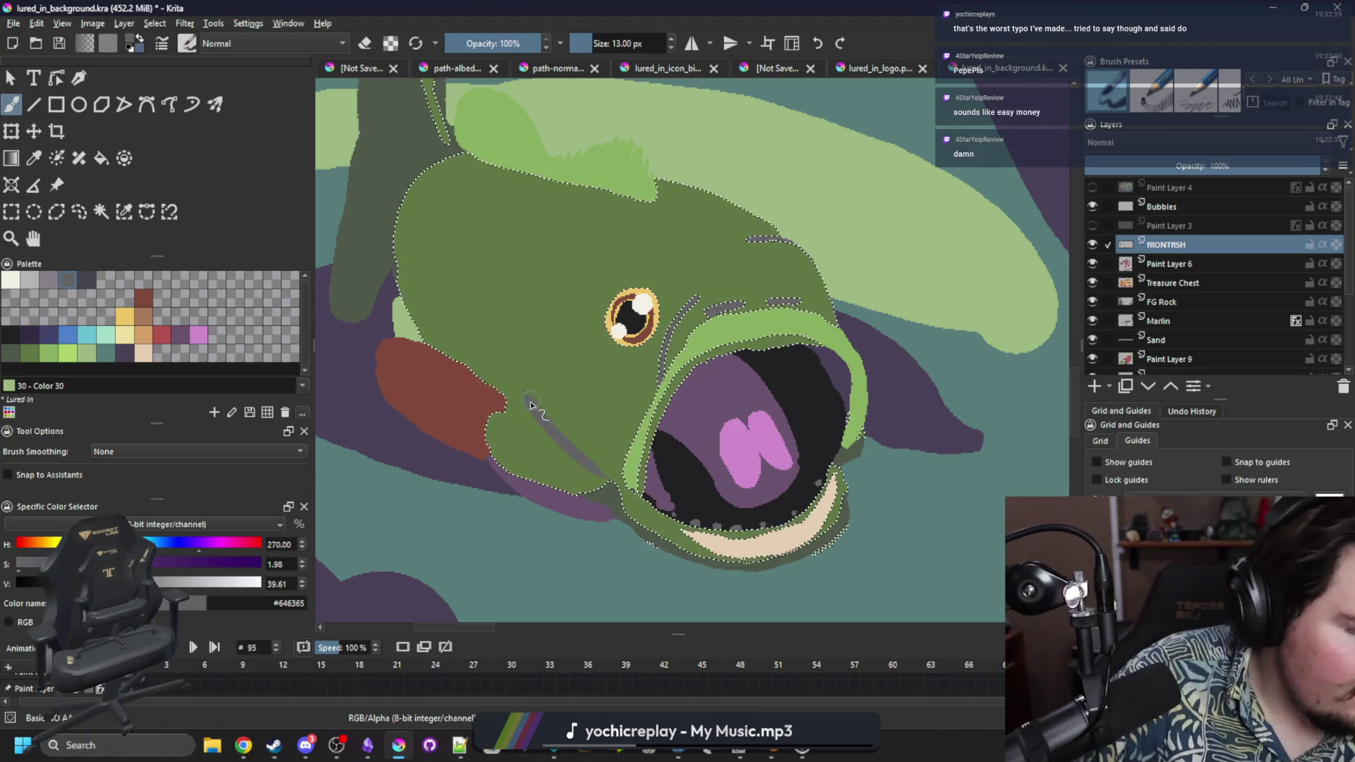
pyautogui.moveTo(564, 286); pyautogui.dragTo(517, 387)
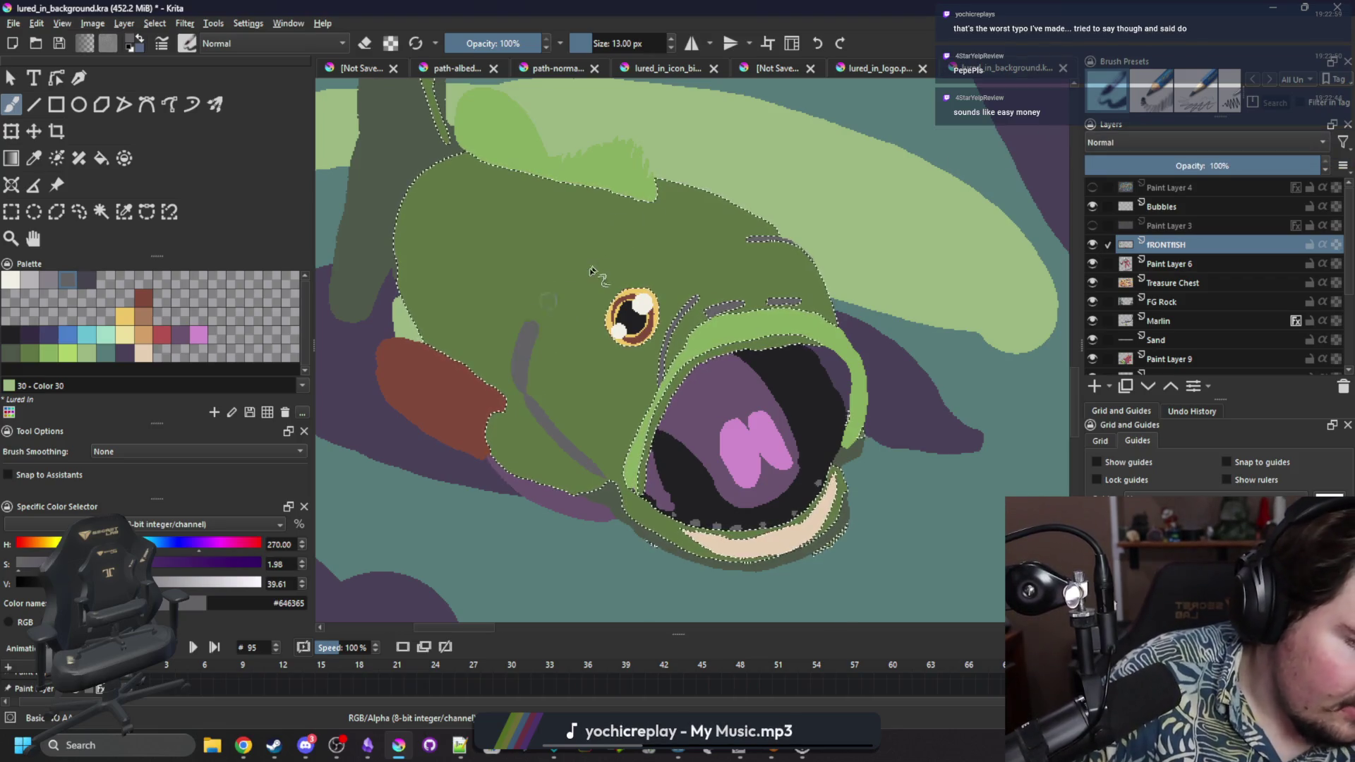
# Redraw the gill line thinner with a 5 px brush, then clear the selection.
pyautogui.hotkey('ctrl', 'z')
pyautogui.press('[')
pyautogui.press('[')
pyautogui.press('[')
pyautogui.moveTo(607, 478)
pyautogui.mouseDown()
pyautogui.moveTo(531, 398)
pyautogui.moveTo(579, 248)
pyautogui.mouseUp()
pyautogui.hotkey('ctrl', 'z')
pyautogui.press('[')
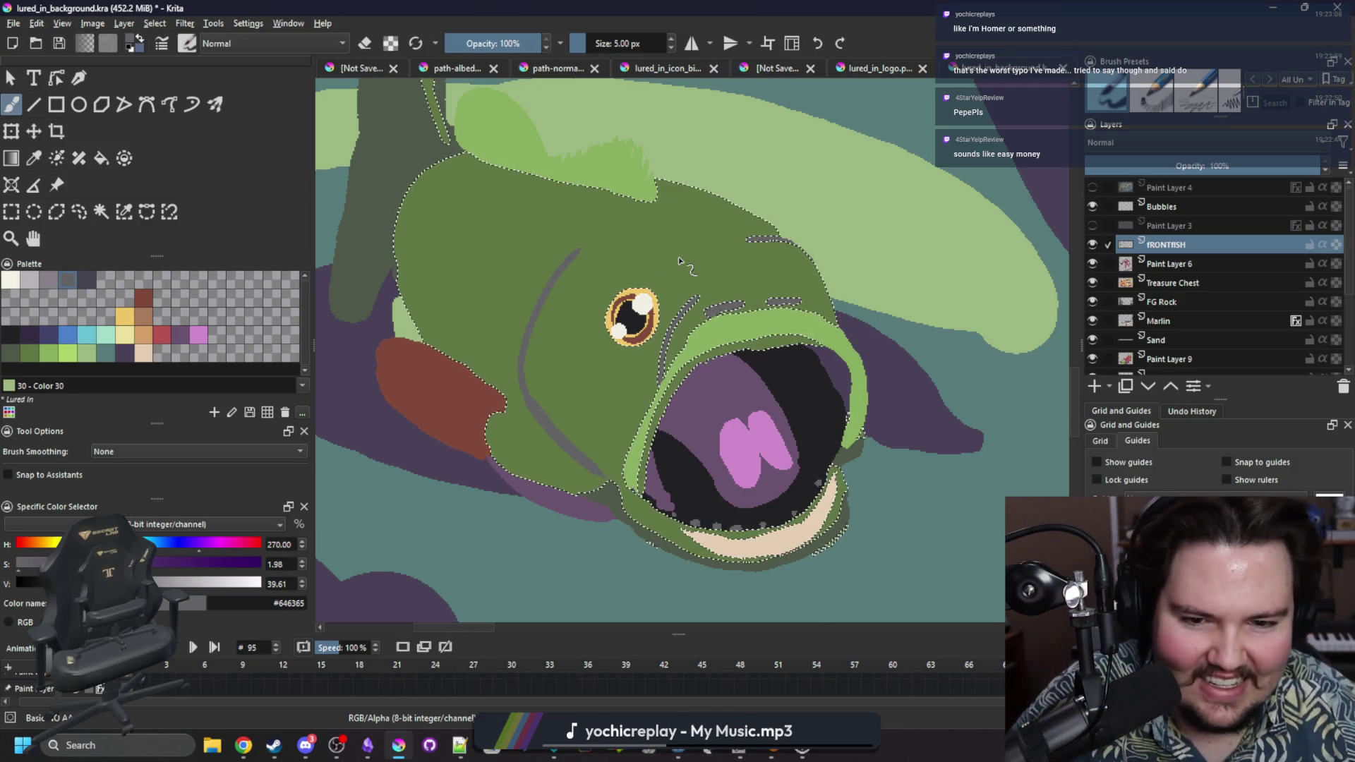
pyautogui.hotkey('ctrl', 'shift', 'a')
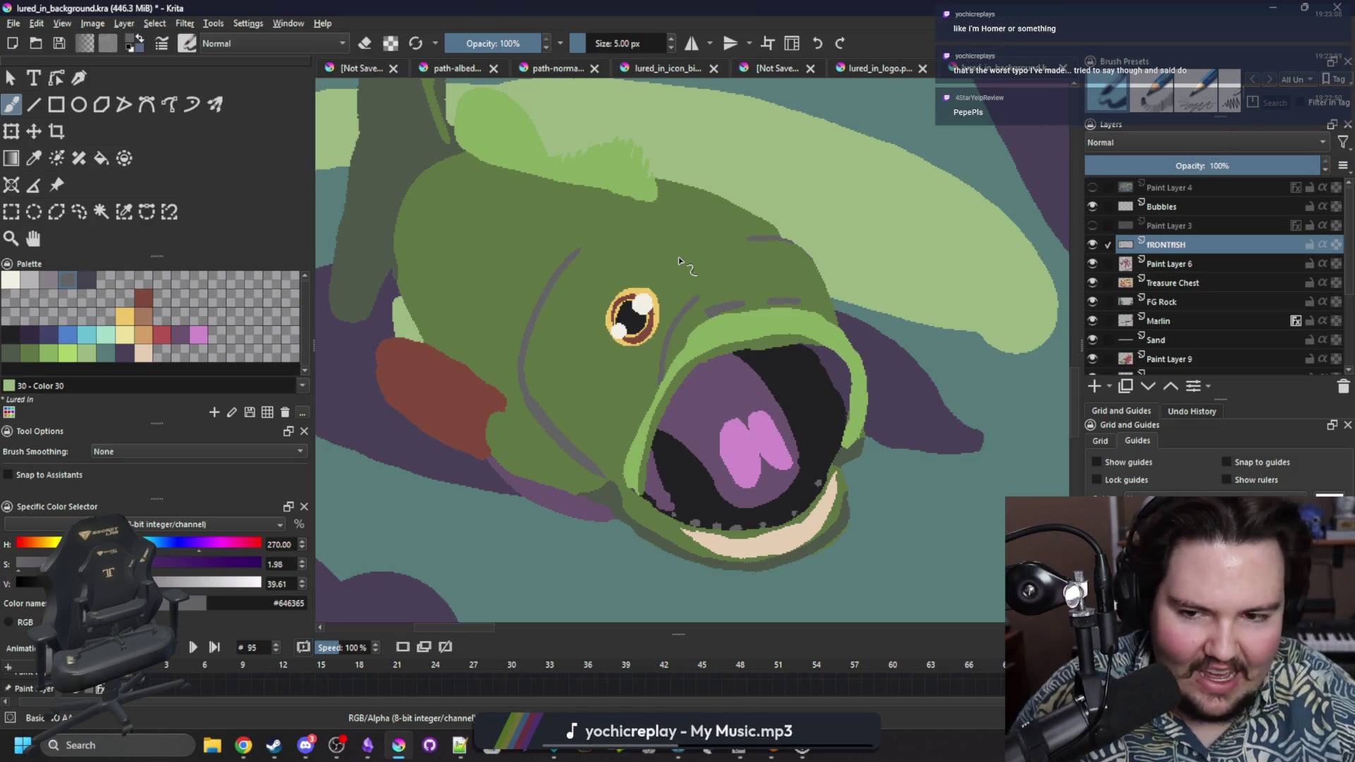
pyautogui.scroll(-2, 644, 293)
pyautogui.hotkey('ctrl', 'shift', 'f')
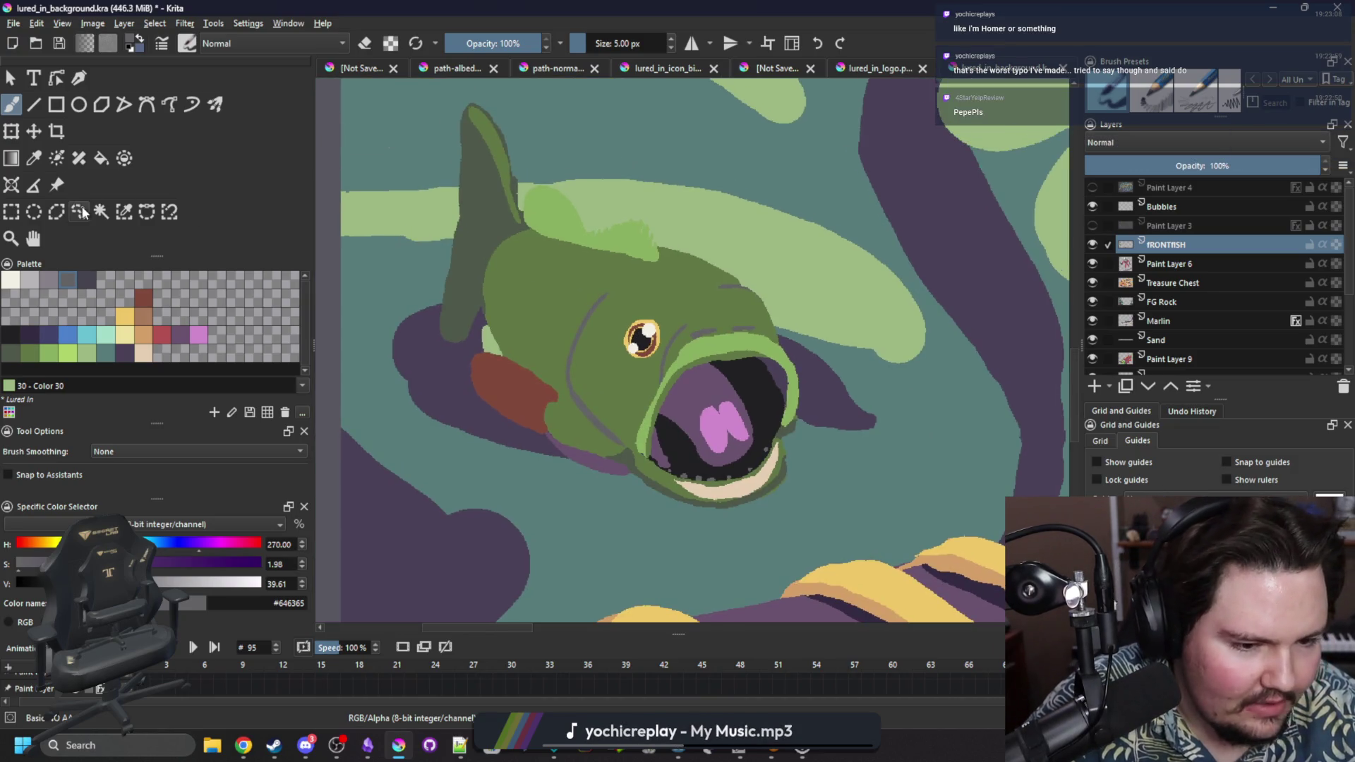
# Freehand-select the dorsal fin and transform it to tilt further left.
pyautogui.moveTo(540, 242)
pyautogui.mouseDown()
pyautogui.moveTo(521, 166)
pyautogui.moveTo(463, 97)
pyautogui.mouseUp()
pyautogui.moveTo(402, 336); pyautogui.dragTo(399, 340)
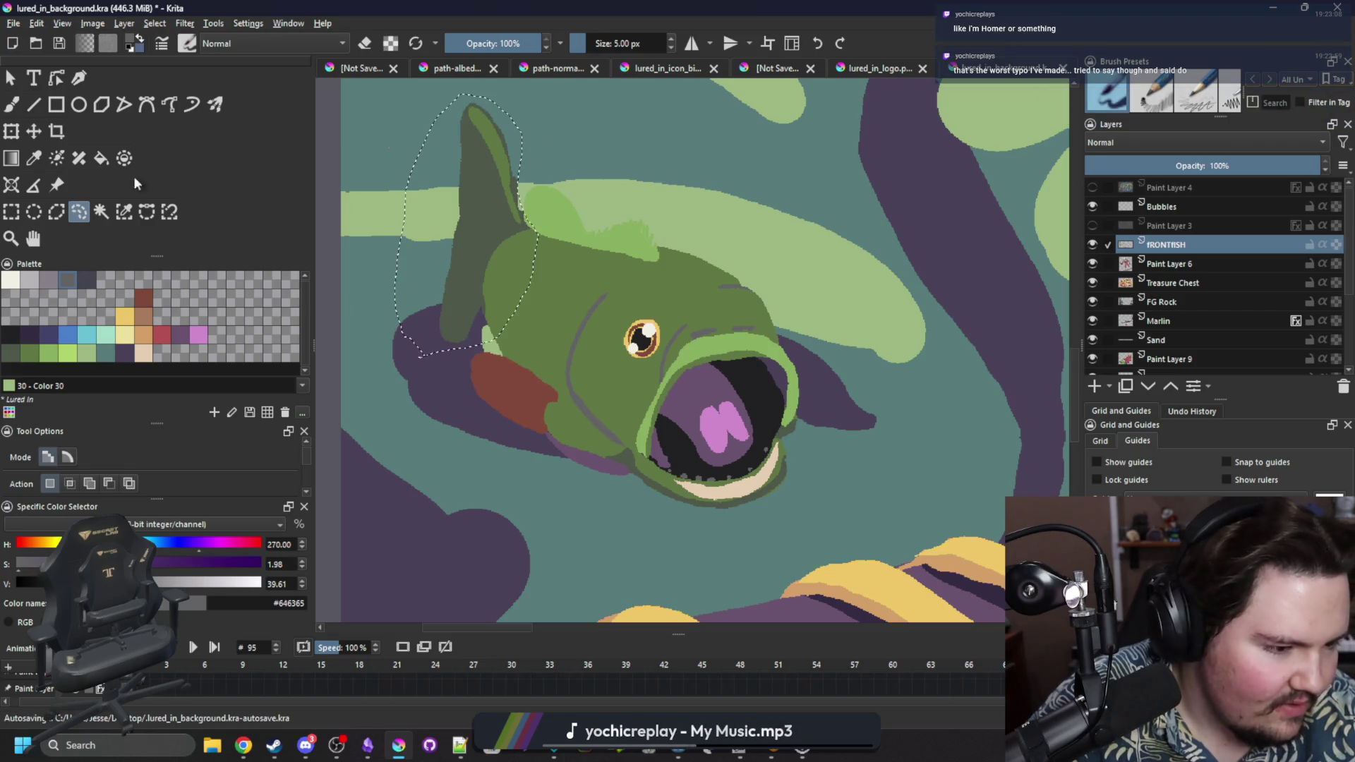
pyautogui.click(11, 131)
pyautogui.moveTo(508, 290); pyautogui.dragTo(480, 264)
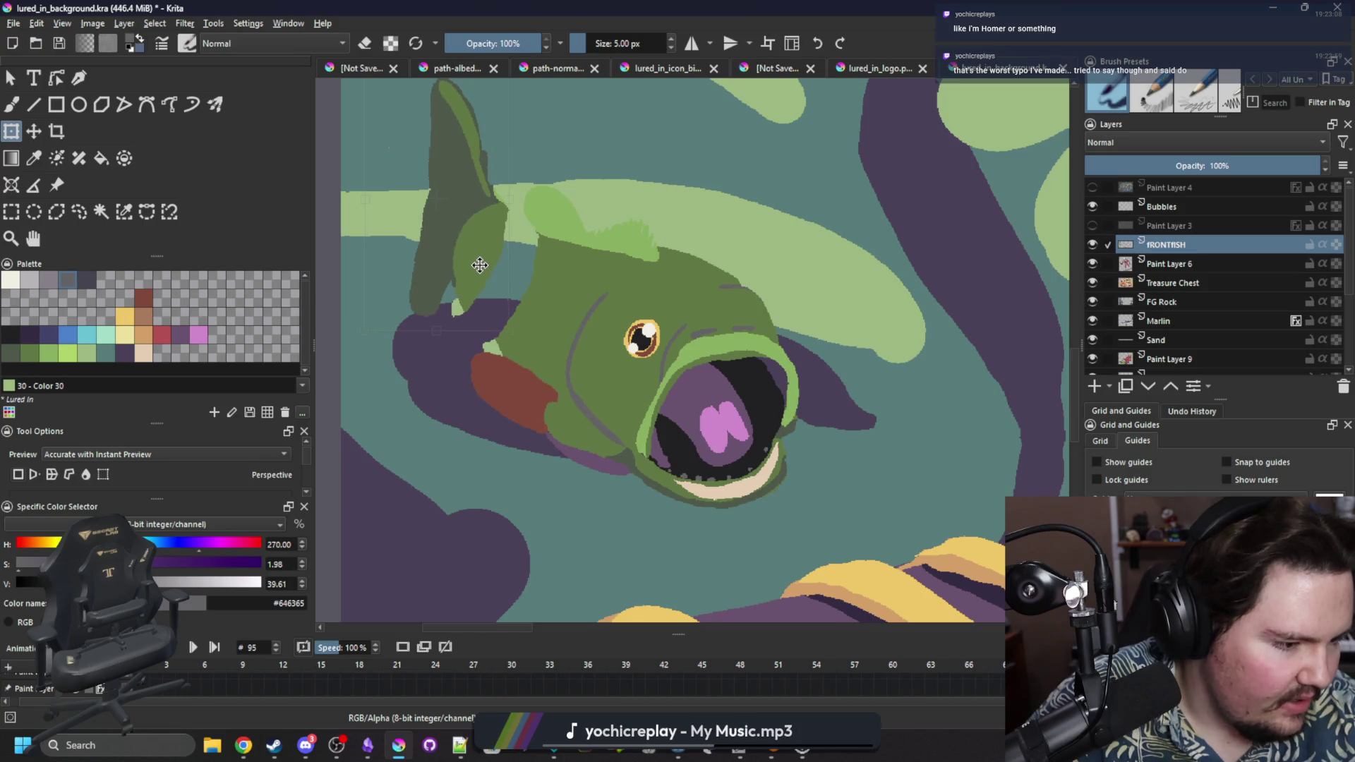
pyautogui.press('Return')
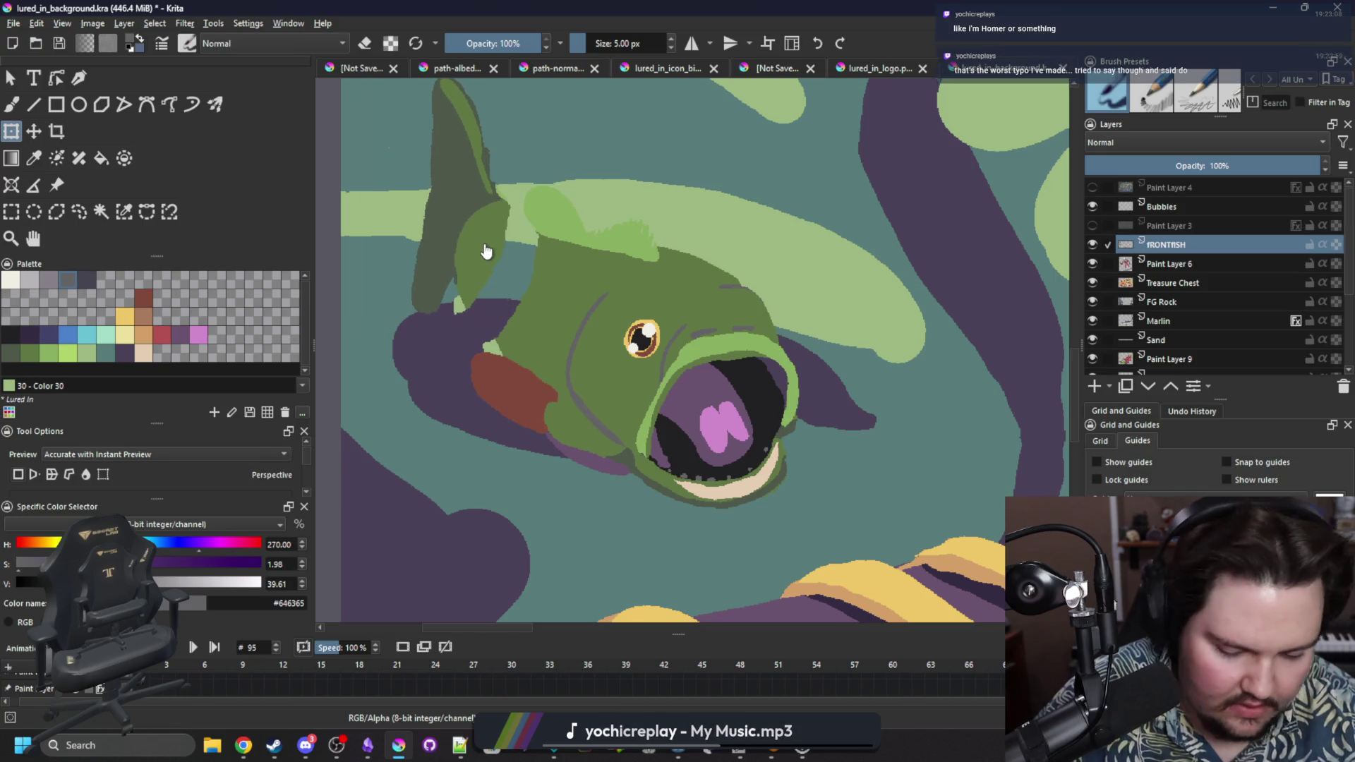
# Fill the gap at the dorsal fin's base and the teal gap with dark green.
pyautogui.scroll(2, 480, 265)
pyautogui.press('p')
pyautogui.click(618, 332)
pyautogui.press('b')
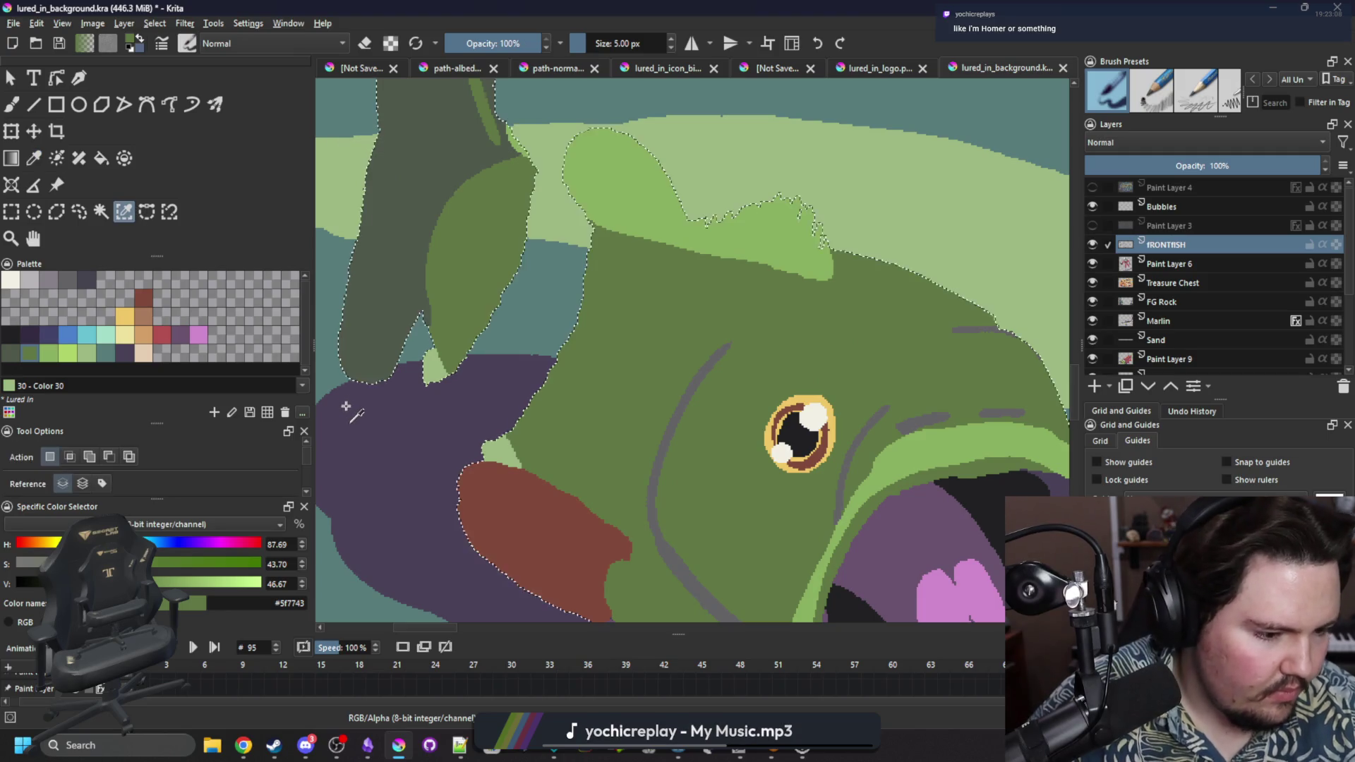
pyautogui.hotkey('ctrl', 'shift', 'd')
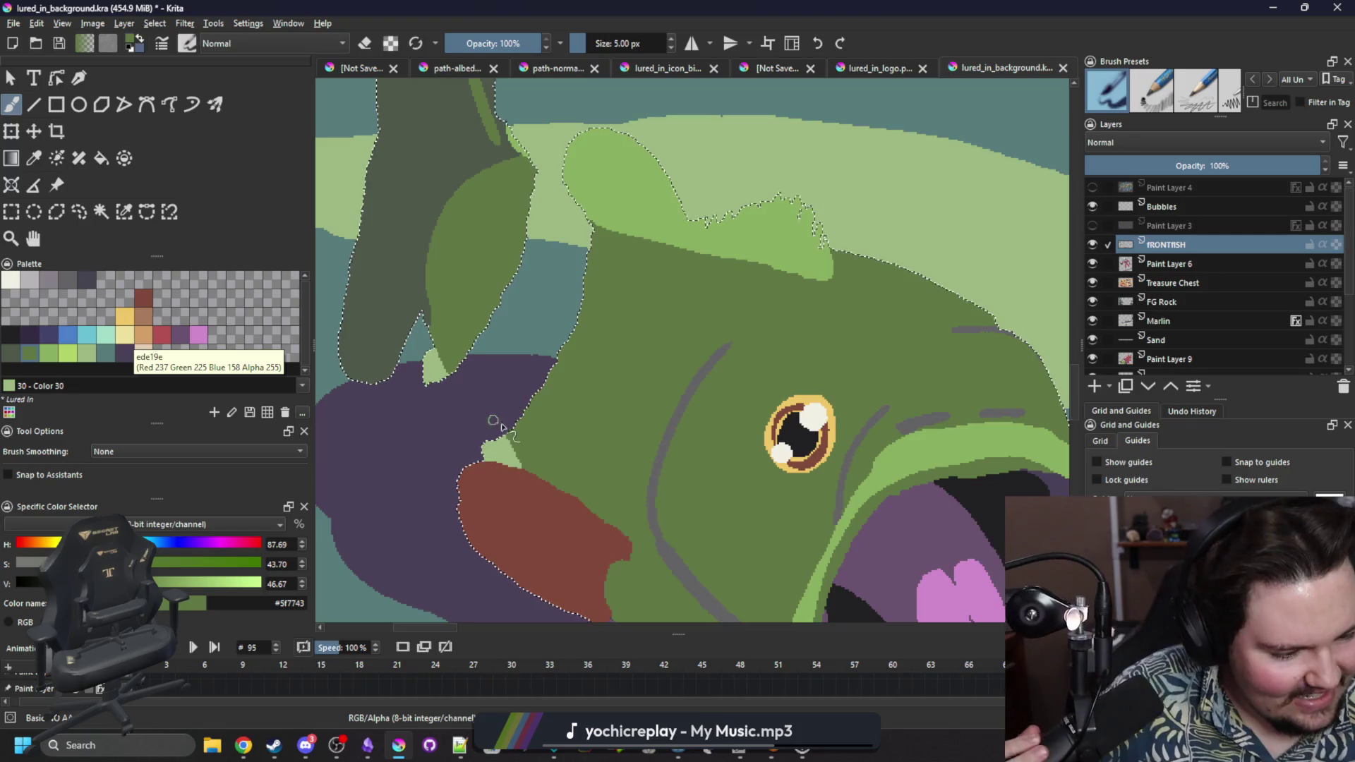
pyautogui.moveTo(516, 437); pyautogui.dragTo(454, 318)
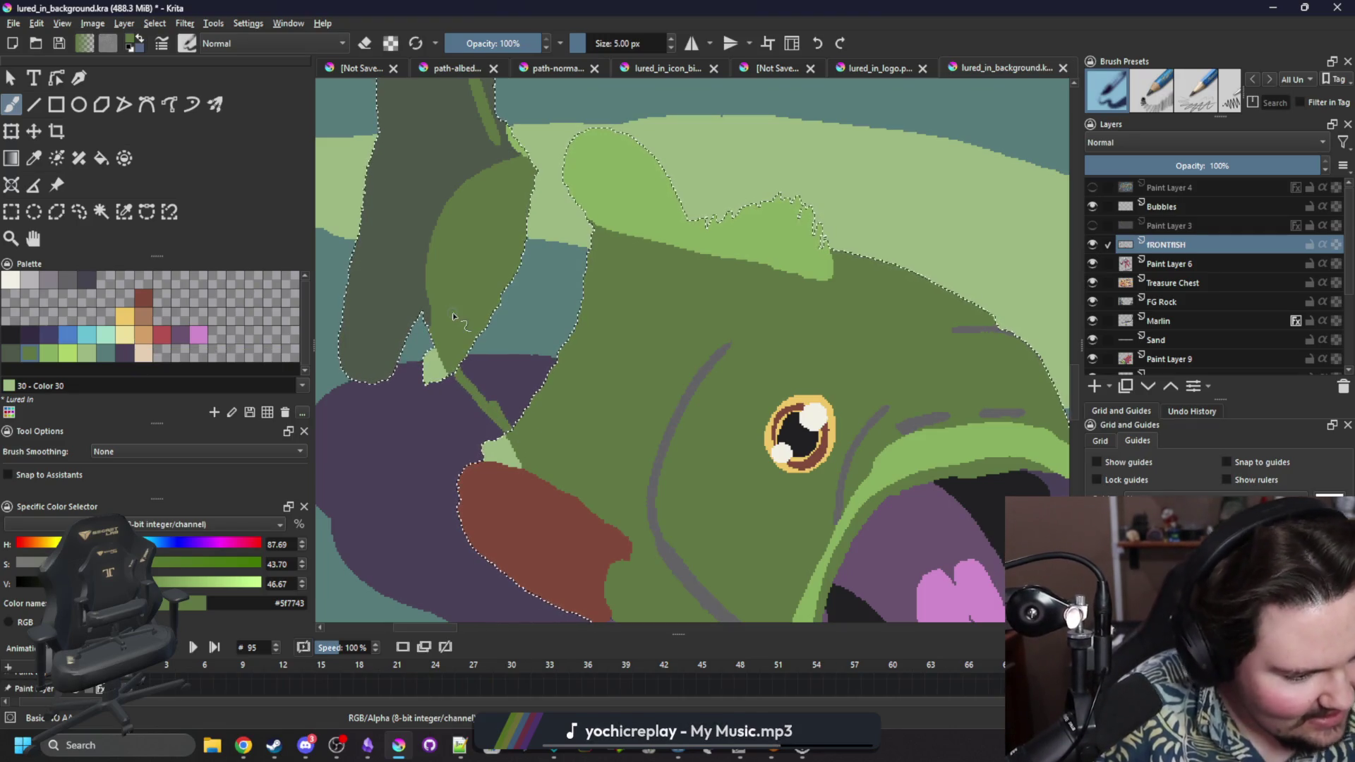
pyautogui.press('f')
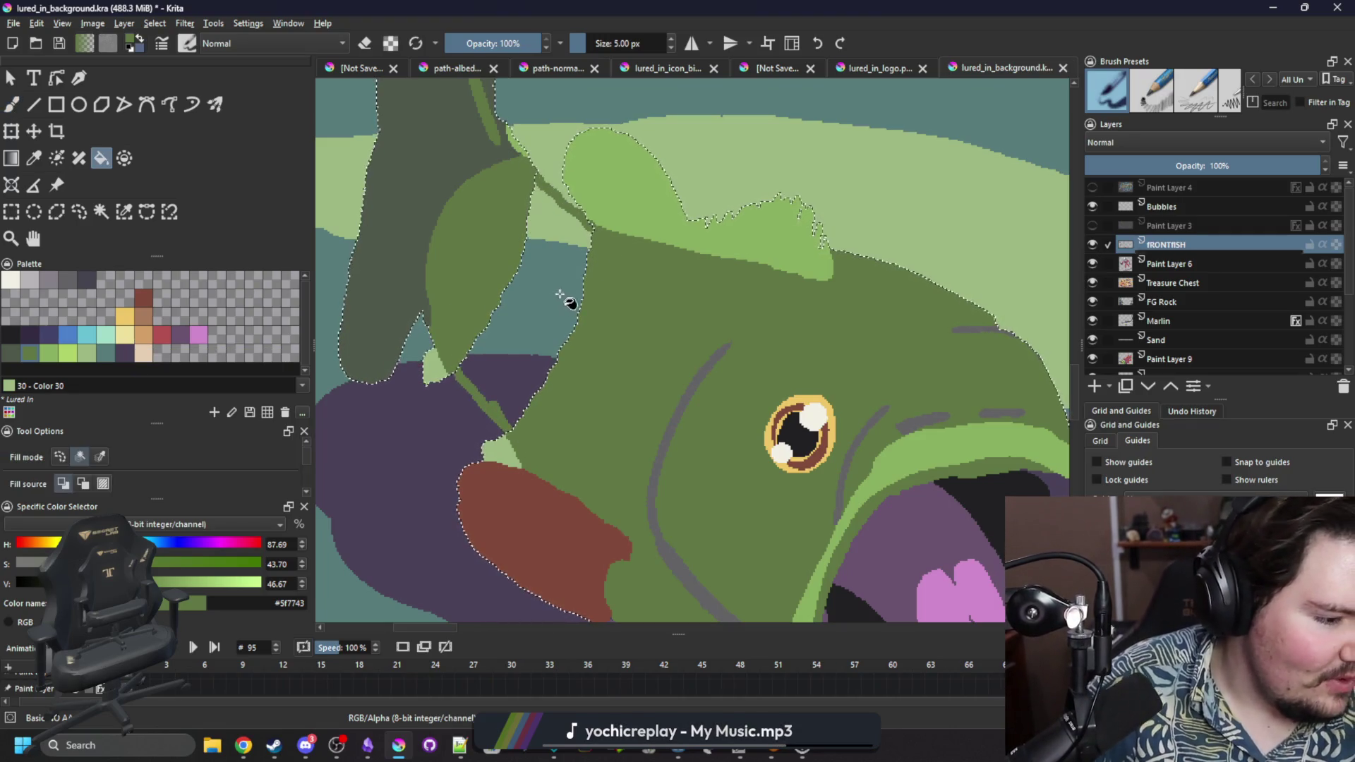
pyautogui.click(567, 288)
pyautogui.hotkey('ctrl', 'shift', 'a')
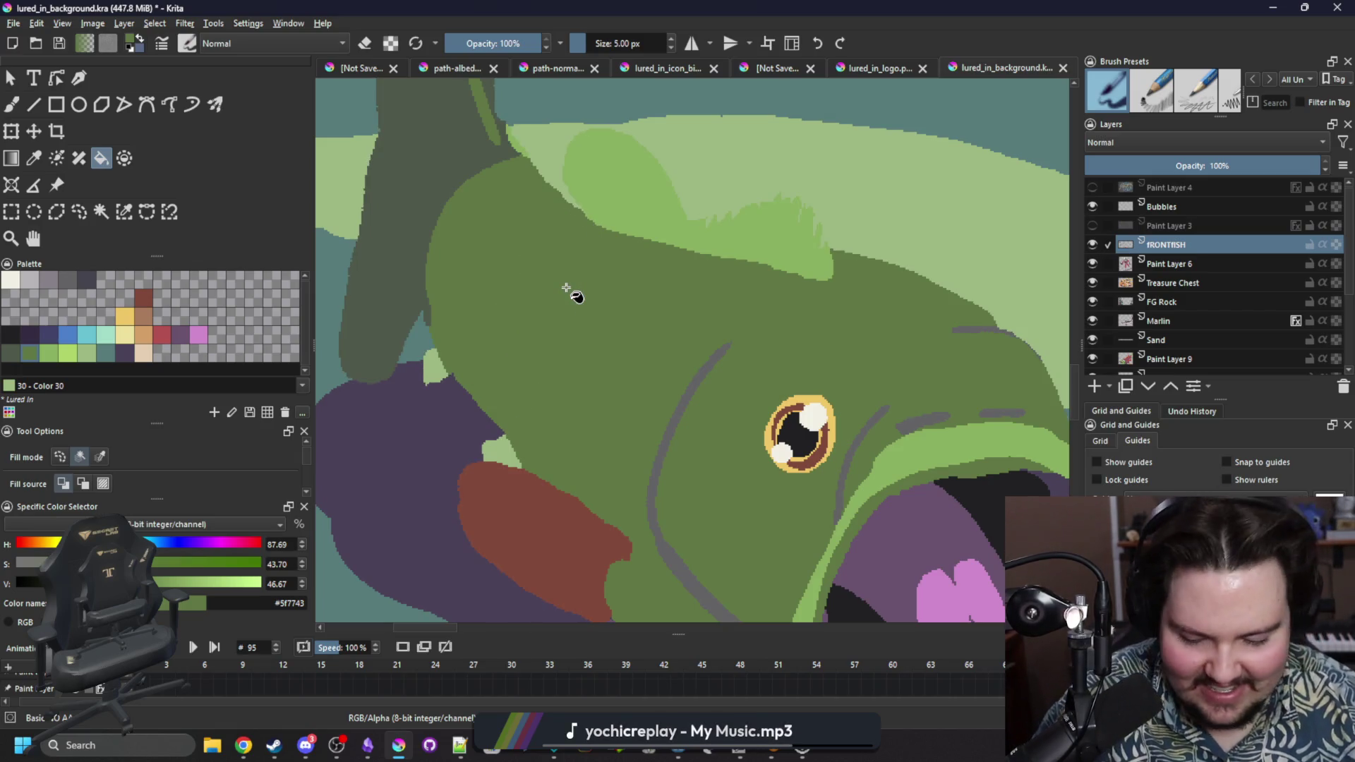
# Erase stray dark green along the fish outline.
pyautogui.press('b')
pyautogui.press('e')
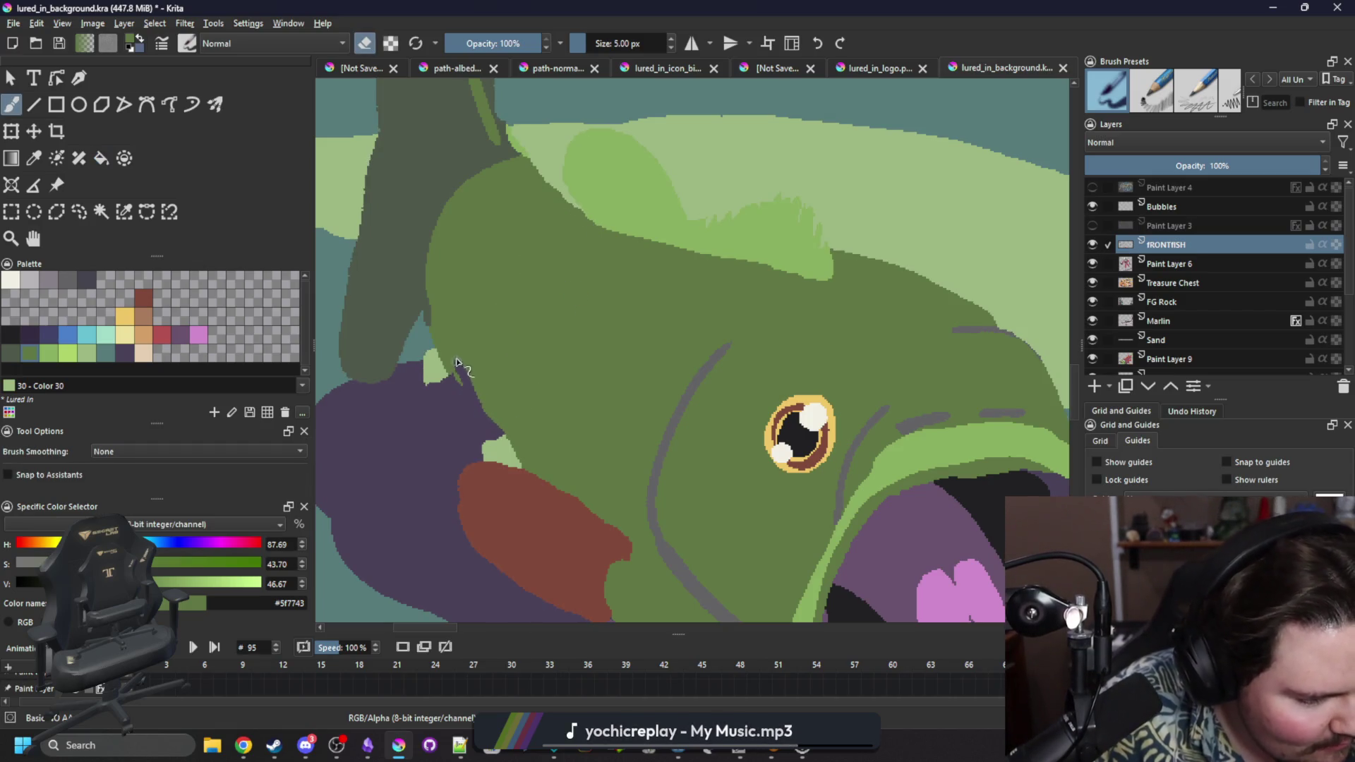
pyautogui.moveTo(432, 305)
pyautogui.mouseDown()
pyautogui.moveTo(452, 378)
pyautogui.moveTo(430, 346)
pyautogui.mouseUp()
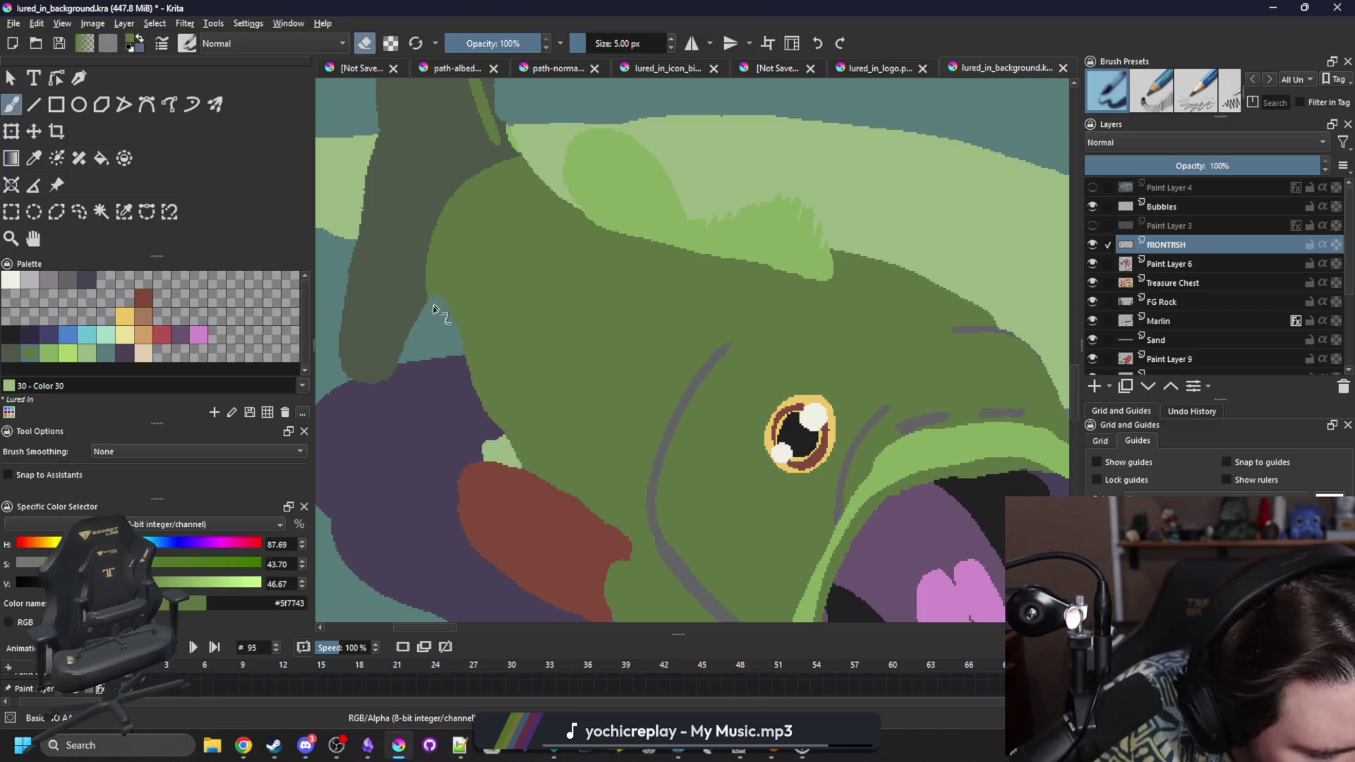
# Add a light green patch along the head's purple edge within a colour selection.
pyautogui.moveTo(609, 410); pyautogui.dragTo(629, 364)
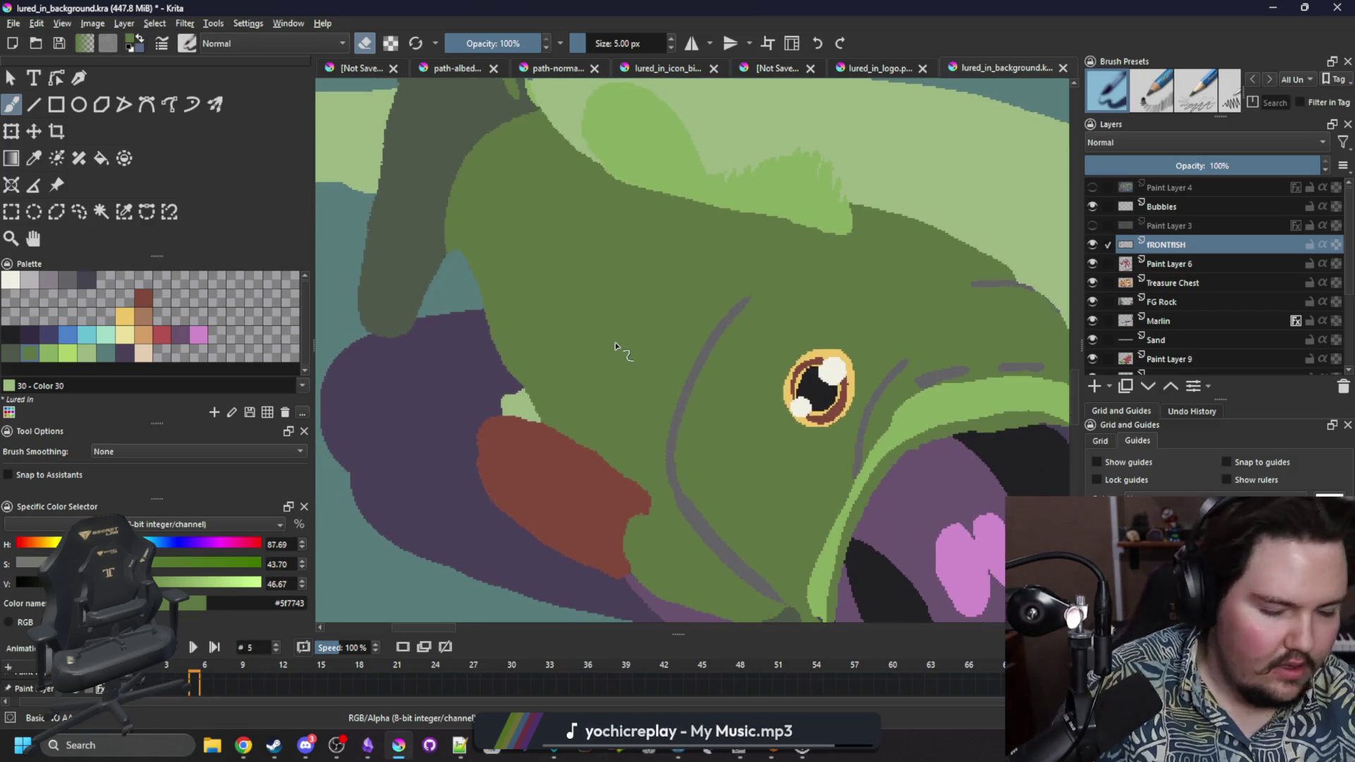
pyautogui.keyDown('ctrl'); pyautogui.click(508, 391); pyautogui.keyUp('ctrl')
pyautogui.click(123, 213)
pyautogui.click(468, 317)
pyautogui.press('b')
pyautogui.moveTo(512, 412)
pyautogui.mouseDown()
pyautogui.moveTo(458, 367)
pyautogui.moveTo(459, 282)
pyautogui.moveTo(466, 300)
pyautogui.mouseUp()
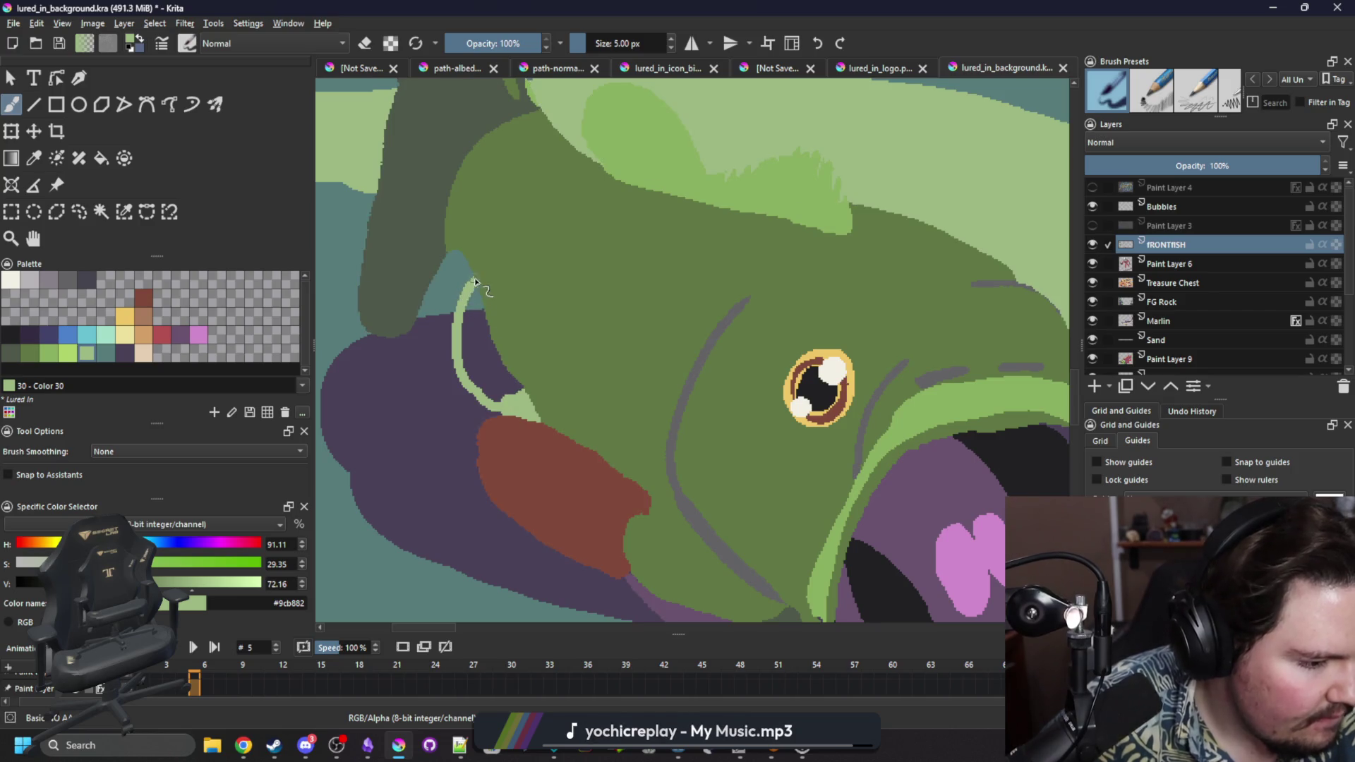
pyautogui.press('f')
pyautogui.click(484, 353)
# Paint mid green #8ab060 along the light blob's upper-left edge, then advance to frame 33.
pyautogui.moveTo(525, 301); pyautogui.dragTo(386, 367)
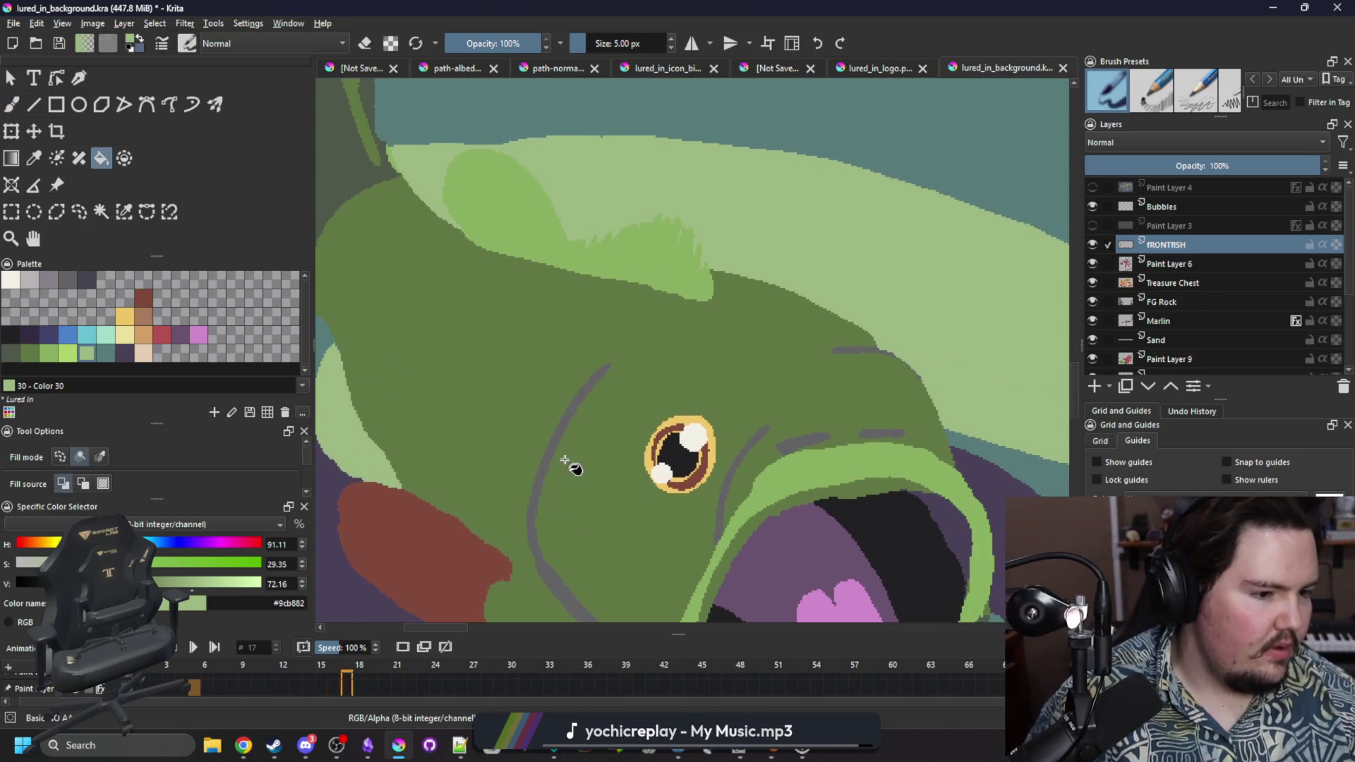
pyautogui.press('p')
pyautogui.click(482, 198)
pyautogui.press('b')
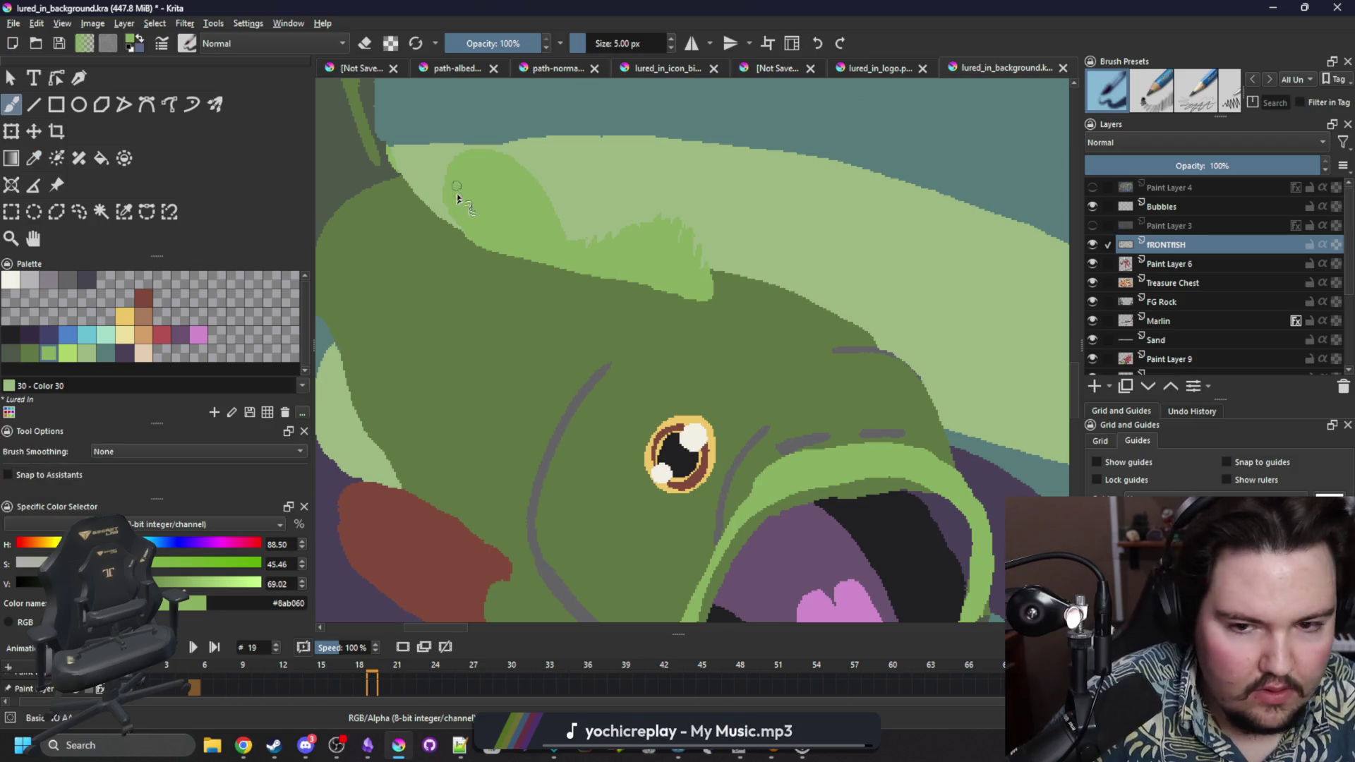
pyautogui.moveTo(436, 196); pyautogui.dragTo(459, 157)
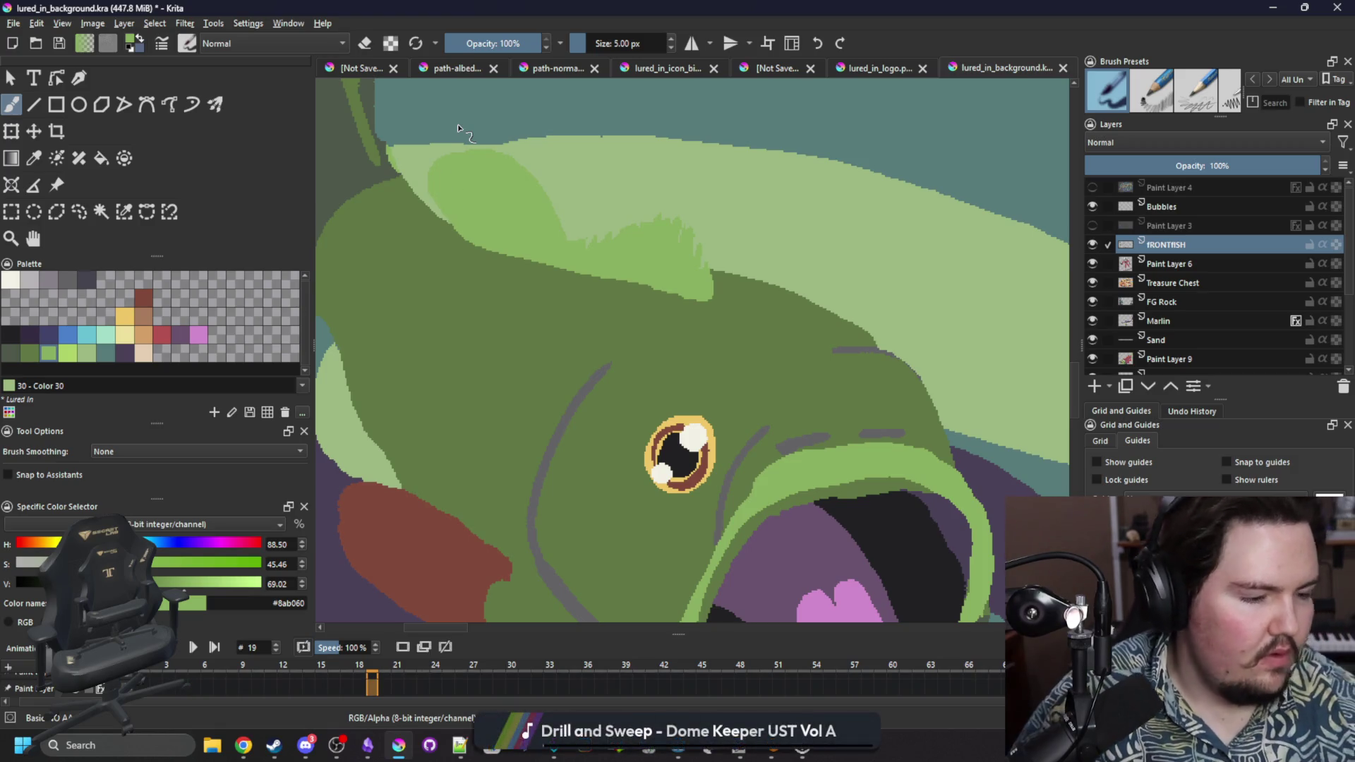
pyautogui.press('Right')
pyautogui.press('Right')
pyautogui.press('Right')
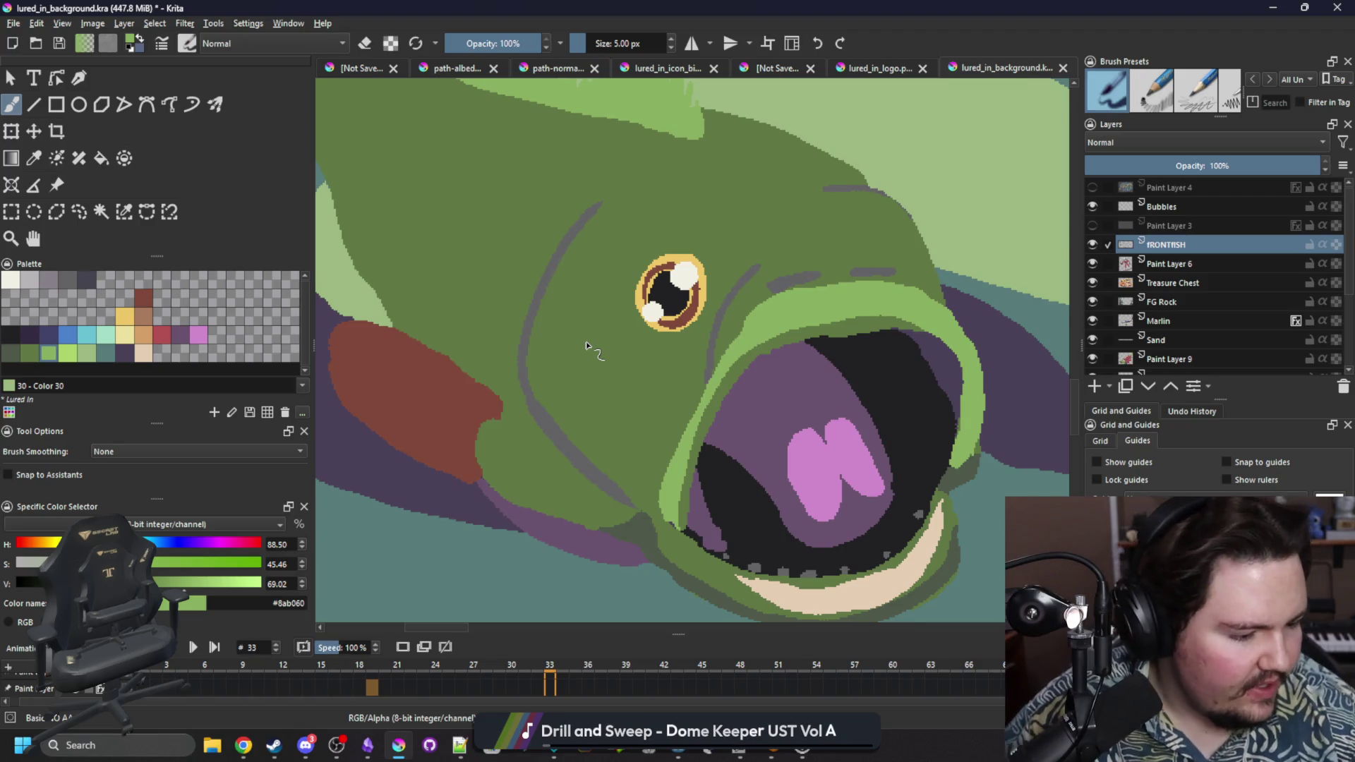
# Pick dark purple 4b4158 and select the tall dorsal fin with Similar Color Selection.
pyautogui.scroll(-3, 587, 346)
pyautogui.scroll(-4, 619, 381)
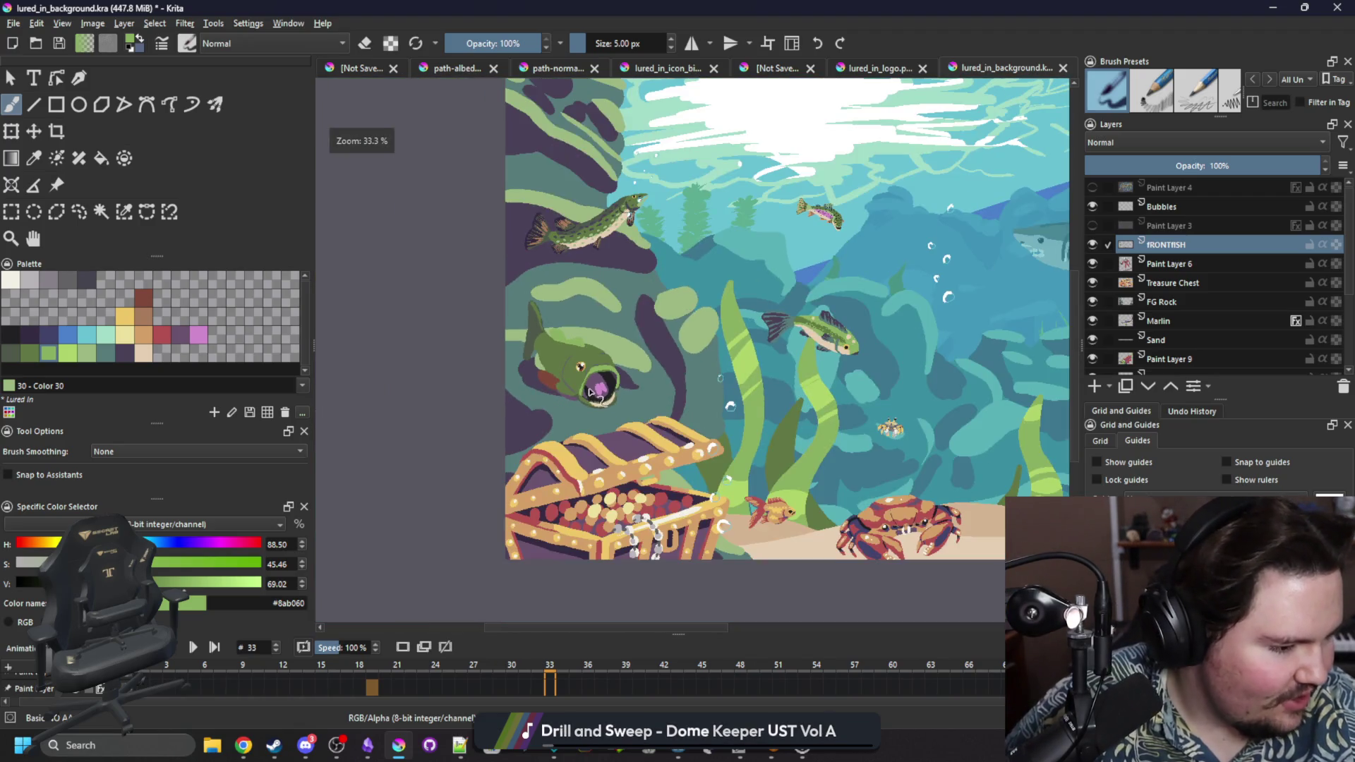
pyautogui.scroll(4, 620, 387)
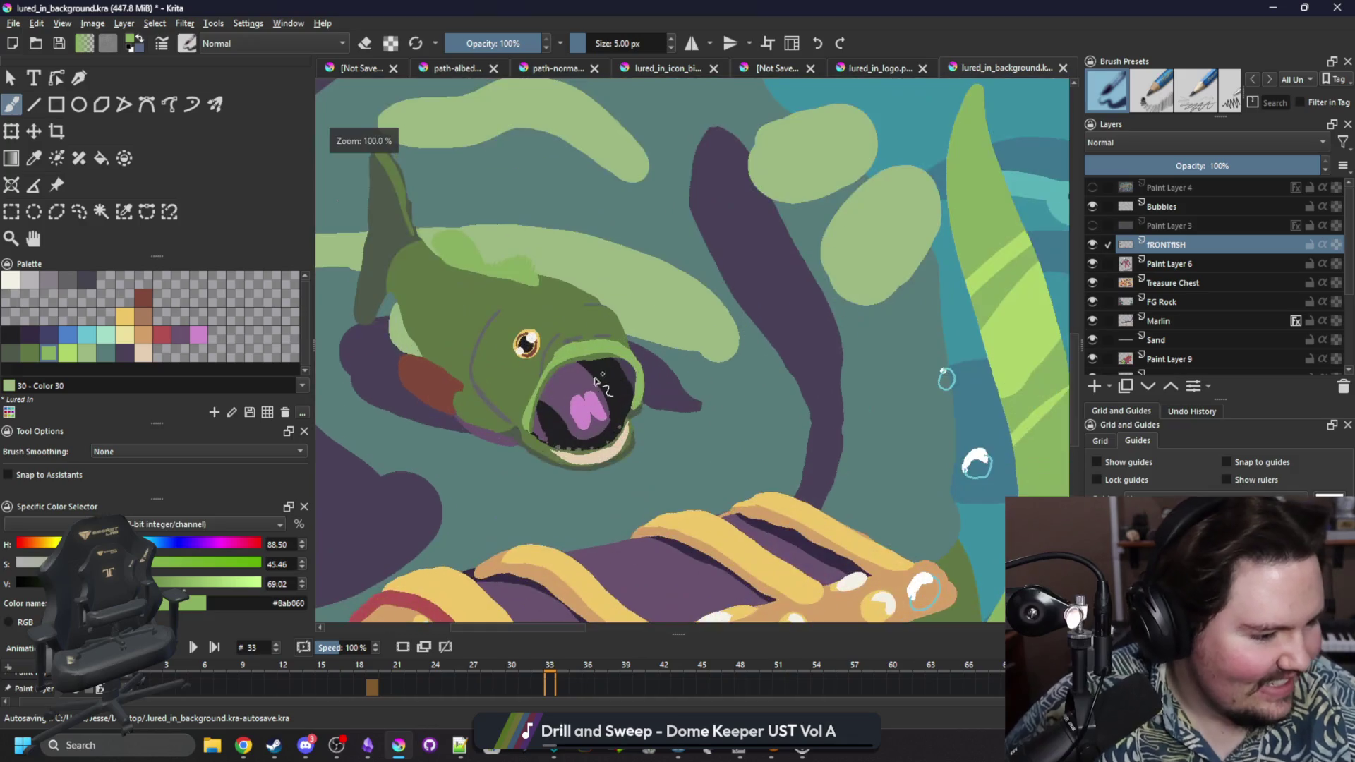
pyautogui.scroll(-1, 564, 387)
pyautogui.scroll(1, 527, 387)
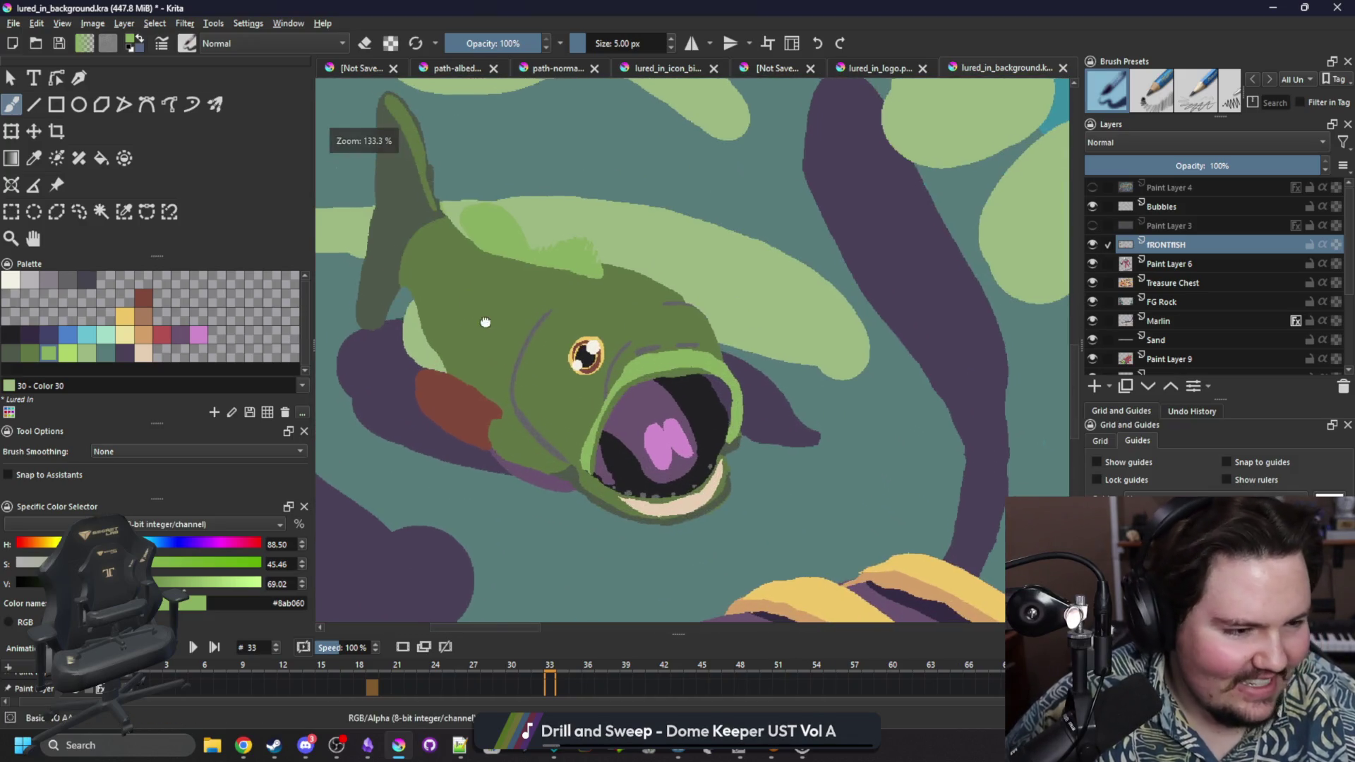
pyautogui.scroll(-1, 478, 308)
pyautogui.scroll(1, 445, 276)
pyautogui.scroll(1, 395, 244)
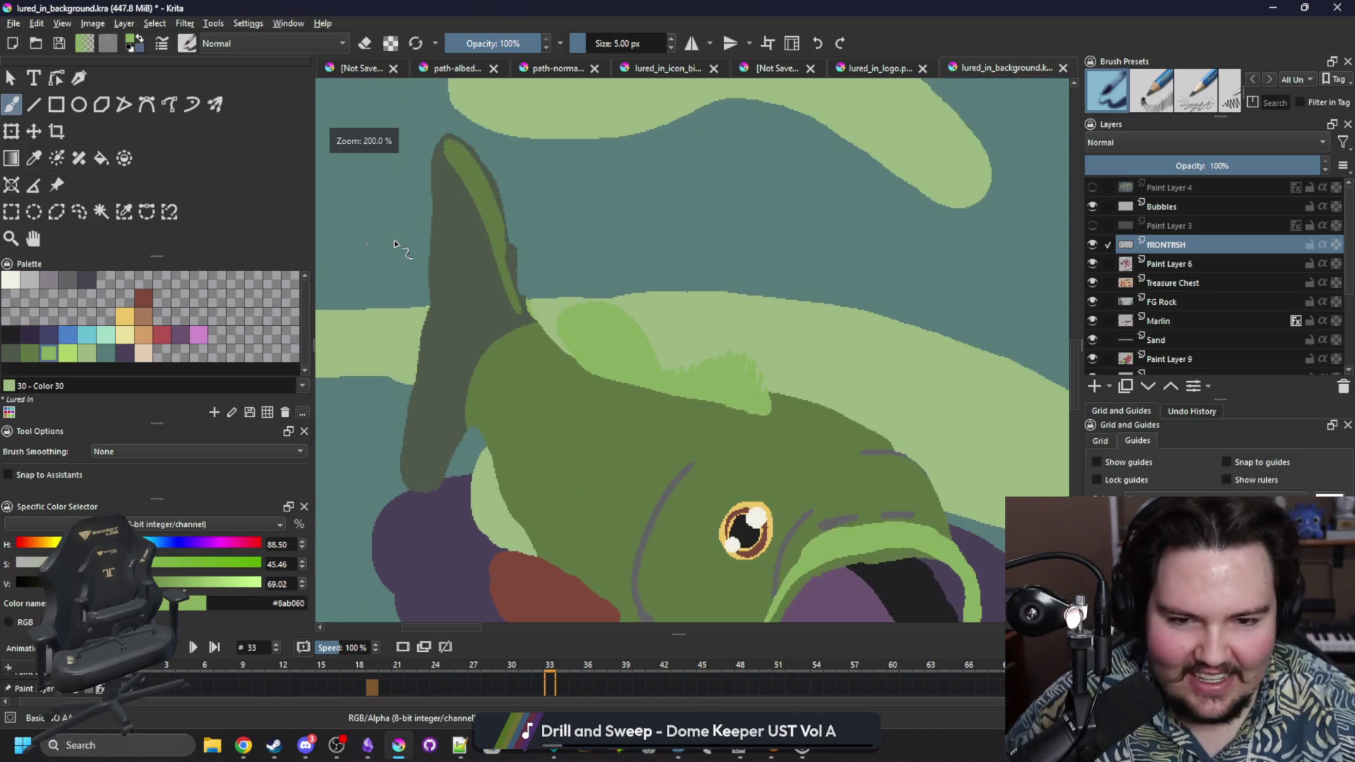
pyautogui.click(125, 354)
pyautogui.click(124, 211)
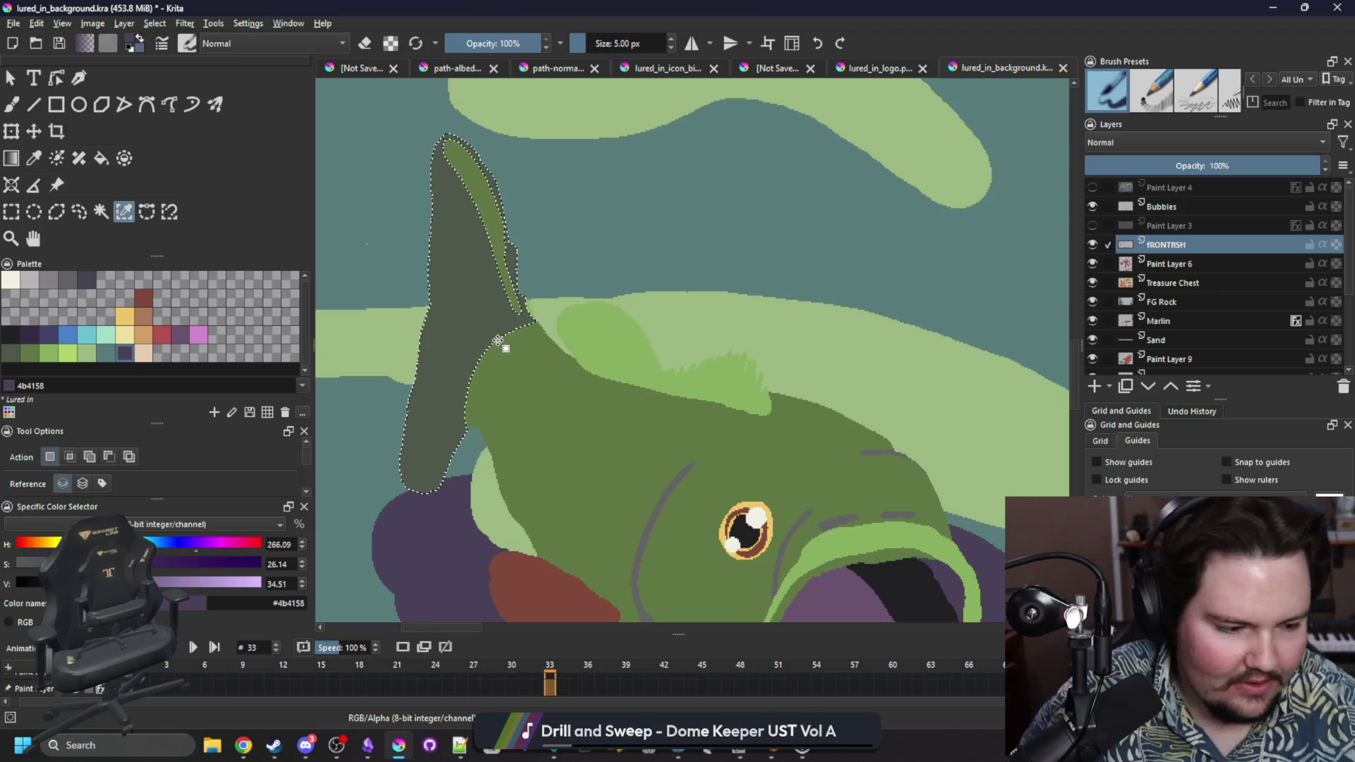
# Hatch dark purple strokes down the fin with a 12–14 px brush, then move to frame 46.
pyautogui.press('b')
pyautogui.press('e')
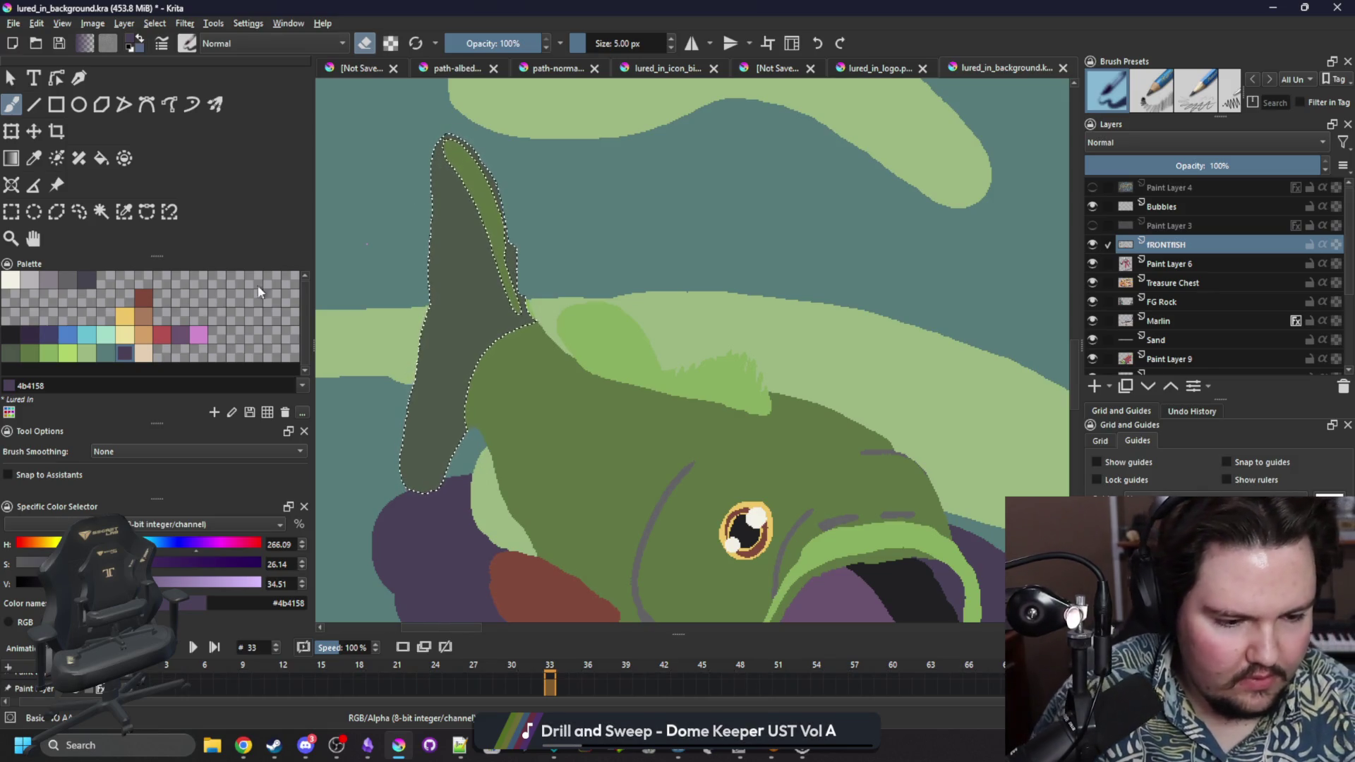
pyautogui.press('e')
pyautogui.moveTo(445, 223); pyautogui.dragTo(432, 254)
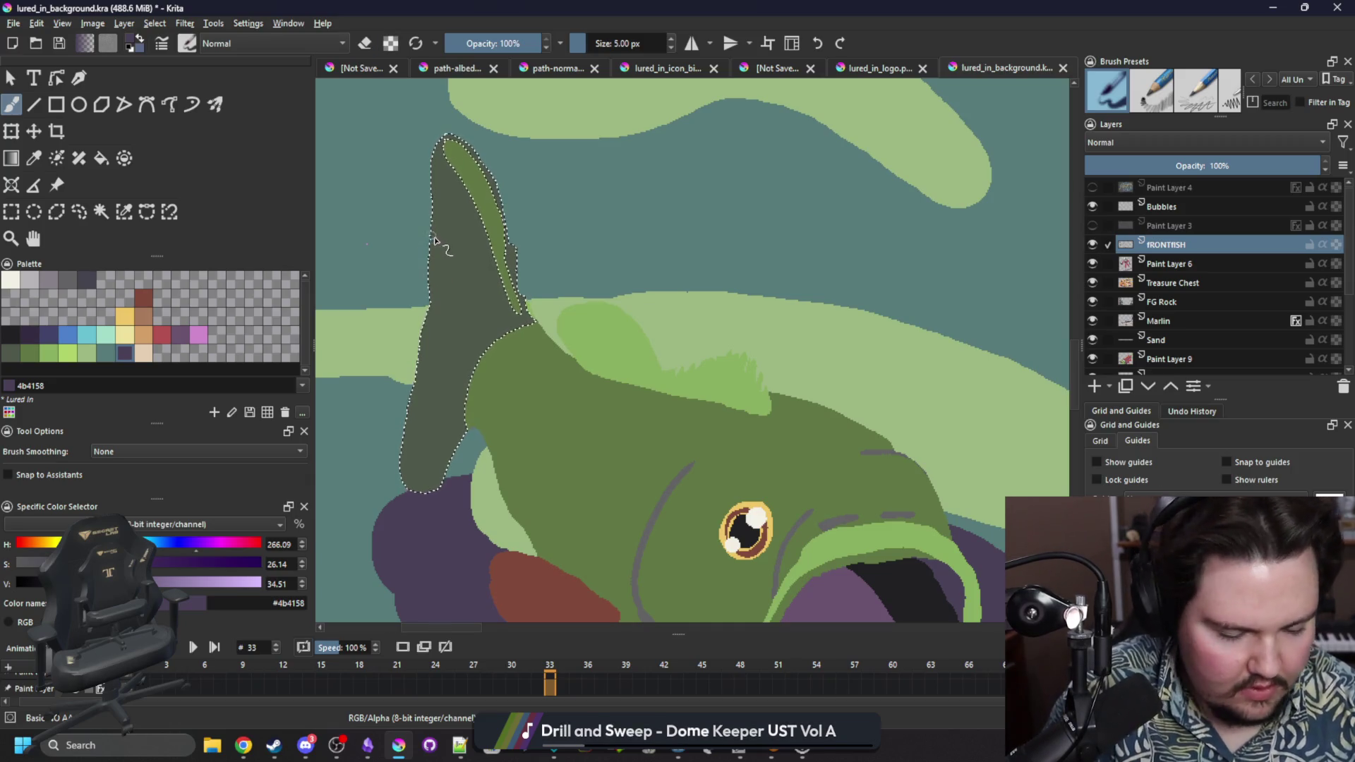
pyautogui.press(']')
pyautogui.press(']')
pyautogui.press(']')
pyautogui.moveTo(436, 243); pyautogui.dragTo(404, 472)
pyautogui.press('[')
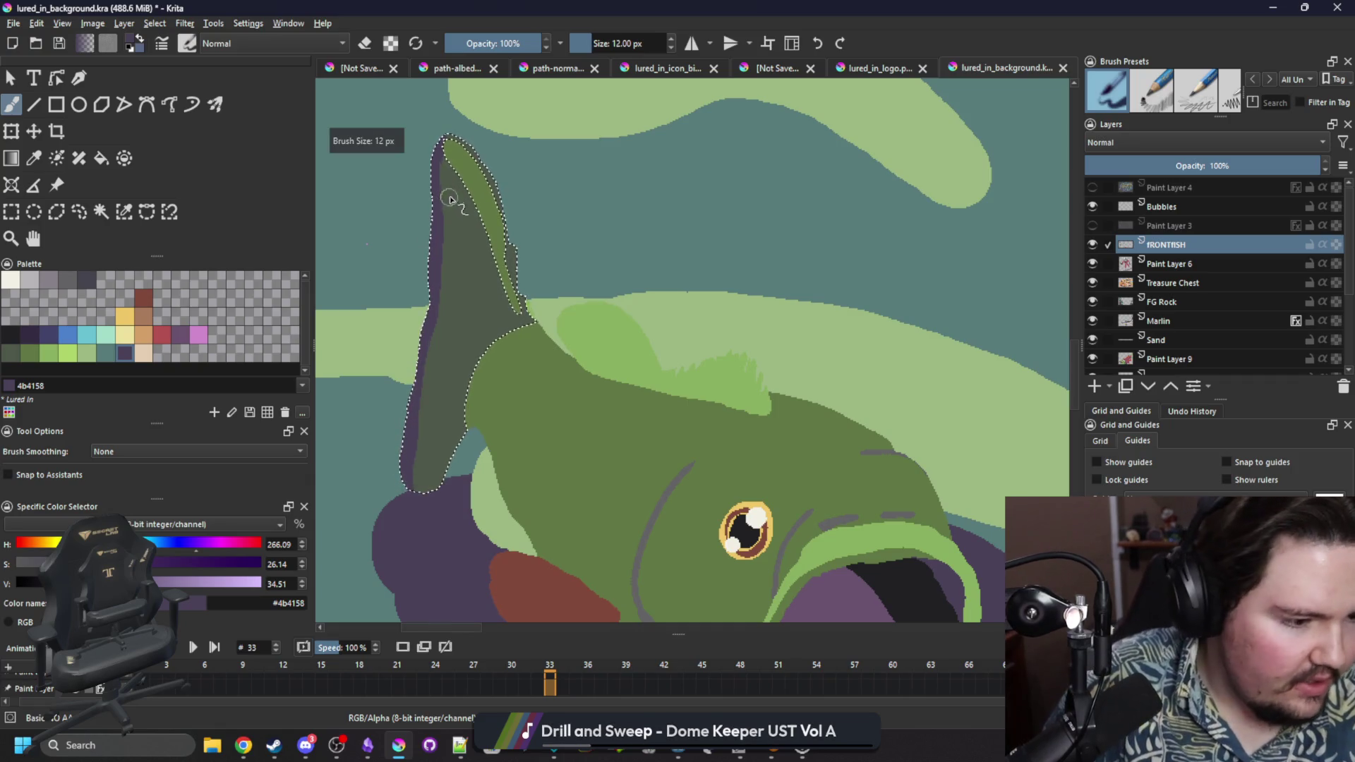
pyautogui.moveTo(443, 199)
pyautogui.mouseDown()
pyautogui.moveTo(469, 278)
pyautogui.moveTo(446, 367)
pyautogui.mouseUp()
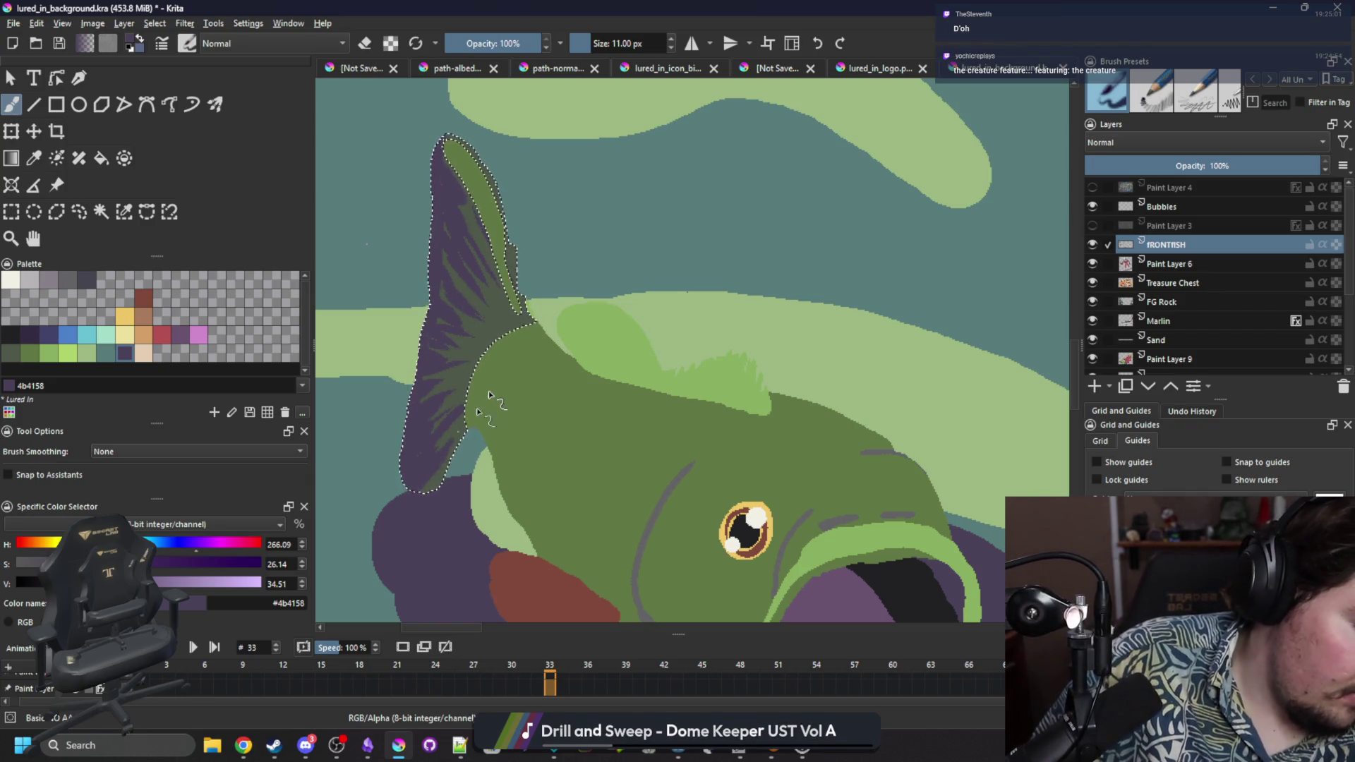
pyautogui.press('Down')
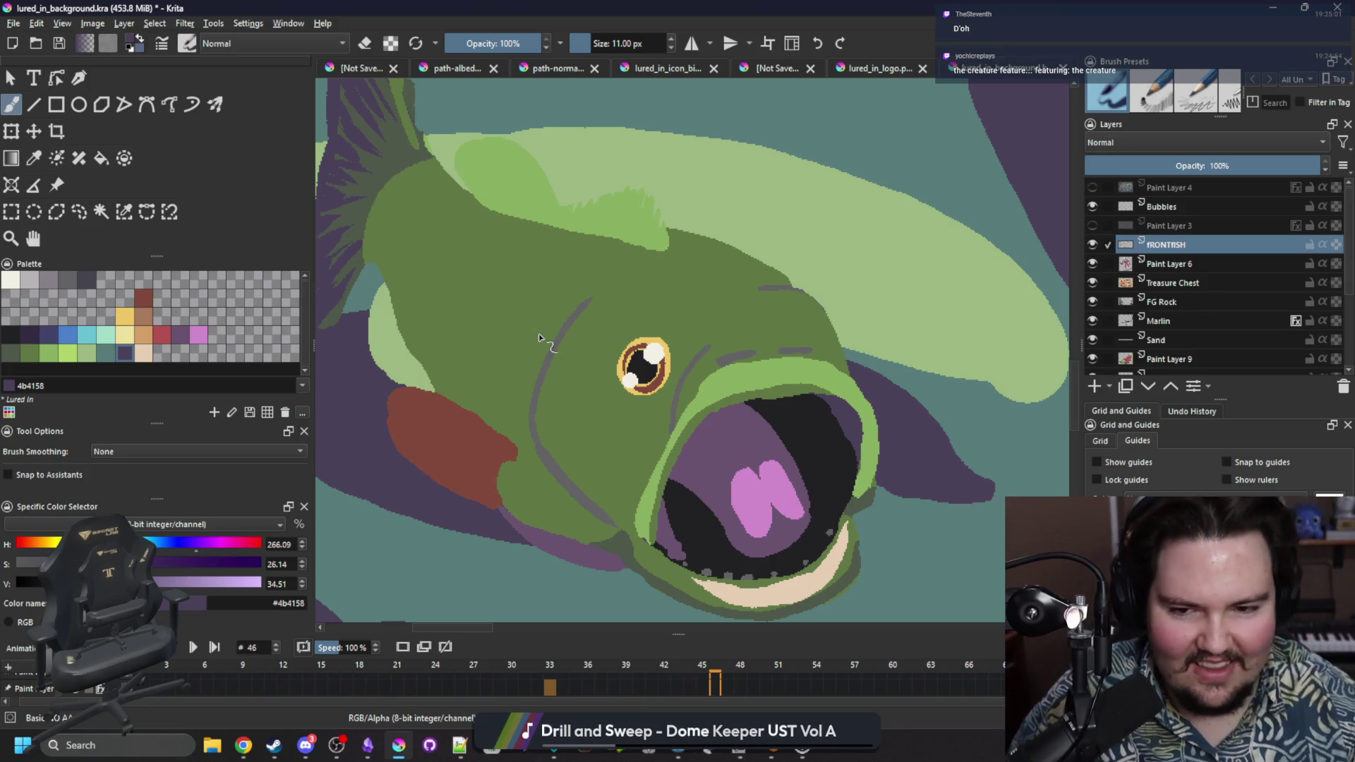
pyautogui.click(37, 354)
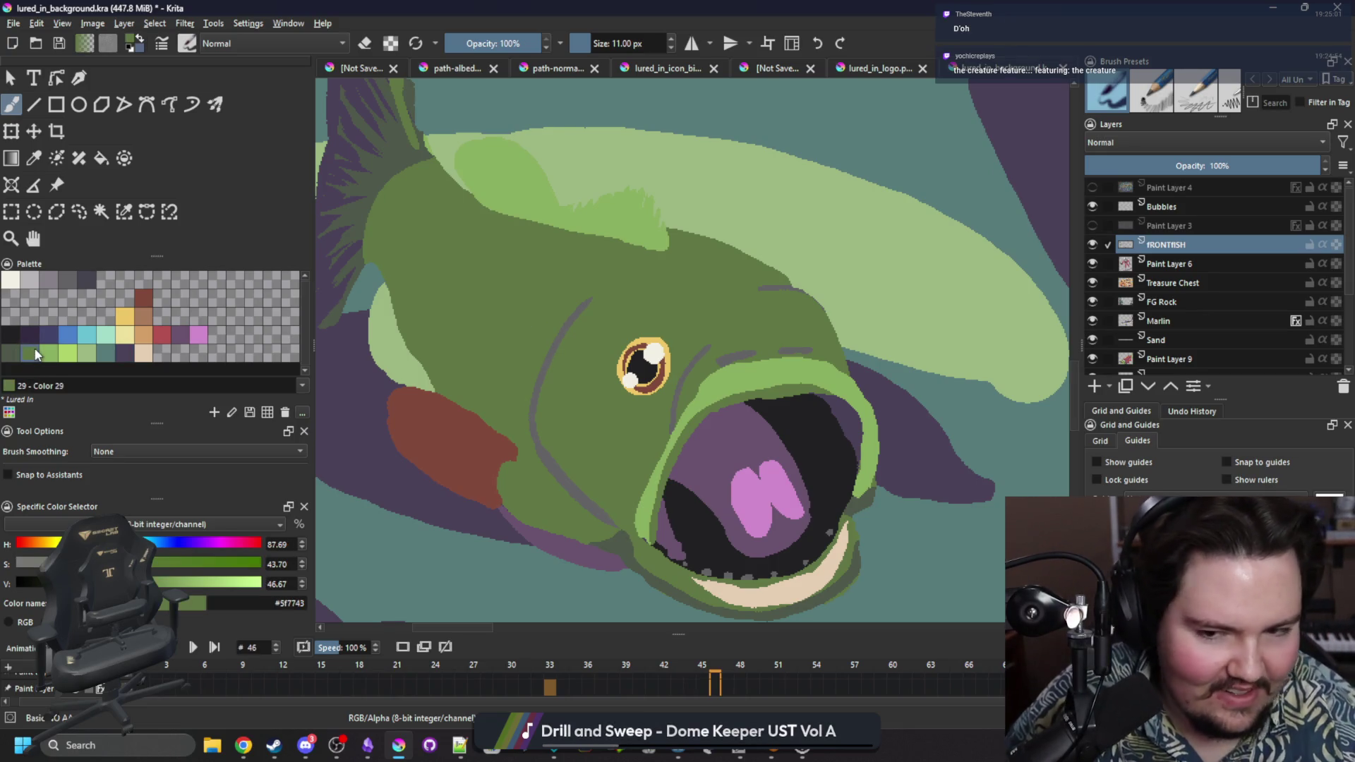
# Paint a cream #e5ceb4 belly along the chin inside the body selection at 24 px.
pyautogui.click(144, 352)
pyautogui.click(123, 212)
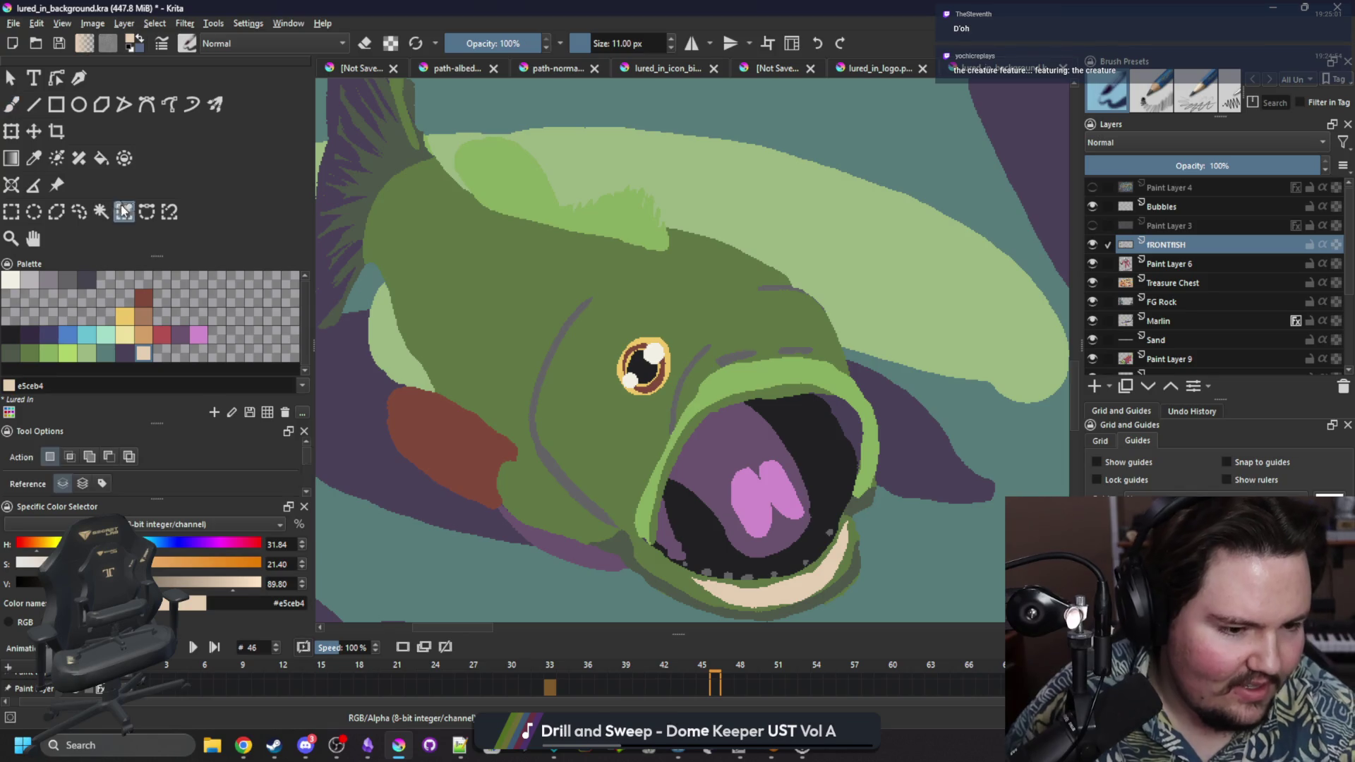
pyautogui.click(492, 322)
pyautogui.press('b')
pyautogui.press(']')
pyautogui.press(']')
pyautogui.press(']')
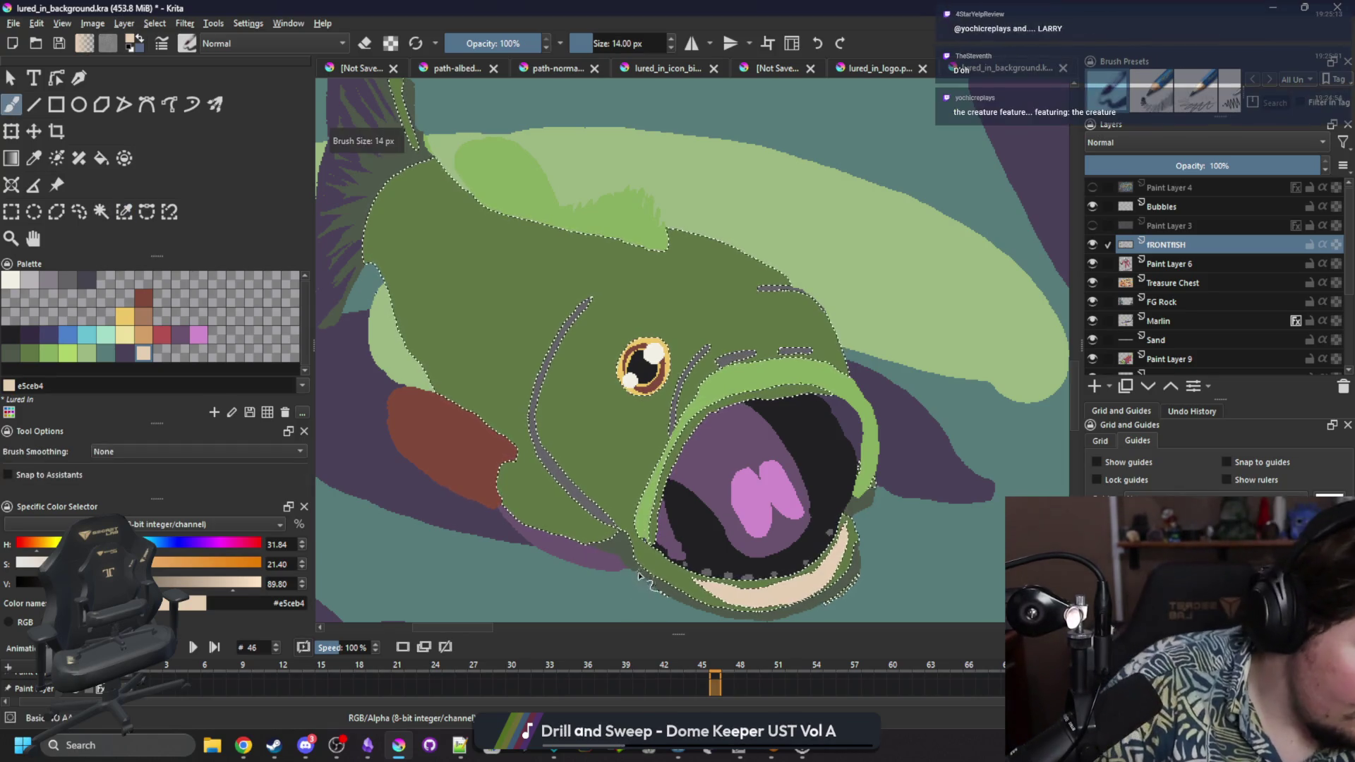
pyautogui.press(']')
pyautogui.moveTo(610, 549); pyautogui.dragTo(600, 545)
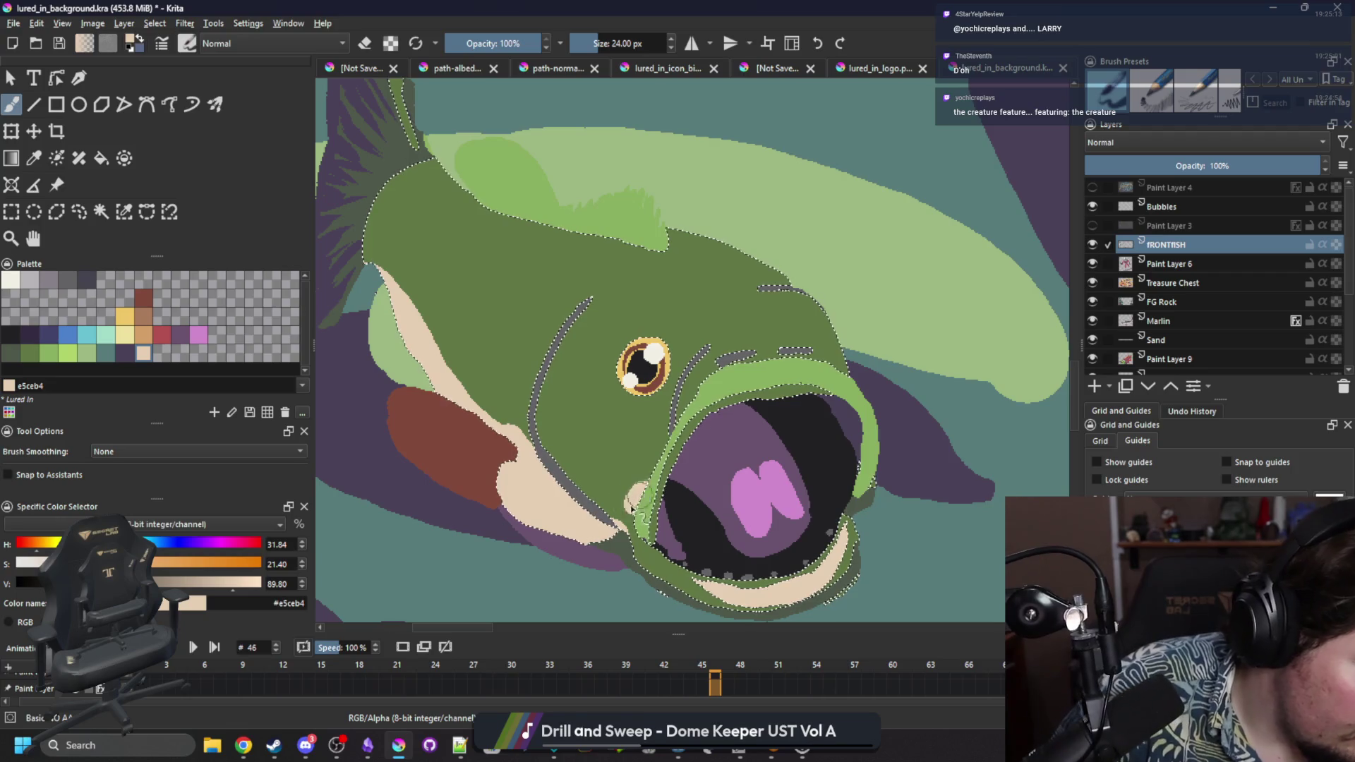
pyautogui.moveTo(634, 503); pyautogui.dragTo(612, 496)
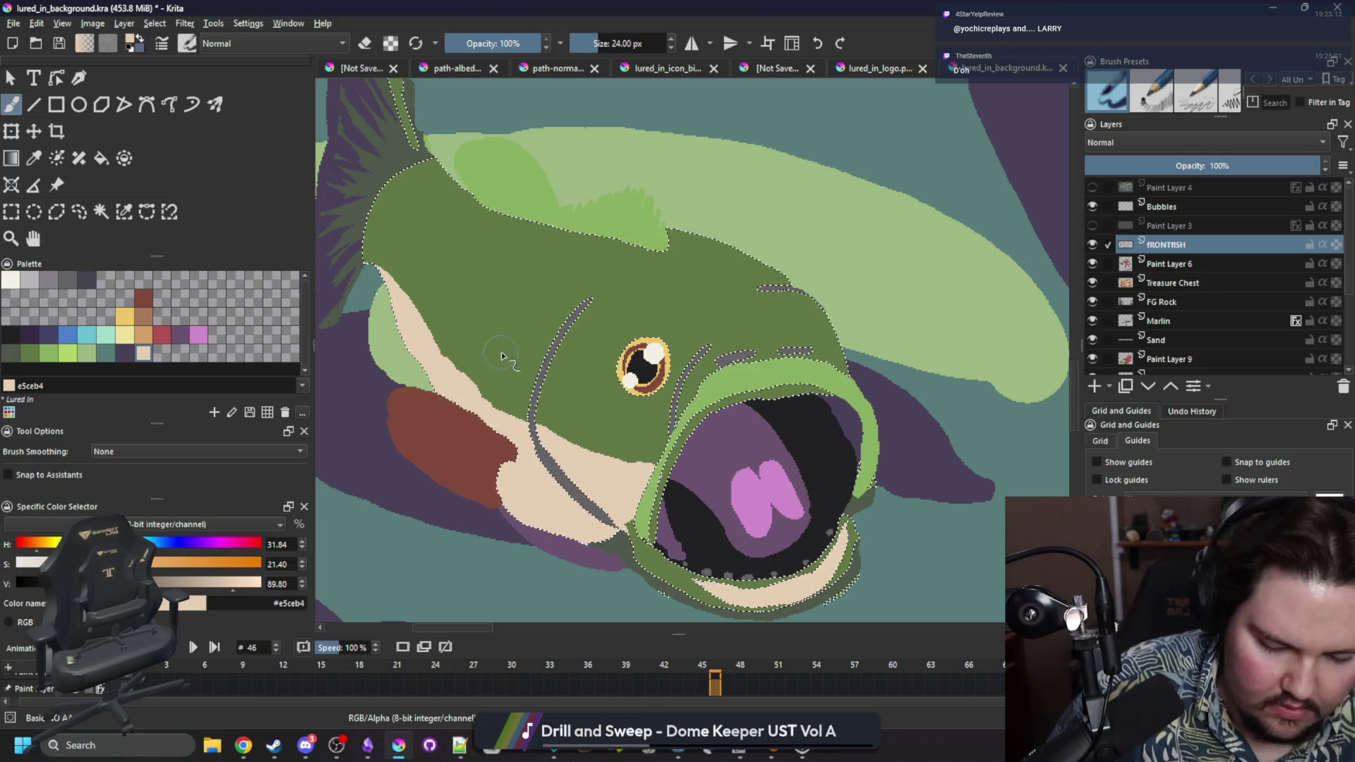
# Select the dark green head by colour and stroke a 4e584a stripe across it.
pyautogui.keyDown('ctrl'); pyautogui.click(469, 282); pyautogui.keyUp('ctrl')
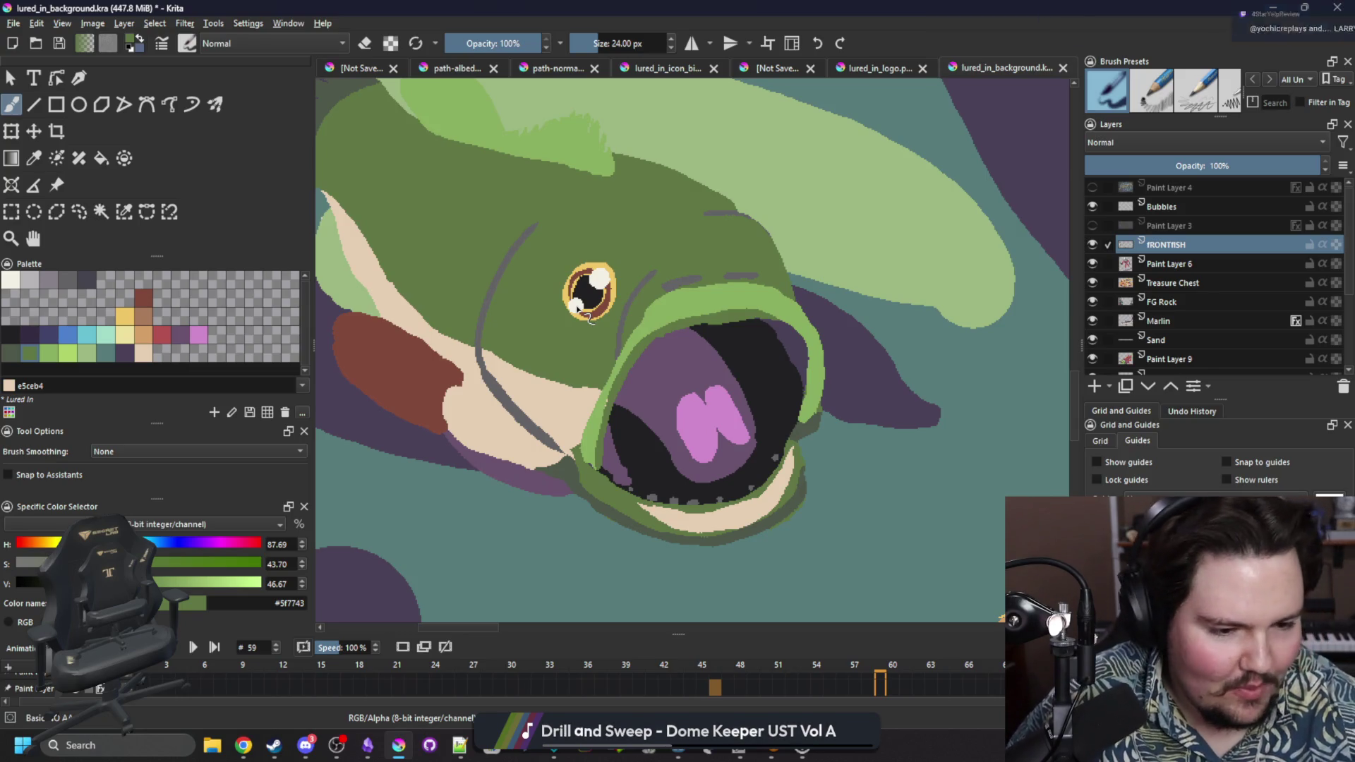
pyautogui.click(5, 356)
pyautogui.click(124, 211)
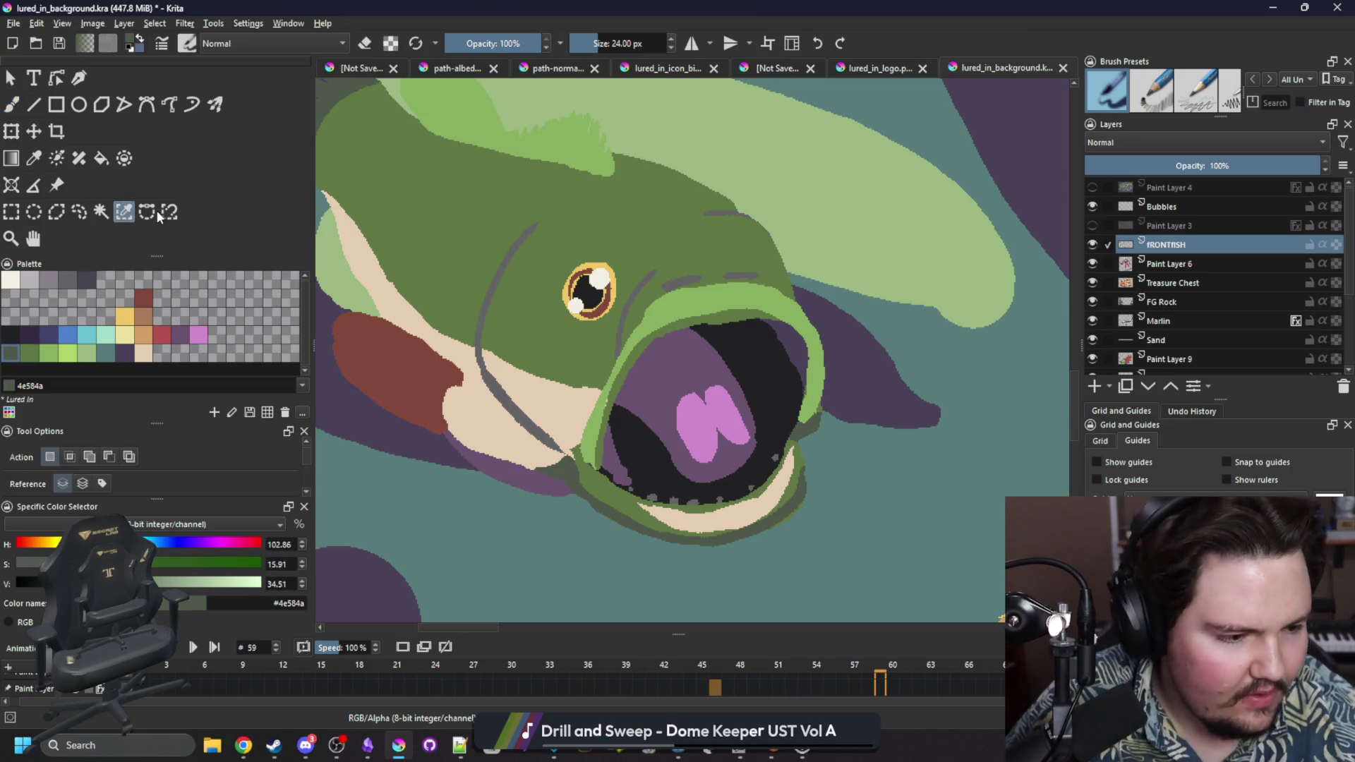
pyautogui.click(485, 184)
pyautogui.scroll(3, 494, 226)
pyautogui.press('b')
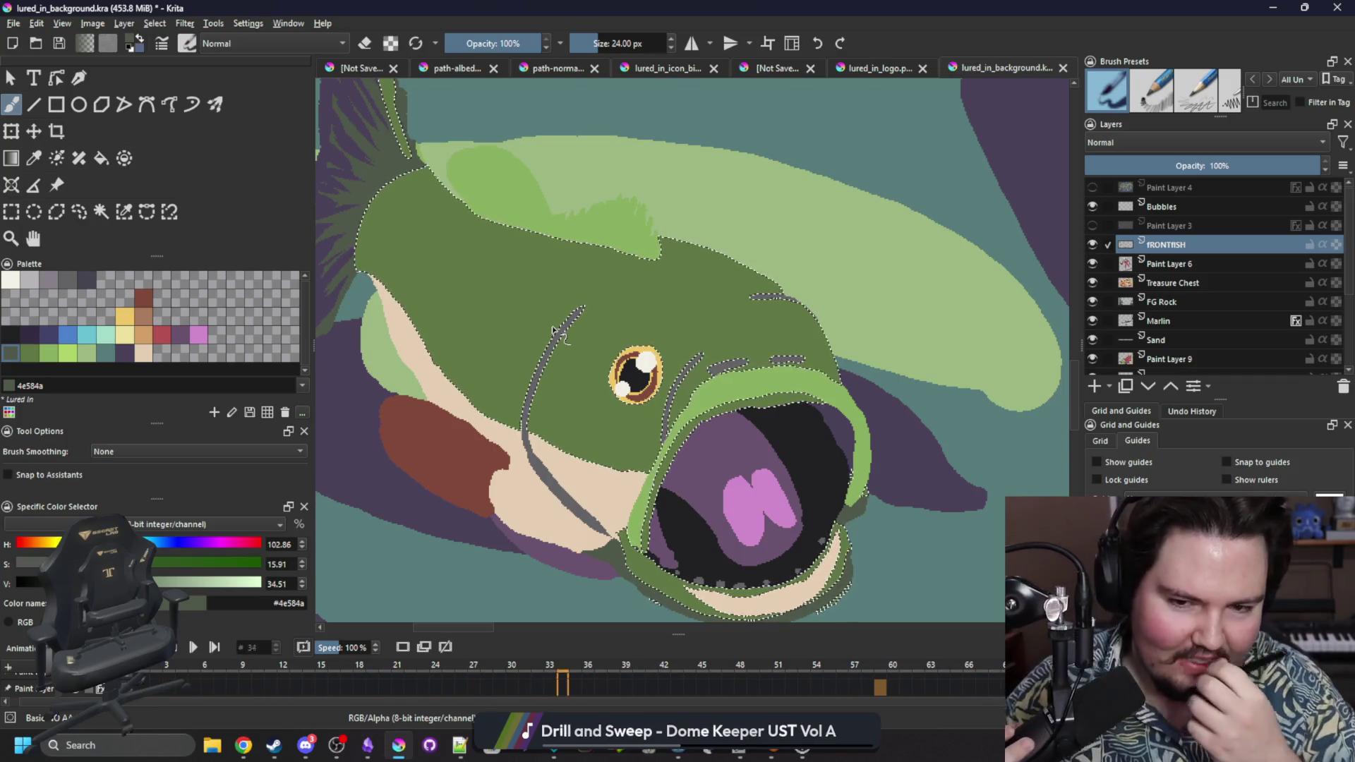
pyautogui.moveTo(363, 201); pyautogui.dragTo(565, 381)
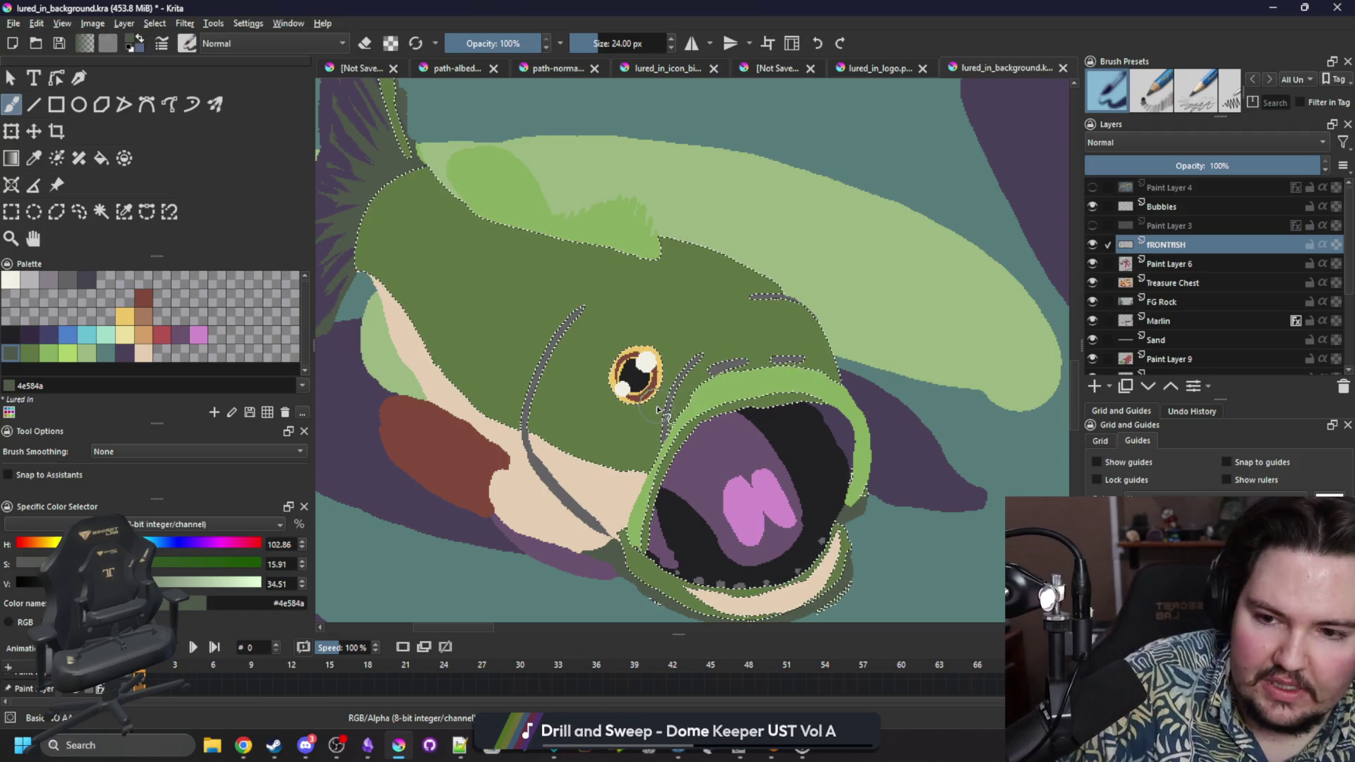
# Extend the 4e584a shading behind the eye and down the head, then deselect and preview.
pyautogui.moveTo(601, 365)
pyautogui.mouseDown()
pyautogui.moveTo(435, 262)
pyautogui.moveTo(368, 201)
pyautogui.moveTo(362, 171)
pyautogui.mouseUp()
pyautogui.moveTo(575, 332)
pyautogui.mouseDown()
pyautogui.moveTo(558, 367)
pyautogui.moveTo(539, 357)
pyautogui.moveTo(592, 343)
pyautogui.mouseUp()
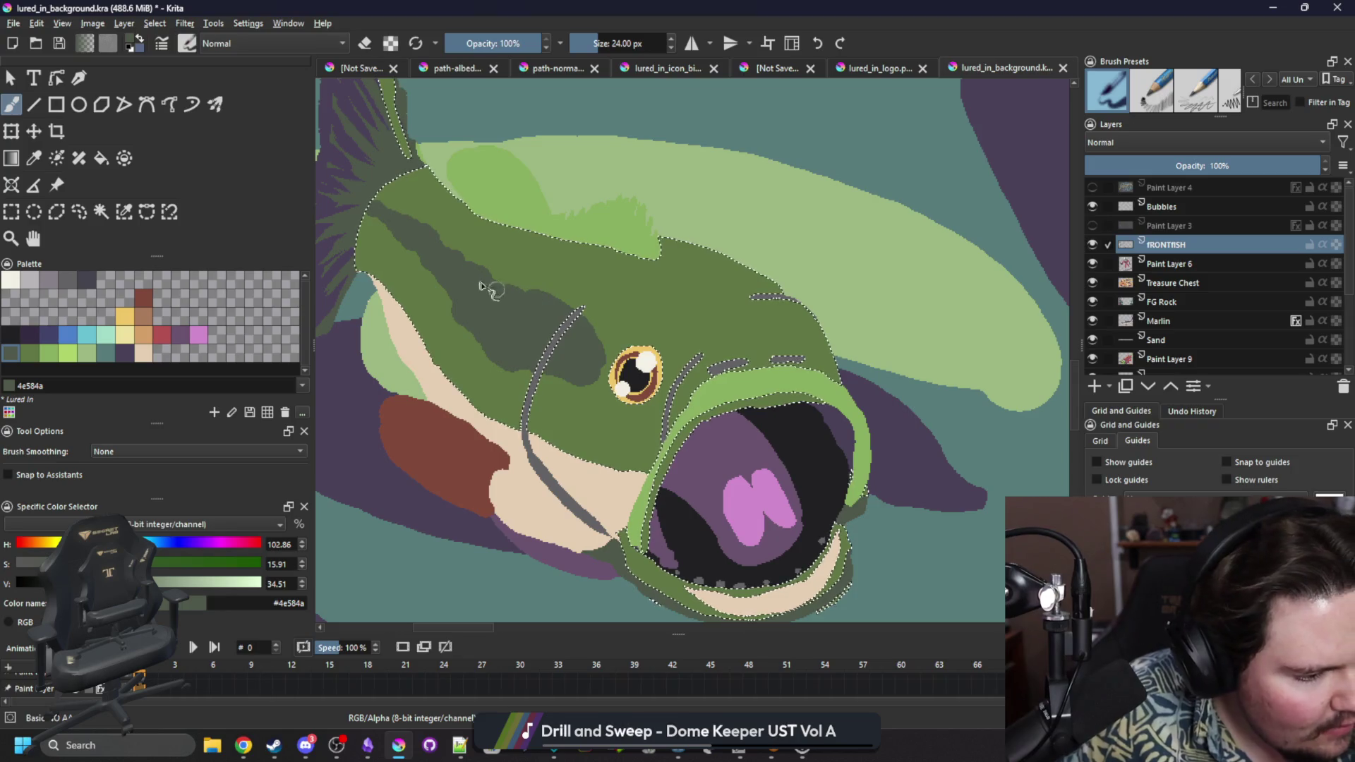
pyautogui.hotkey('ctrl', 'shift', 'a')
pyautogui.press('space')
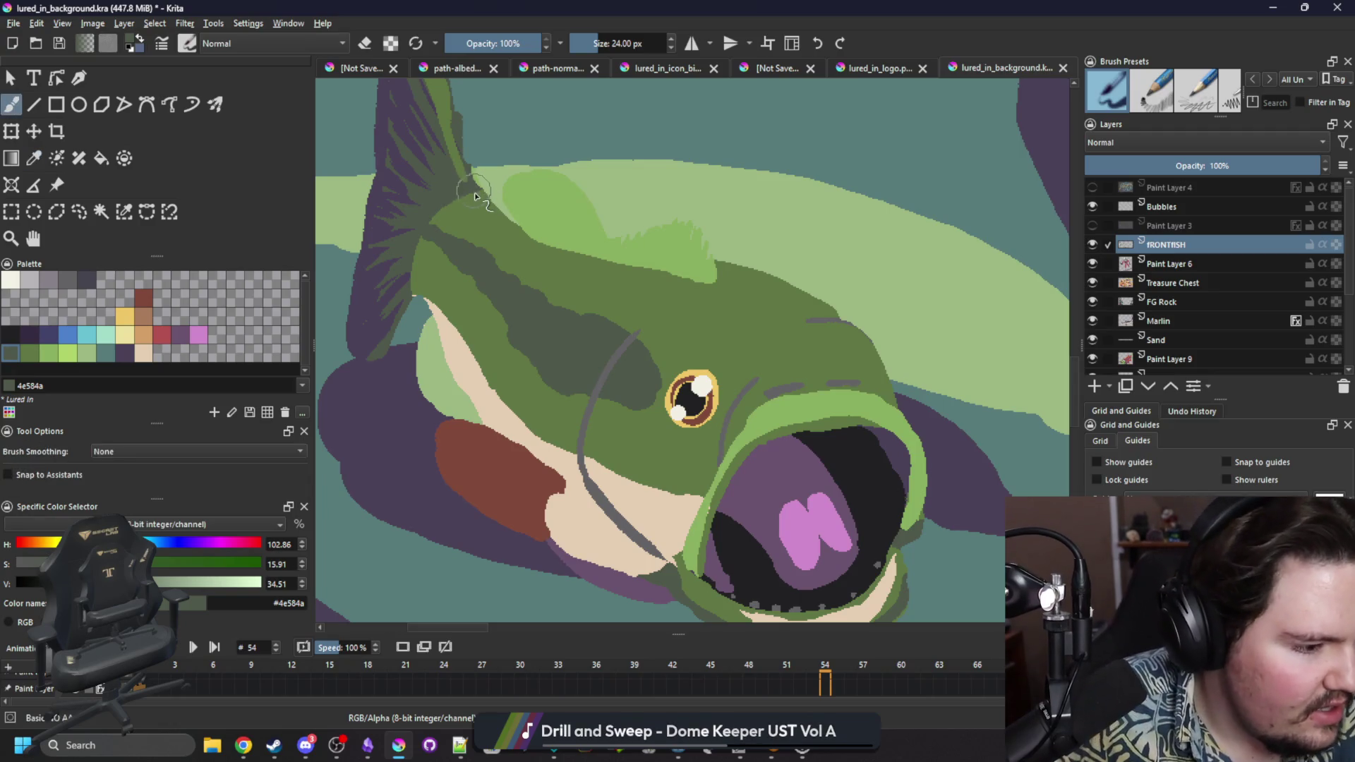
pyautogui.press('[')
pyautogui.press('[')
# Select the green body by colour, then deselect and preview the animation.
pyautogui.click(127, 209)
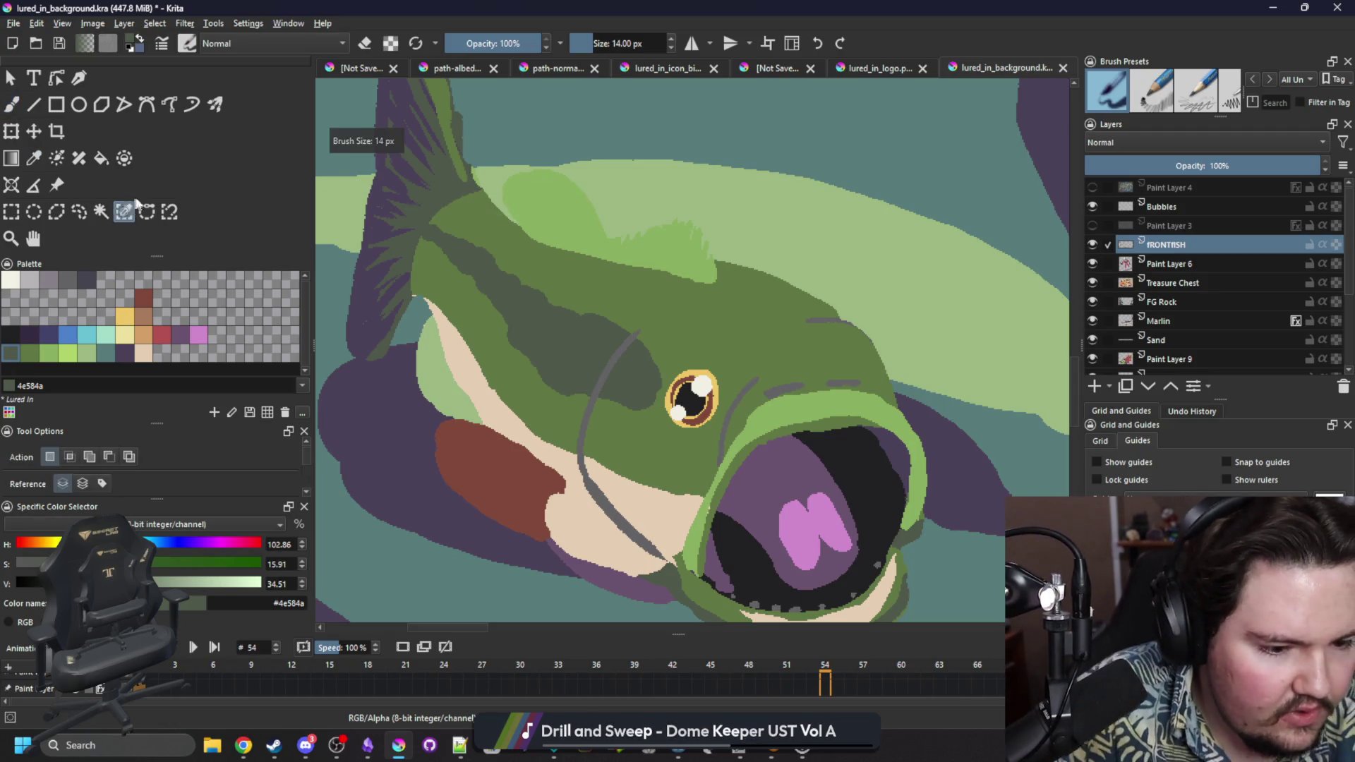
pyautogui.click(487, 225)
pyautogui.press('b')
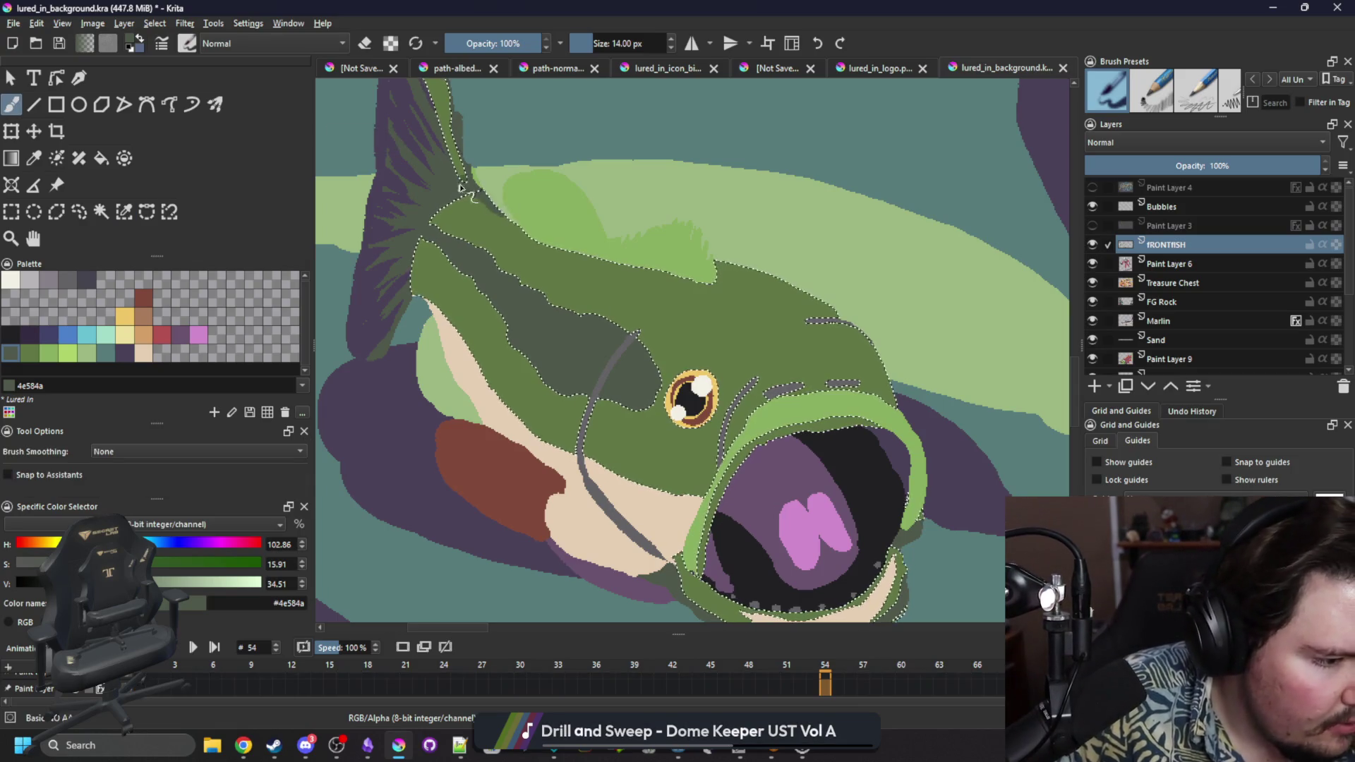
pyautogui.hotkey('ctrl', 'shift', 'a')
pyautogui.press('space')
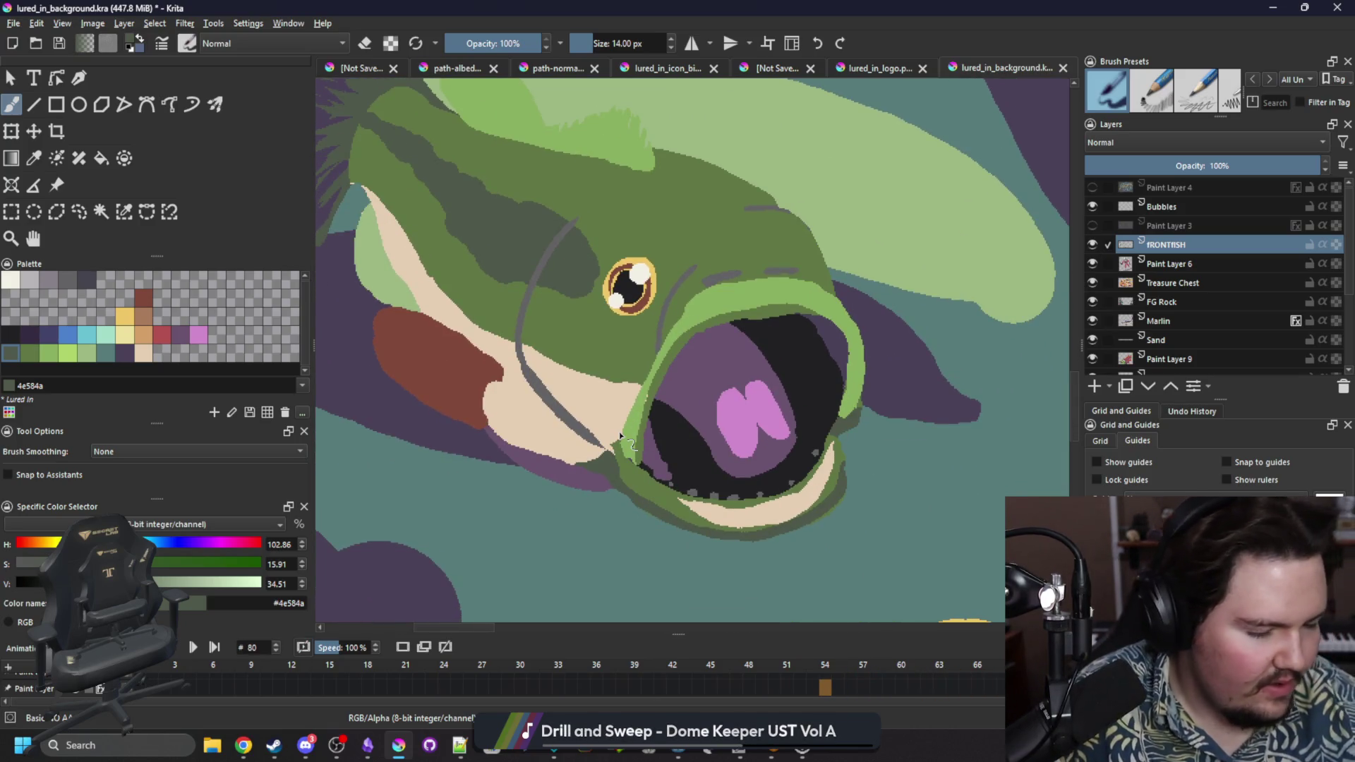
# Paint dark purple 4b4158 over the selected grey gill and side lines.
pyautogui.click(127, 353)
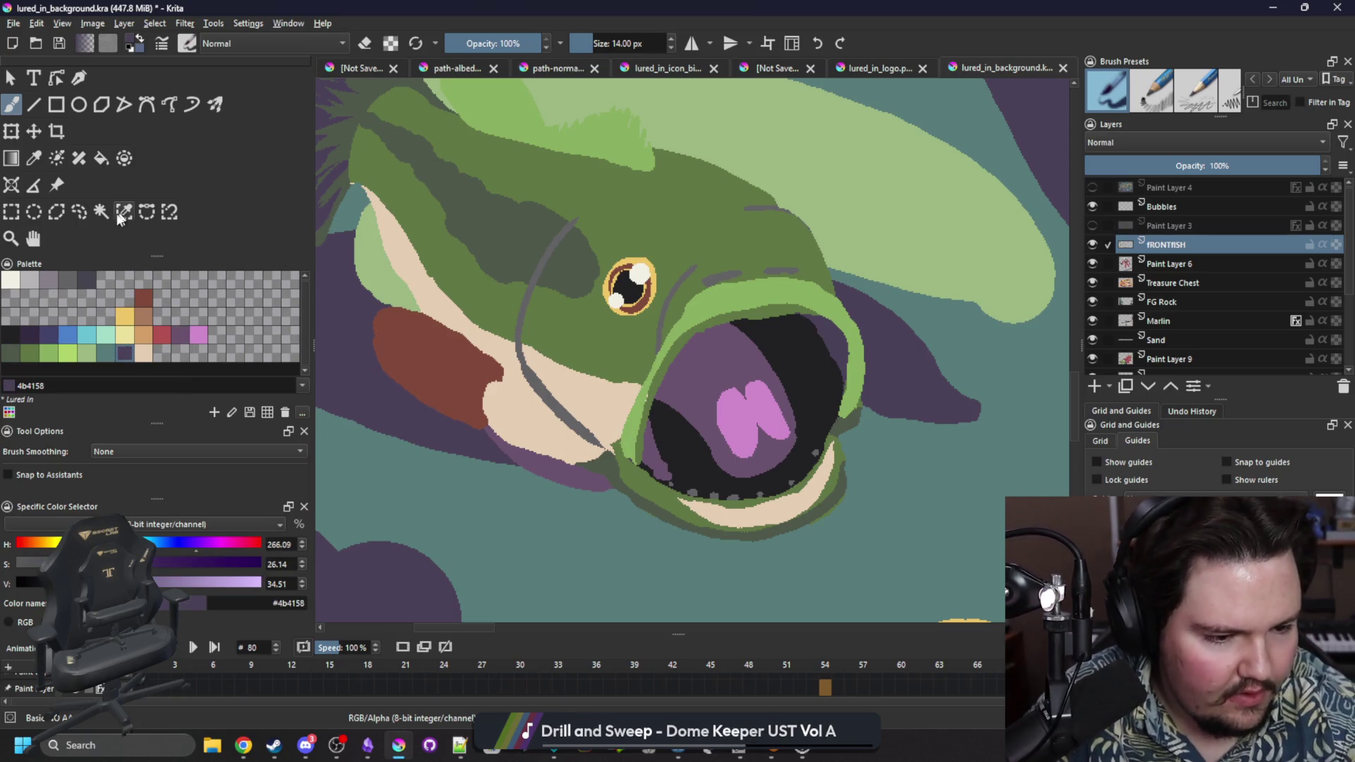
pyautogui.click(123, 211)
pyautogui.click(538, 385)
pyautogui.press('b')
pyautogui.moveTo(600, 445)
pyautogui.mouseDown()
pyautogui.moveTo(533, 381)
pyautogui.moveTo(523, 321)
pyautogui.mouseUp()
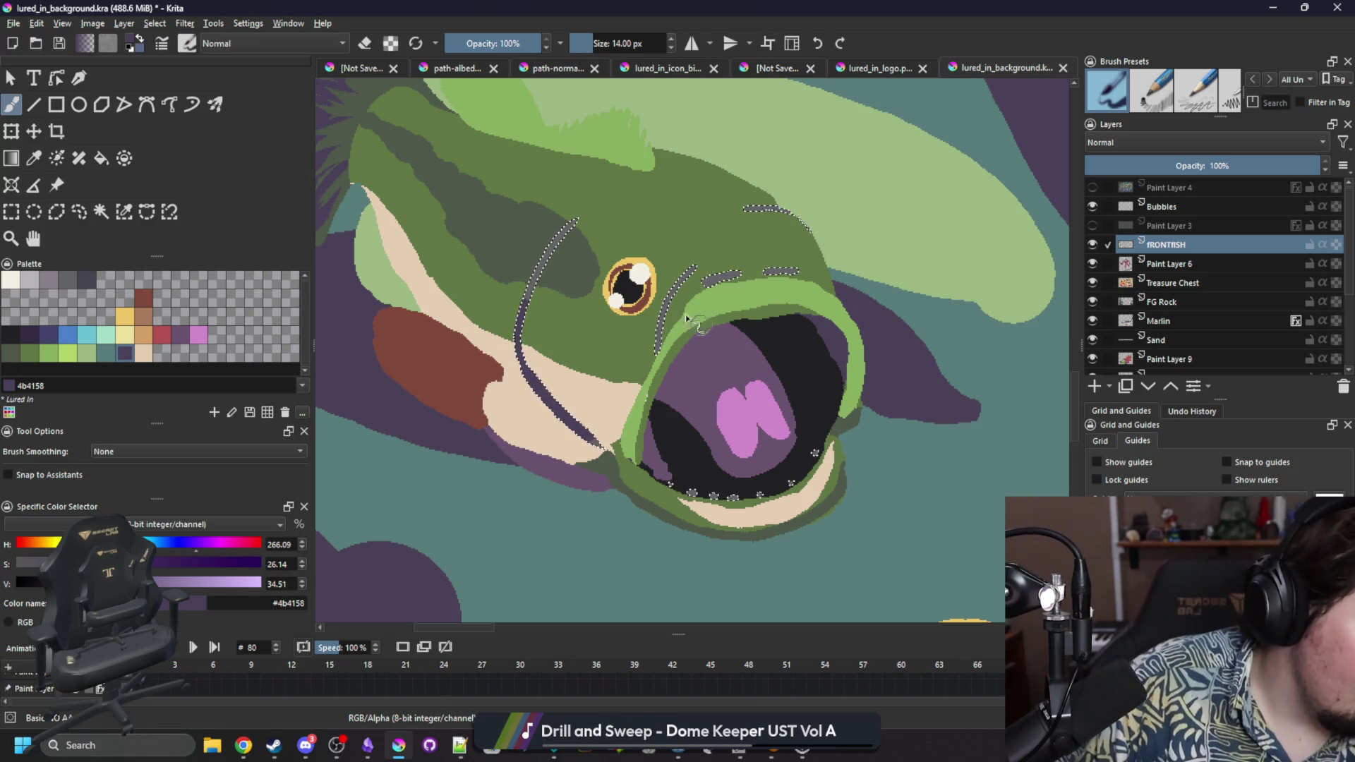
pyautogui.hotkey('ctrl', 'shift', 'a')
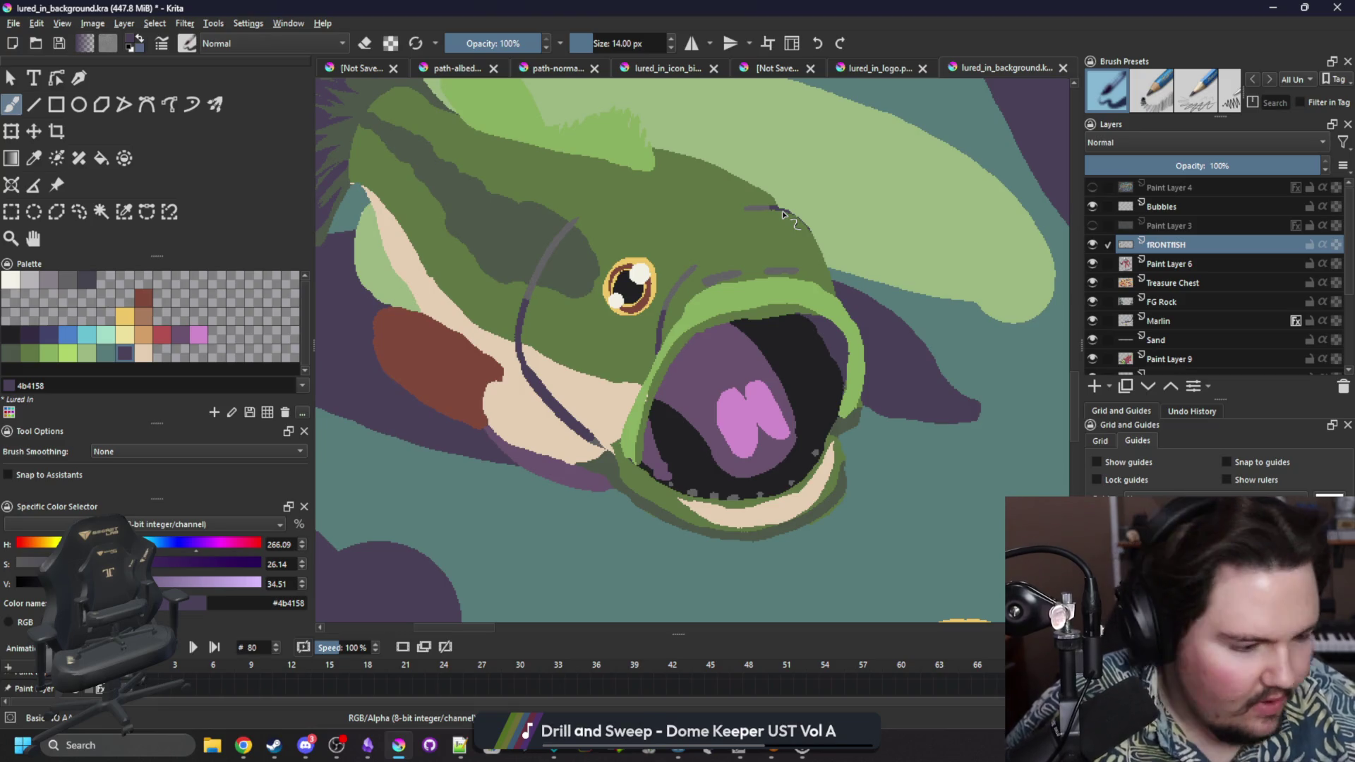
# Touch up the lip edges with colour-picked light green and cream.
pyautogui.press('p')
pyautogui.click(642, 422)
pyautogui.press('b')
pyautogui.moveTo(639, 441); pyautogui.dragTo(631, 421)
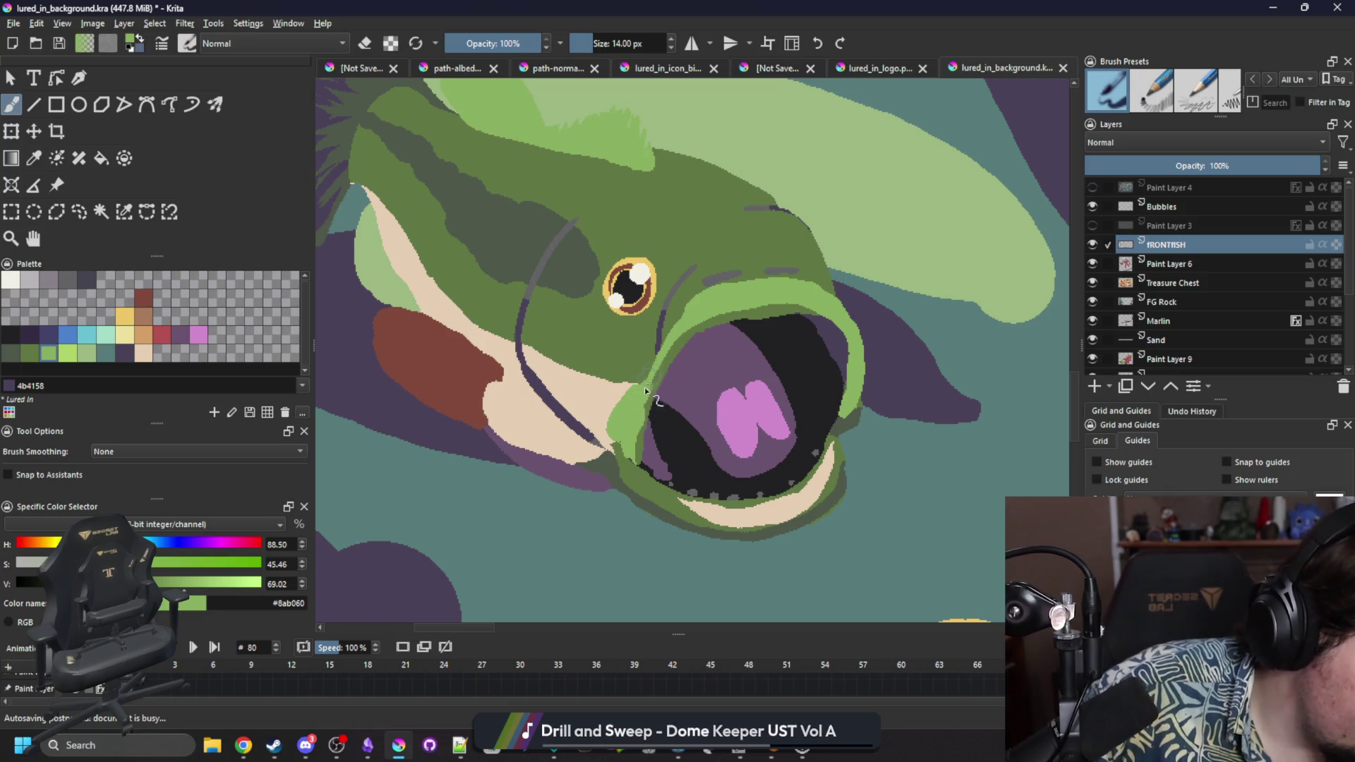
pyautogui.press('p')
pyautogui.click(722, 501)
pyautogui.press('b')
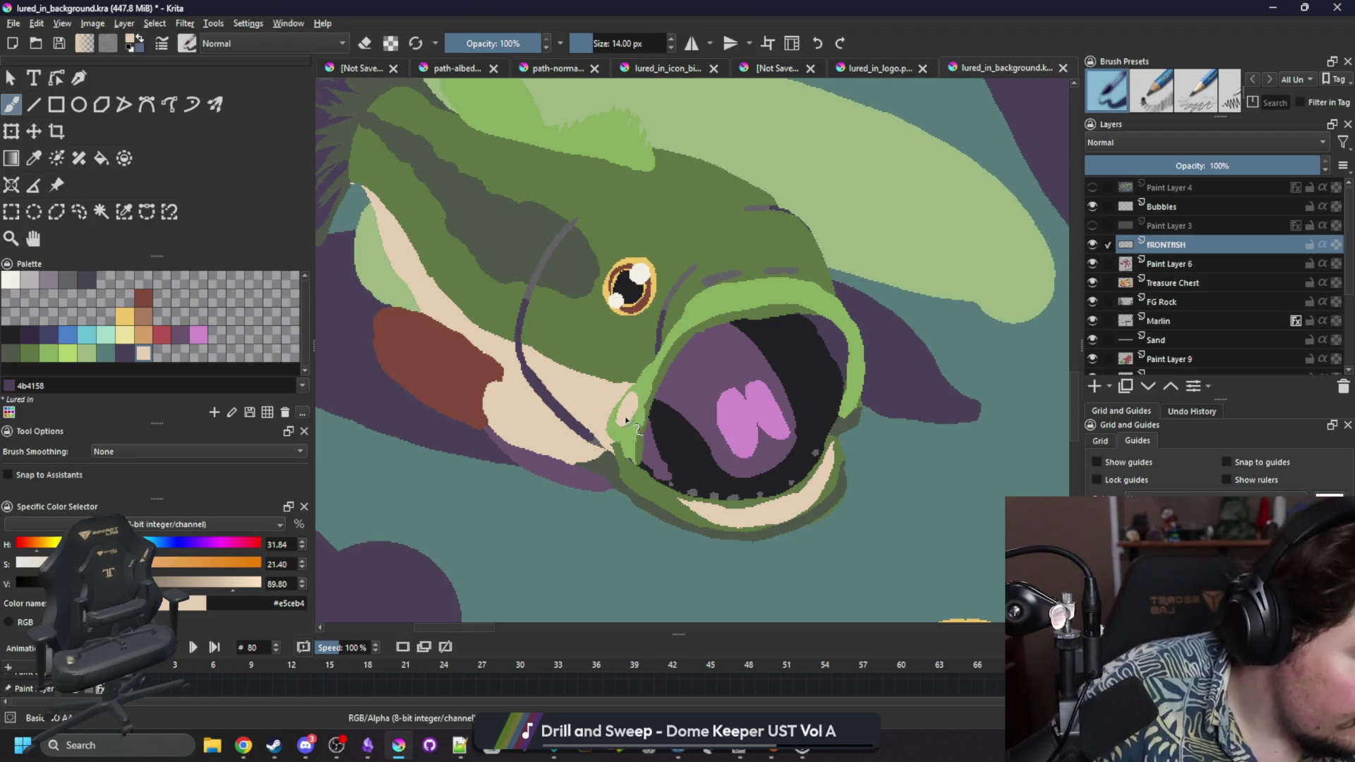
pyautogui.moveTo(838, 475); pyautogui.dragTo(819, 490)
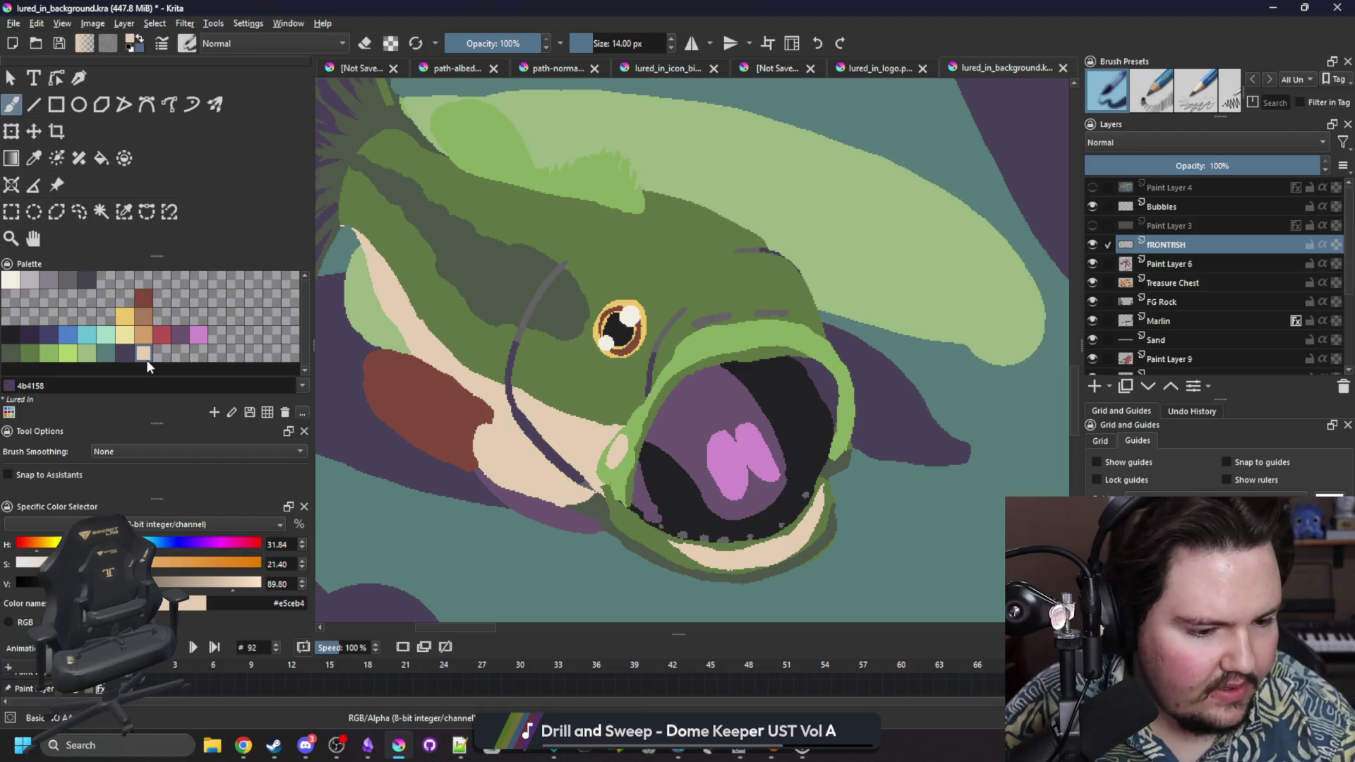
# Select the dark green 4e584a body and brush a 4b4158 purple edge along the upper back.
pyautogui.click(10, 352)
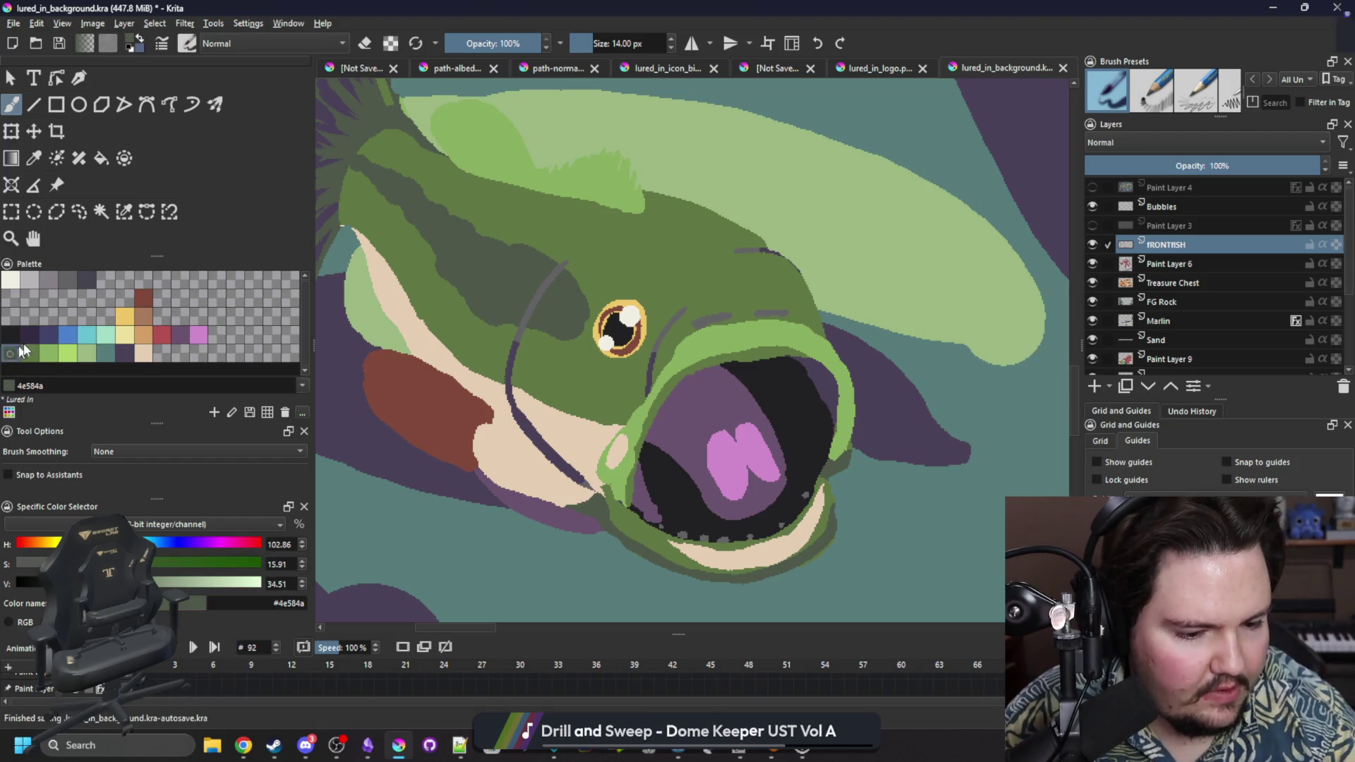
pyautogui.click(124, 212)
pyautogui.click(551, 213)
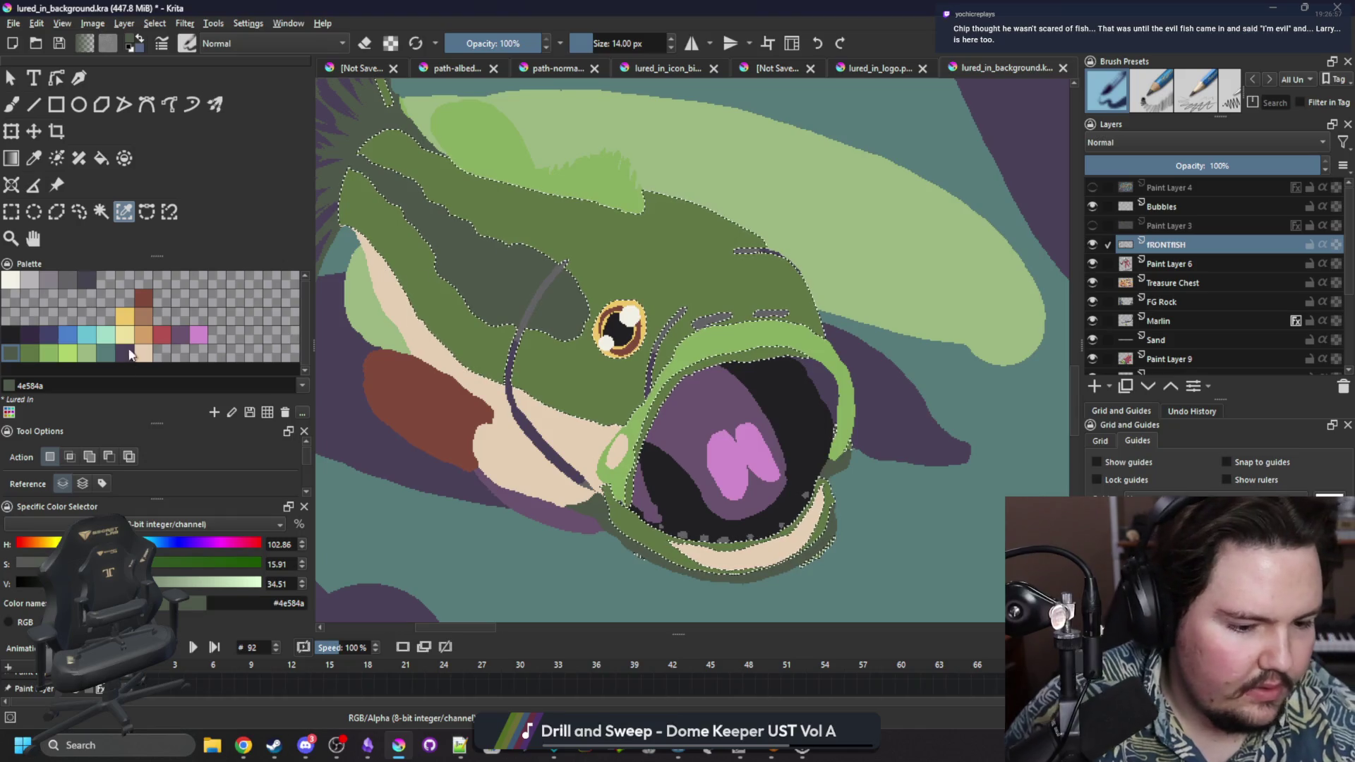
pyautogui.click(124, 352)
pyautogui.press('b')
pyautogui.moveTo(639, 208)
pyautogui.mouseDown()
pyautogui.moveTo(507, 185)
pyautogui.moveTo(424, 151)
pyautogui.mouseUp()
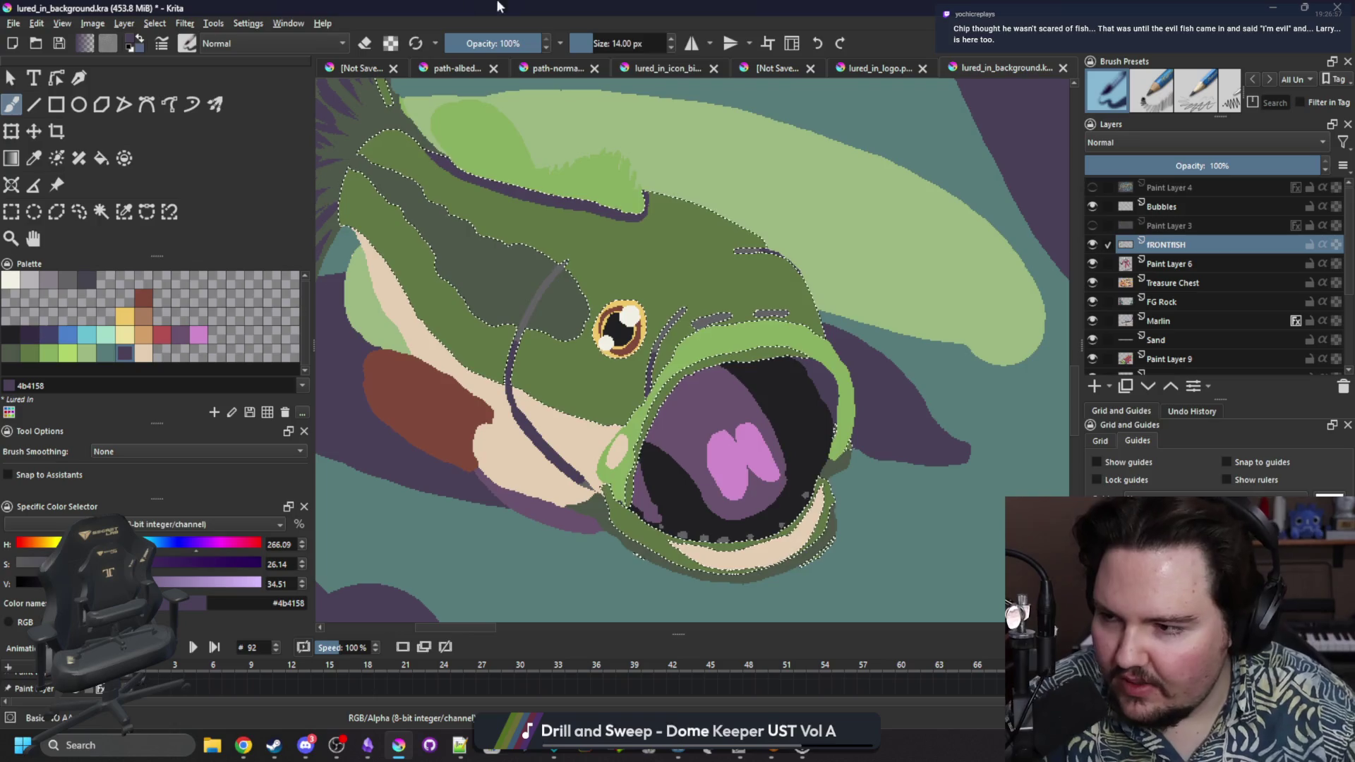
pyautogui.rightClick(572, 3)
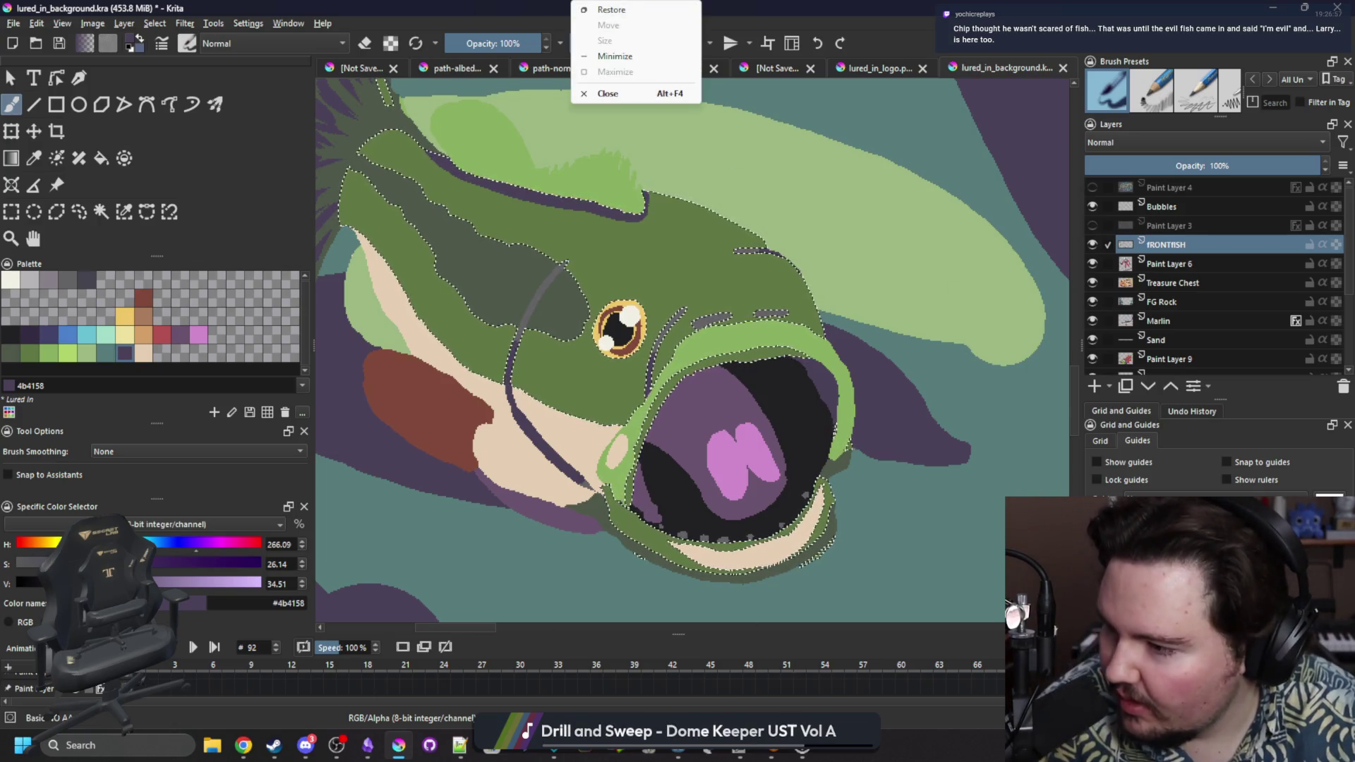
pyautogui.hotkey('alt', 'Tab')
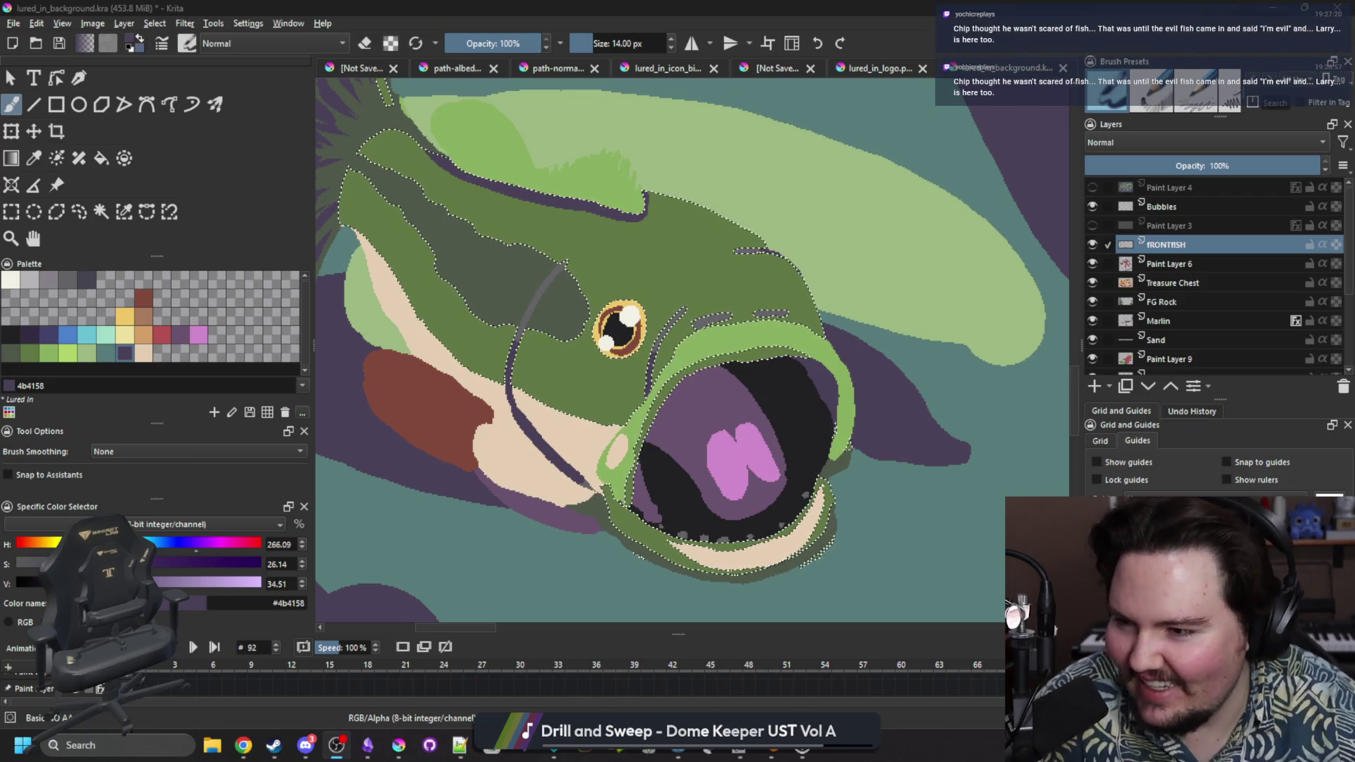
# Sample the dark green, contiguous-select the light-green dorsal fin, and set a 6 px brush.
pyautogui.scroll(1, 641, 400)
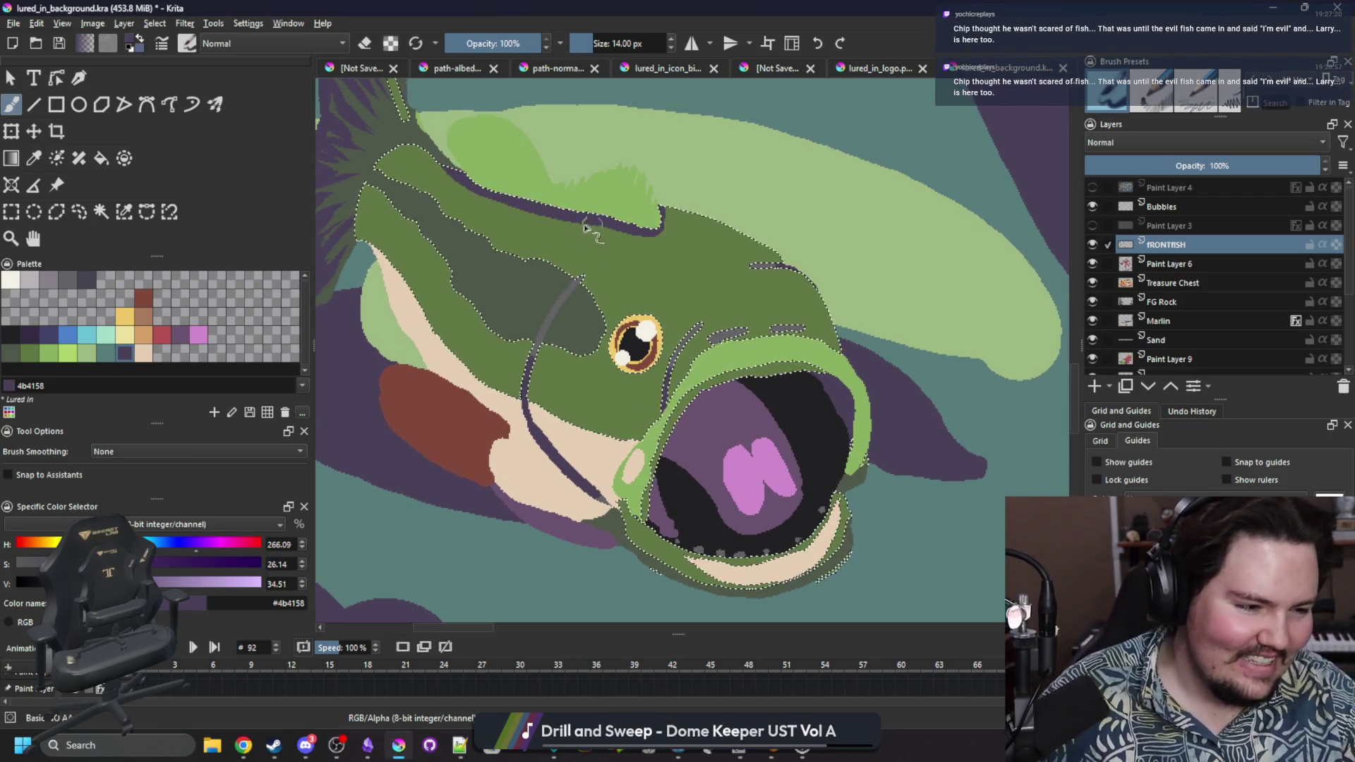
pyautogui.keyDown('ctrl'); pyautogui.click(517, 281); pyautogui.keyUp('ctrl')
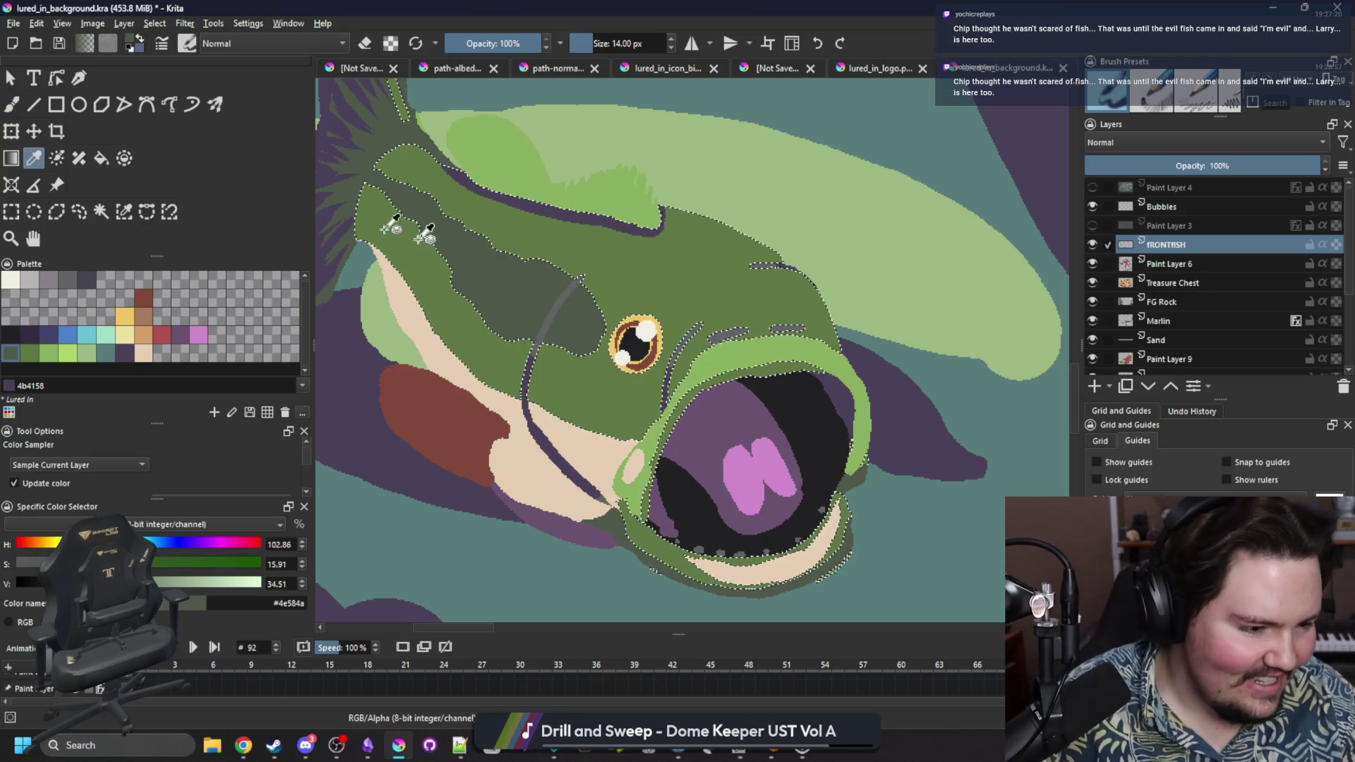
pyautogui.click(101, 212)
pyautogui.click(544, 184)
pyautogui.scroll(1, 544, 183)
pyautogui.press('b')
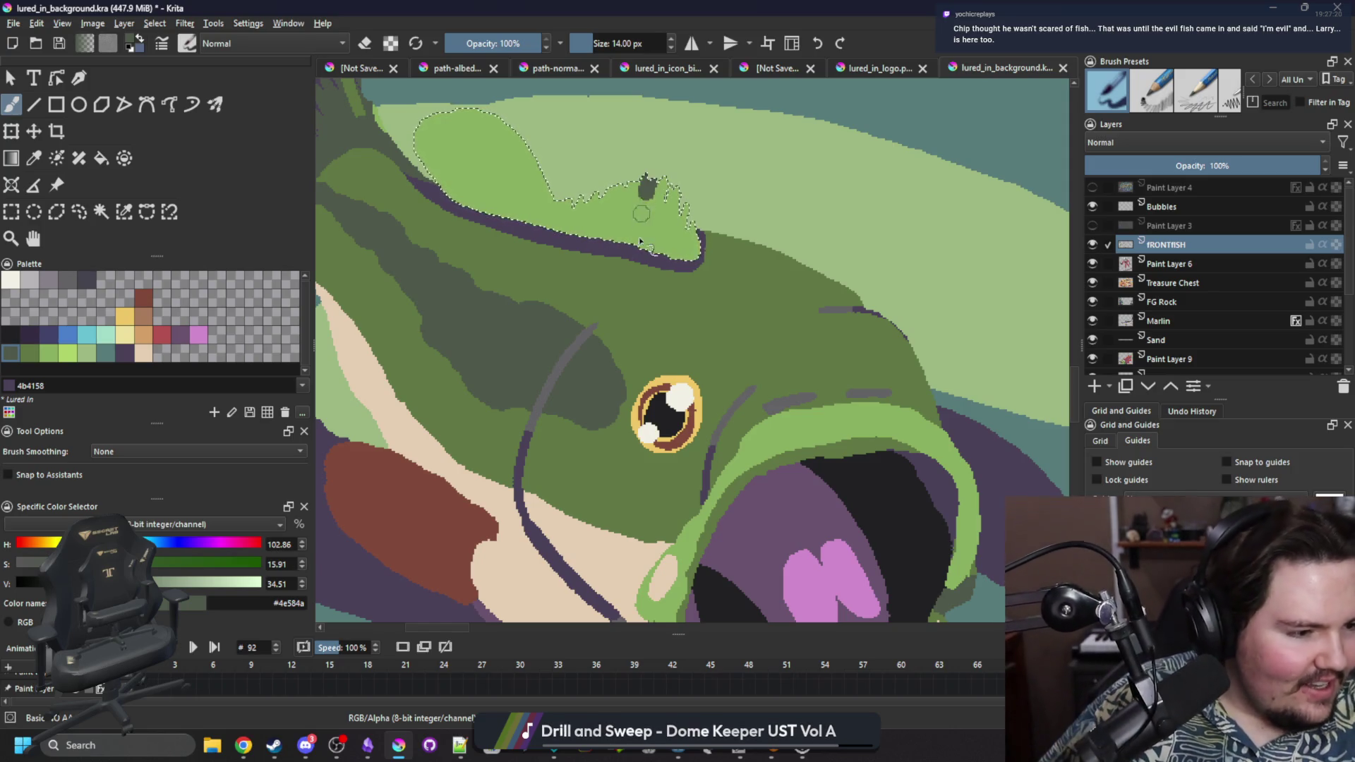
pyautogui.press('[')
pyautogui.press('[')
pyautogui.press('[')
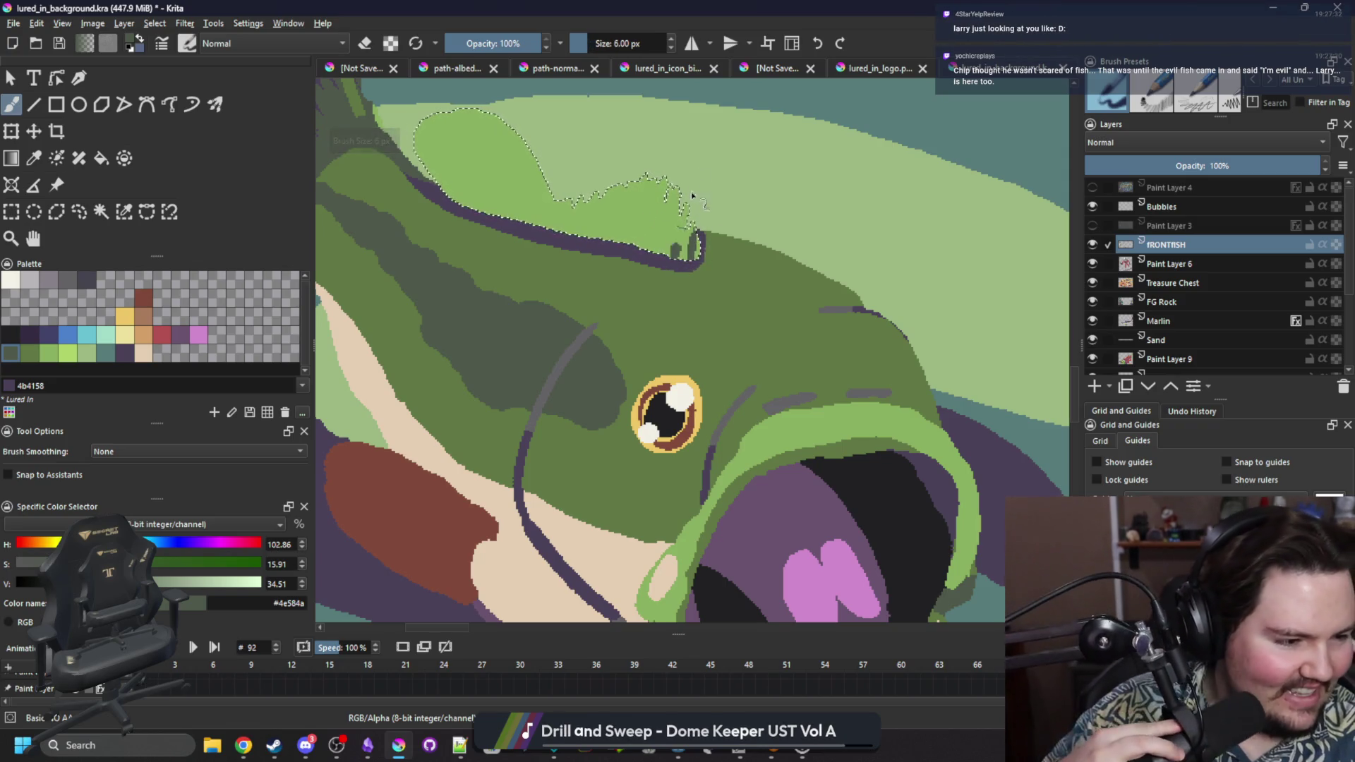
# Paint diagonal dark green rays across the fin and its front lobe, then preview playback.
pyautogui.moveTo(678, 247); pyautogui.dragTo(668, 182)
pyautogui.moveTo(632, 246)
pyautogui.mouseDown()
pyautogui.moveTo(653, 182)
pyautogui.moveTo(615, 185)
pyautogui.mouseUp()
pyautogui.moveTo(588, 246)
pyautogui.mouseDown()
pyautogui.moveTo(604, 187)
pyautogui.moveTo(554, 190)
pyautogui.mouseUp()
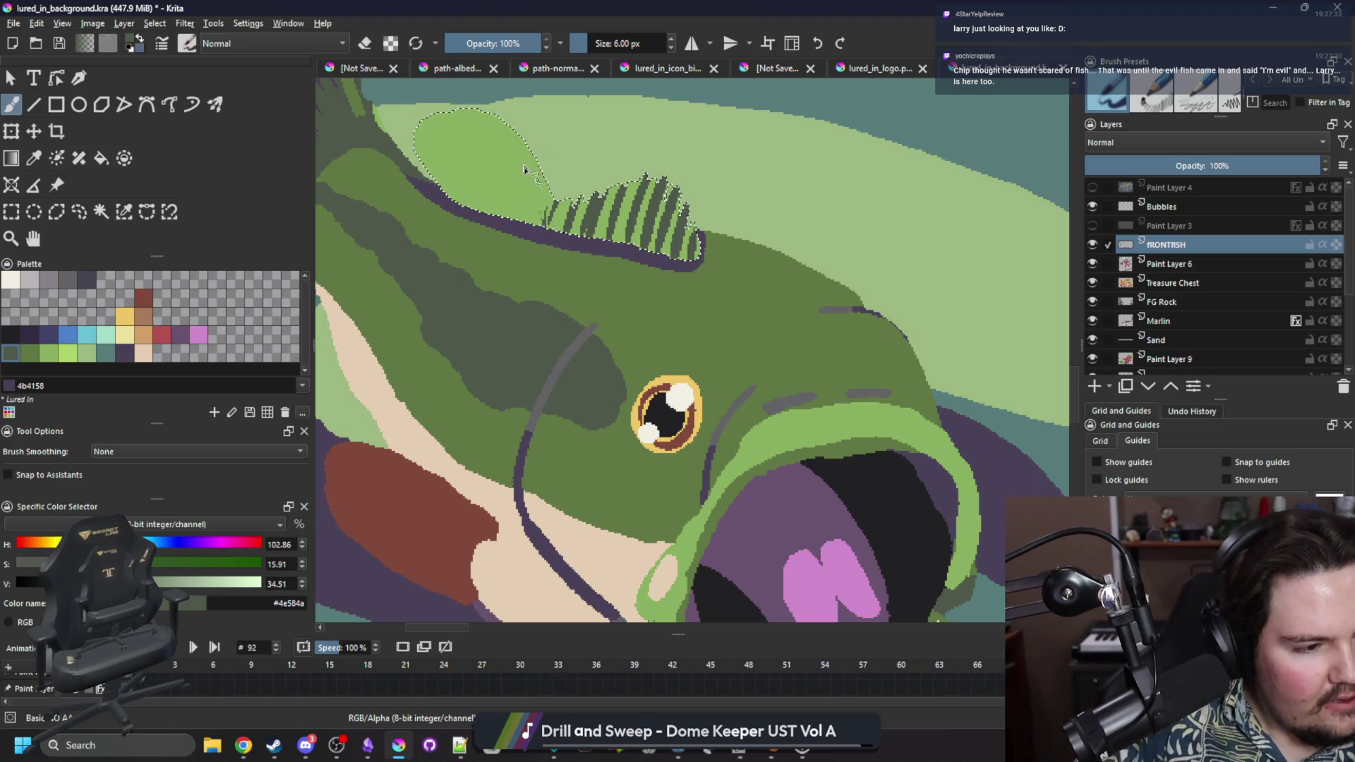
pyautogui.moveTo(494, 117); pyautogui.dragTo(540, 222)
pyautogui.moveTo(526, 141); pyautogui.dragTo(538, 219)
pyautogui.moveTo(487, 113)
pyautogui.mouseDown()
pyautogui.moveTo(543, 226)
pyautogui.moveTo(455, 117)
pyautogui.moveTo(510, 225)
pyautogui.moveTo(448, 187)
pyautogui.moveTo(519, 230)
pyautogui.mouseUp()
pyautogui.moveTo(426, 110)
pyautogui.mouseDown()
pyautogui.moveTo(487, 222)
pyautogui.moveTo(415, 116)
pyautogui.moveTo(469, 216)
pyautogui.moveTo(427, 116)
pyautogui.moveTo(487, 212)
pyautogui.moveTo(466, 130)
pyautogui.moveTo(487, 148)
pyautogui.moveTo(521, 136)
pyautogui.mouseUp()
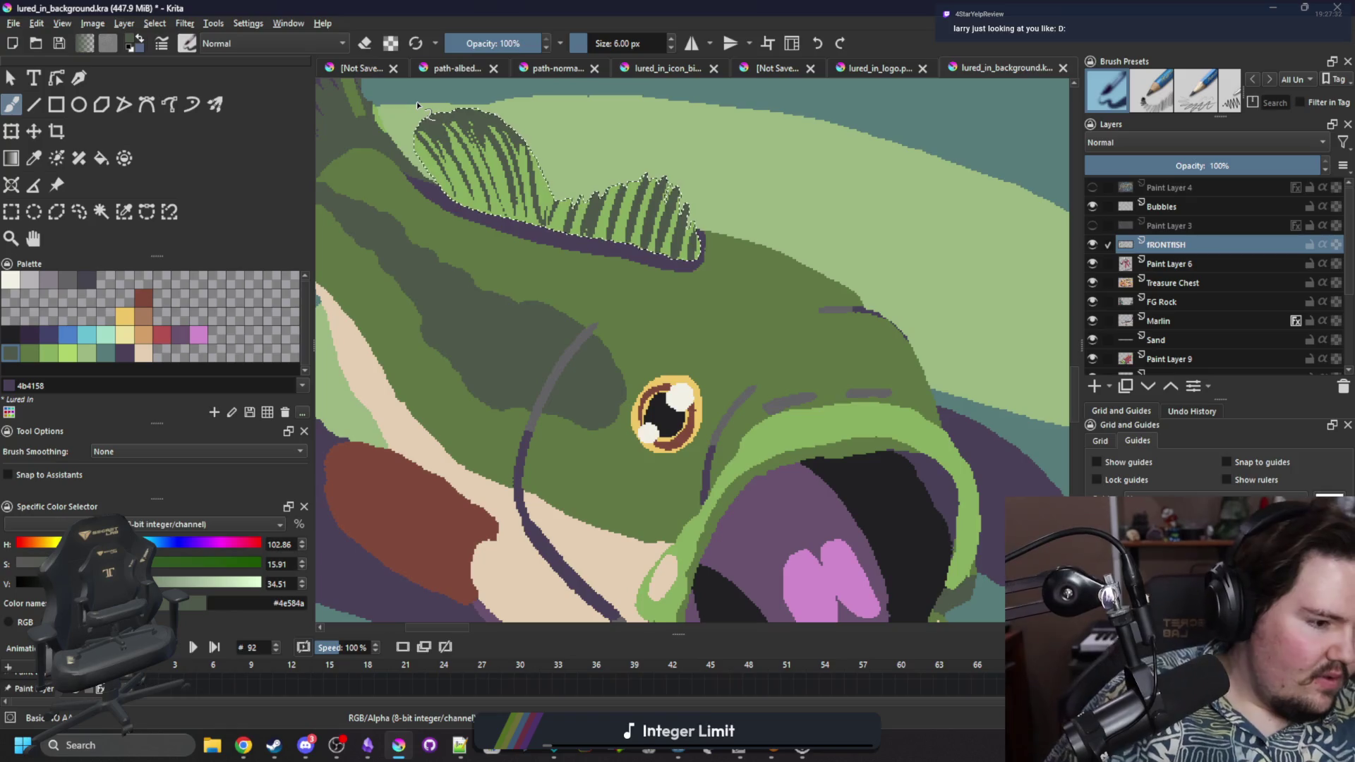
pyautogui.press('space')
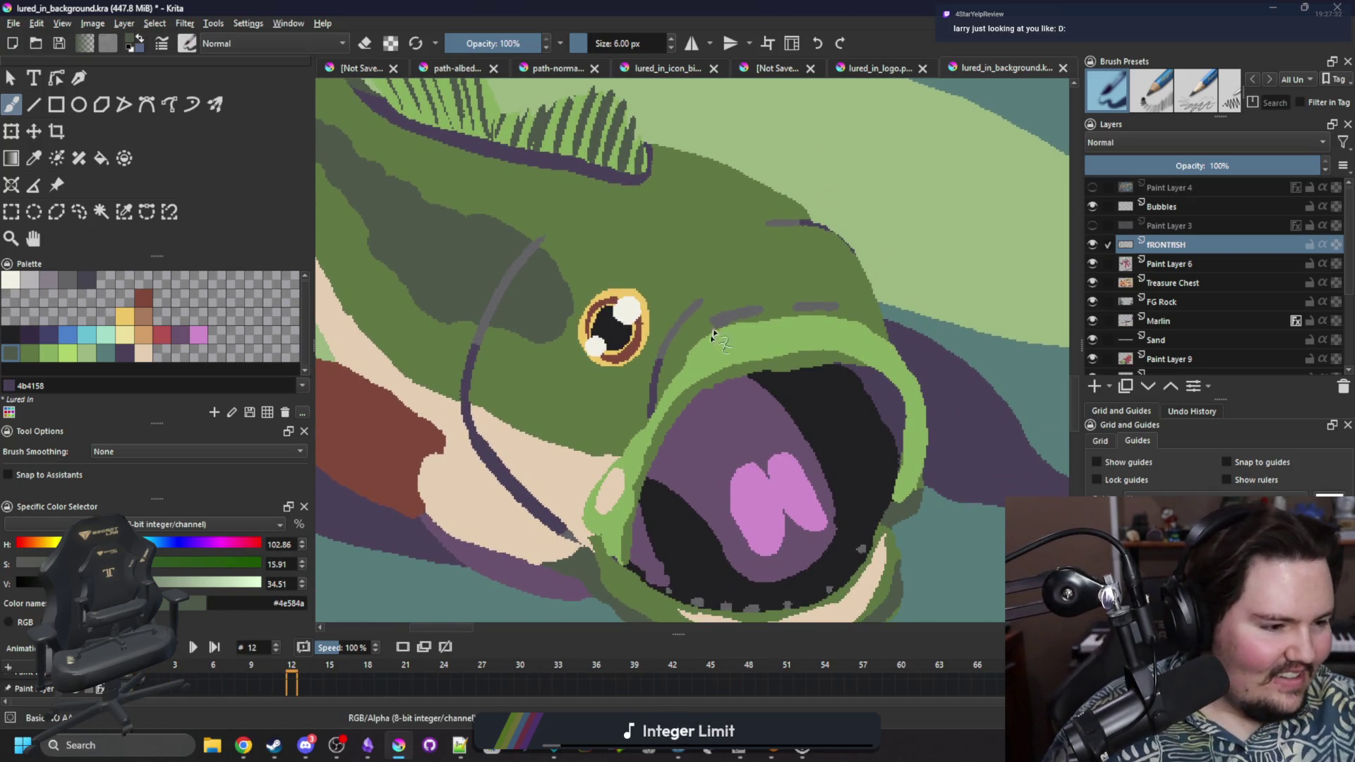
pyautogui.scroll(-5, 723, 315)
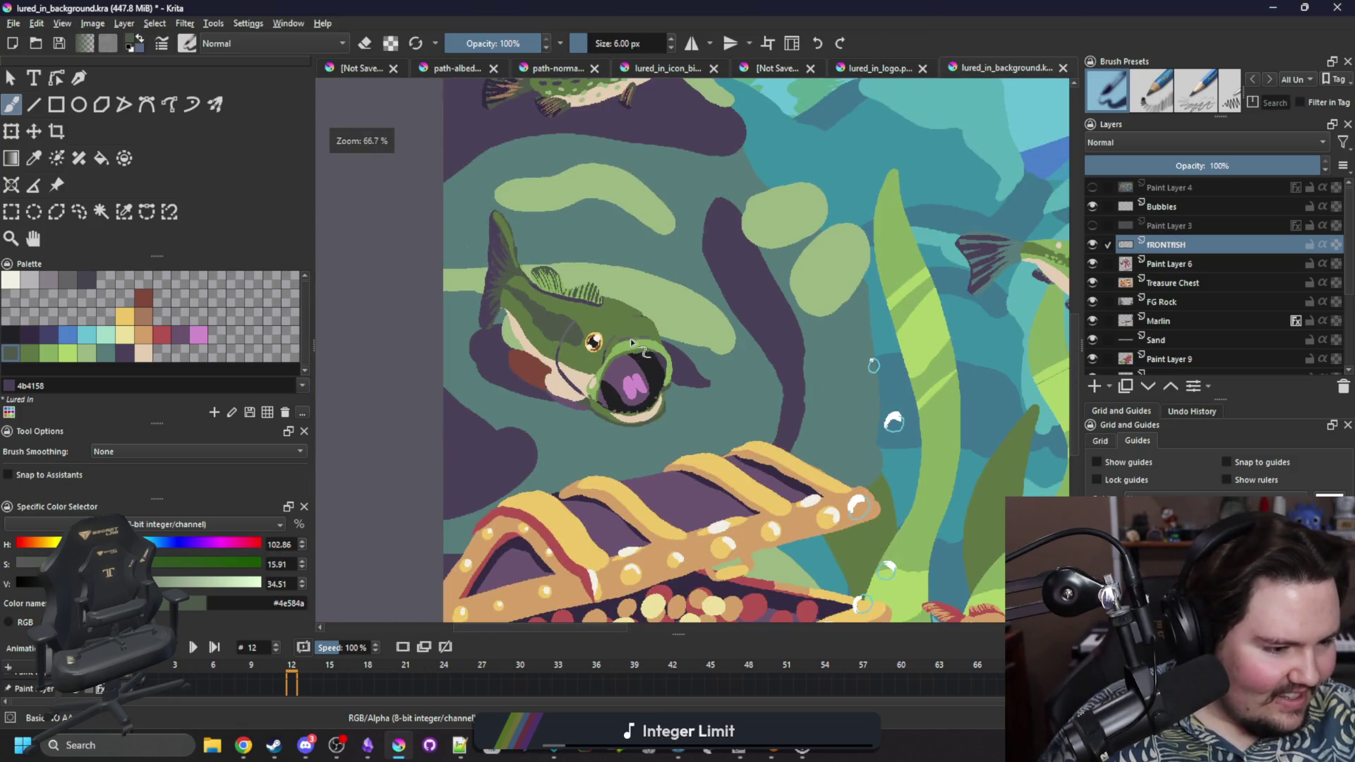
pyautogui.scroll(4, 632, 339)
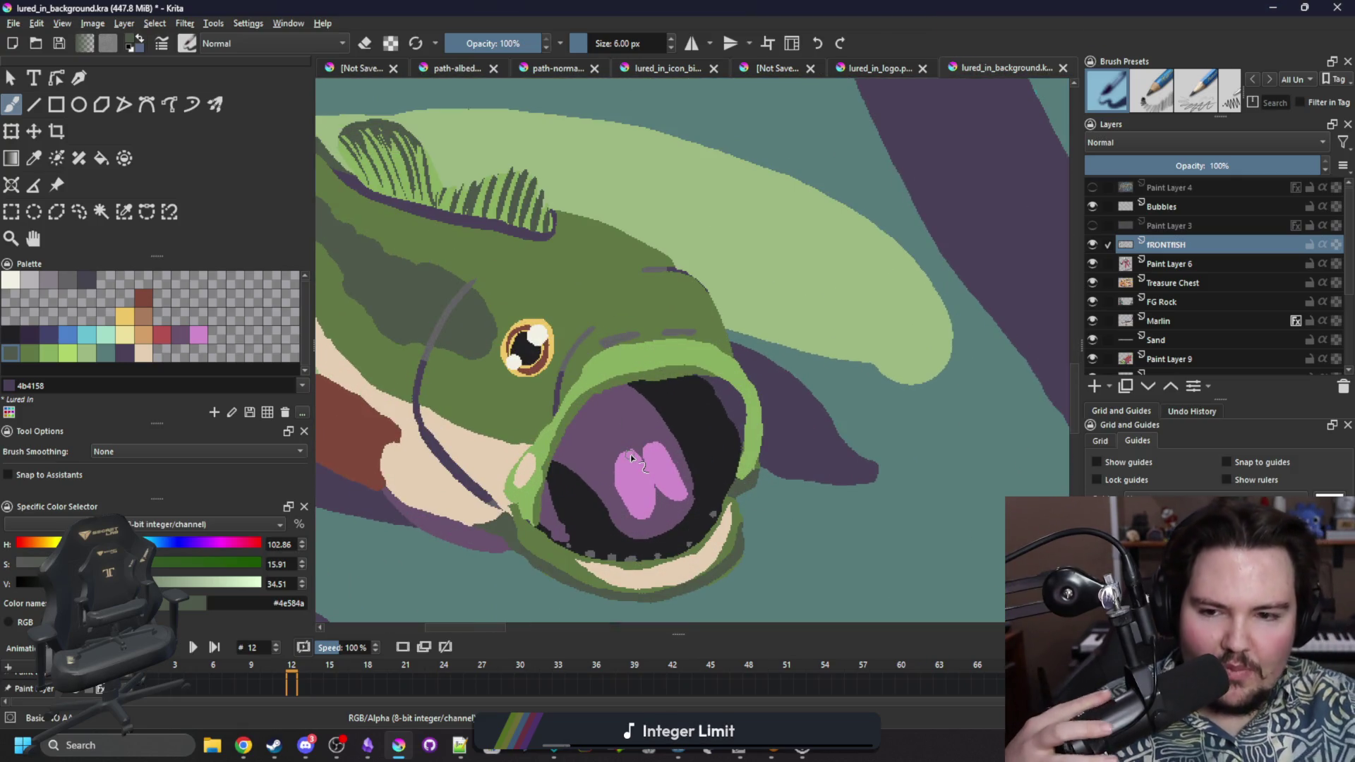
pyautogui.scroll(-1, 630, 454)
pyautogui.scroll(1, 591, 374)
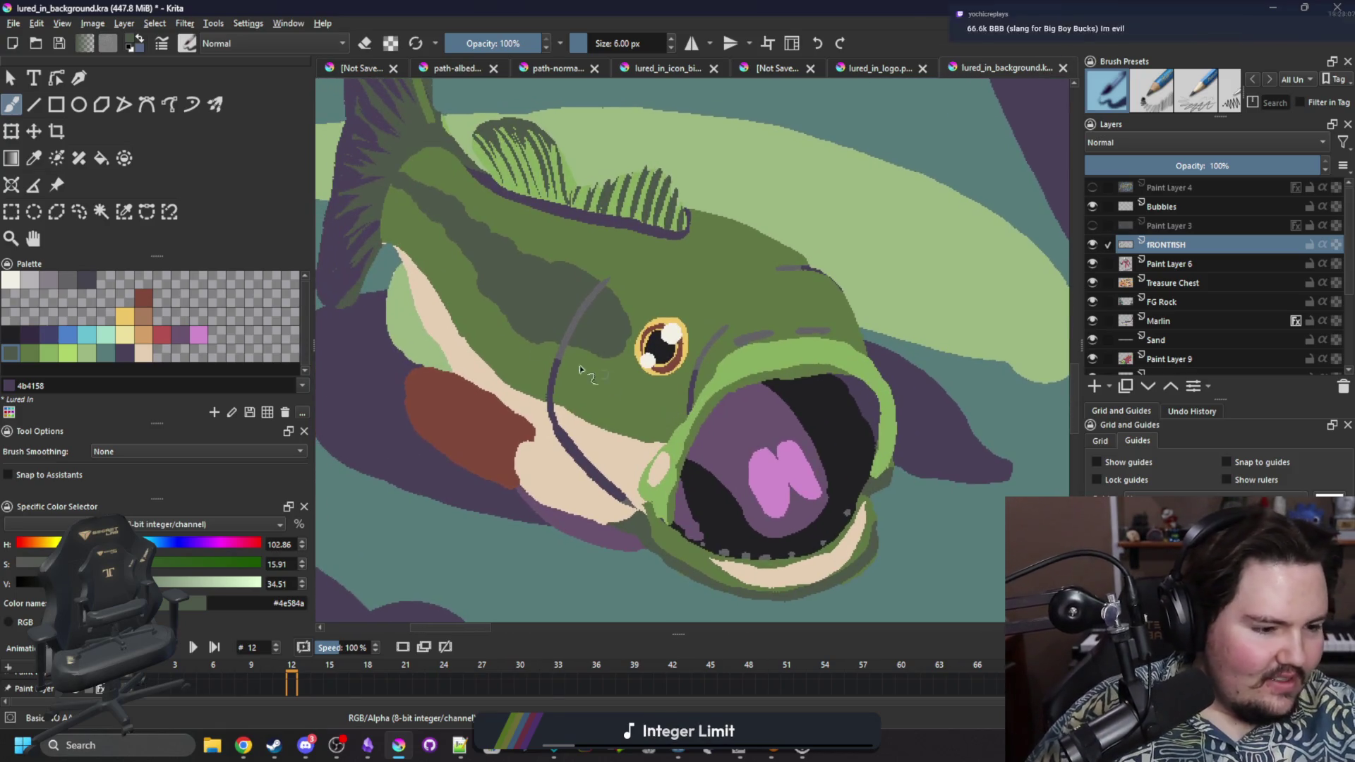
pyautogui.moveTo(592, 374)
pyautogui.mouseDown()
pyautogui.moveTo(494, 346)
pyautogui.moveTo(557, 350)
pyautogui.moveTo(519, 356)
pyautogui.mouseUp()
pyautogui.scroll(1, 572, 346)
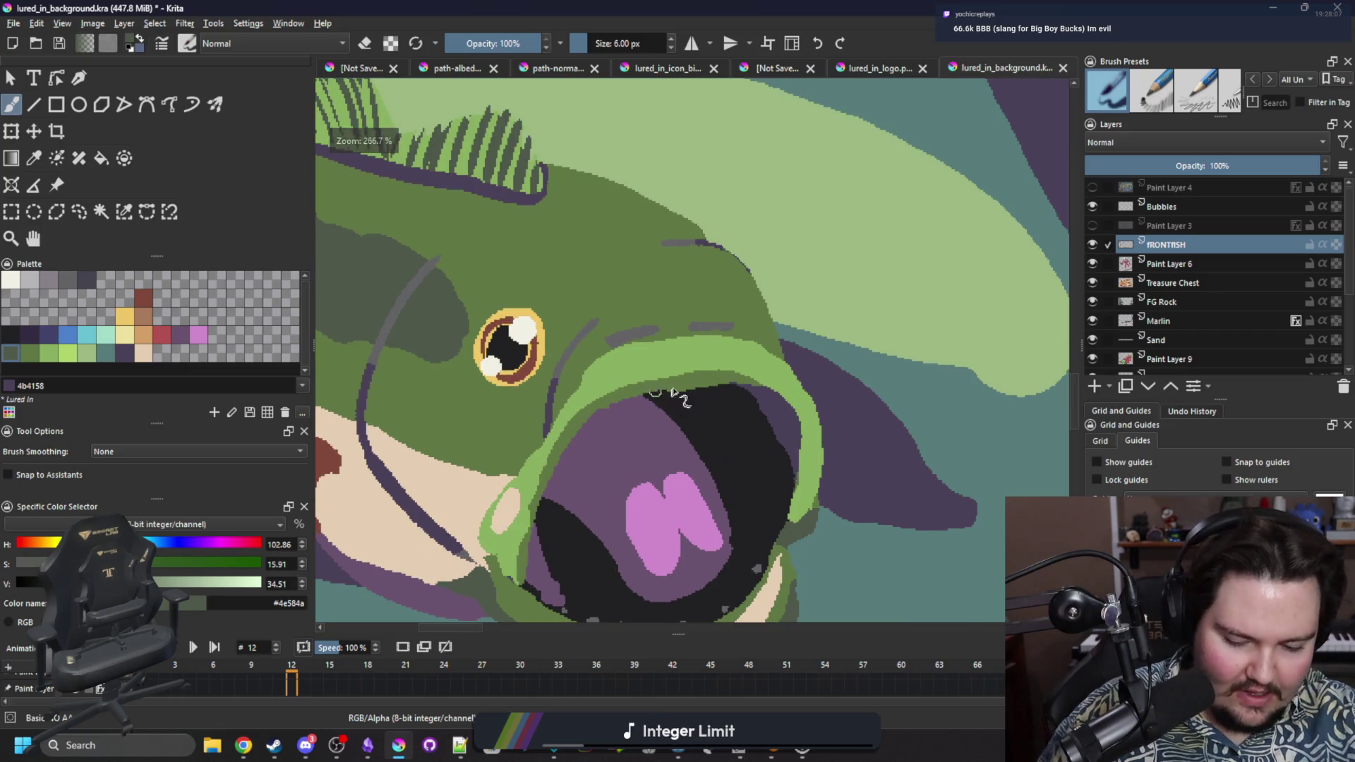
pyautogui.keyDown('ctrl'); pyautogui.click(696, 367); pyautogui.keyUp('ctrl')
pyautogui.click(101, 212)
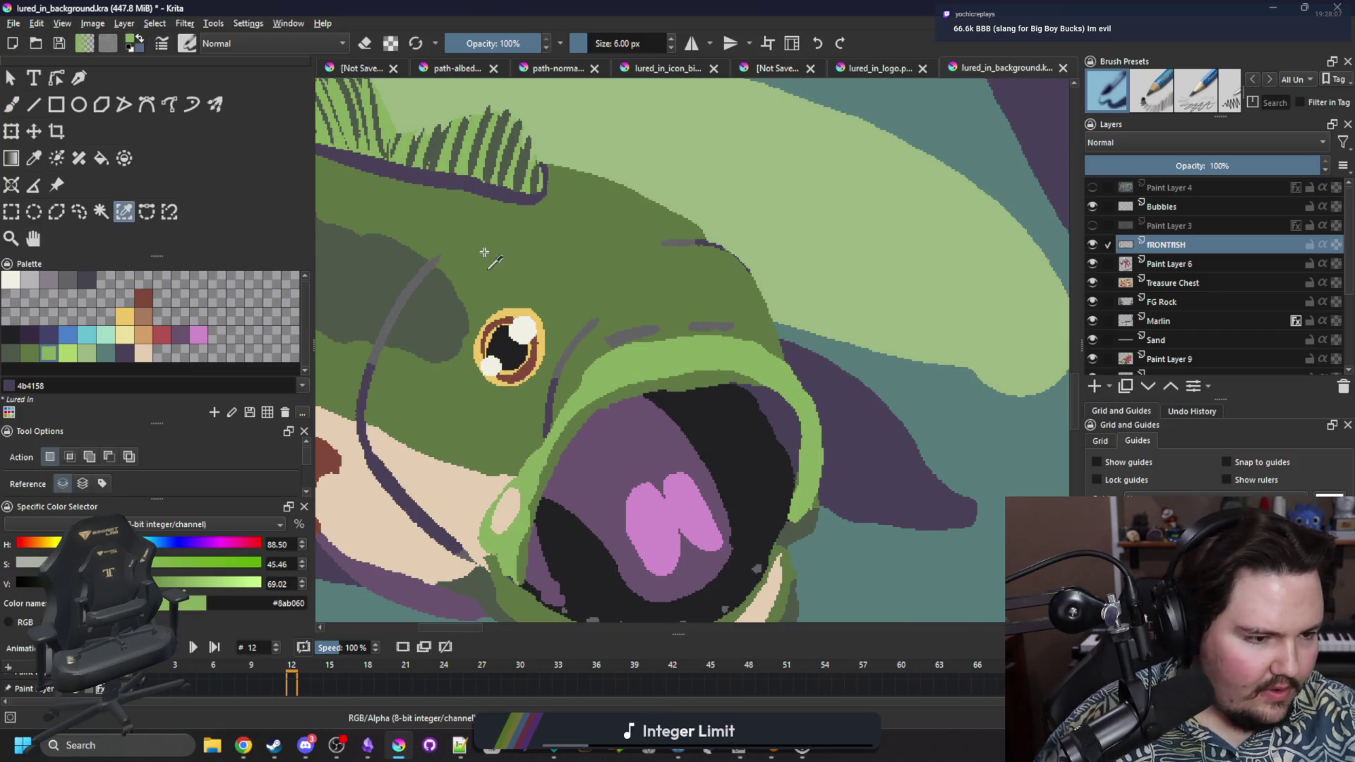
# Select the body by colour and repaint the light-green brow highlights above the mouth and eye.
pyautogui.click(584, 325)
pyautogui.press('b')
pyautogui.moveTo(593, 321)
pyautogui.mouseDown()
pyautogui.moveTo(558, 410)
pyautogui.moveTo(588, 325)
pyautogui.moveTo(653, 272)
pyautogui.moveTo(599, 291)
pyautogui.moveTo(723, 286)
pyautogui.mouseUp()
pyautogui.moveTo(579, 300); pyautogui.dragTo(568, 297)
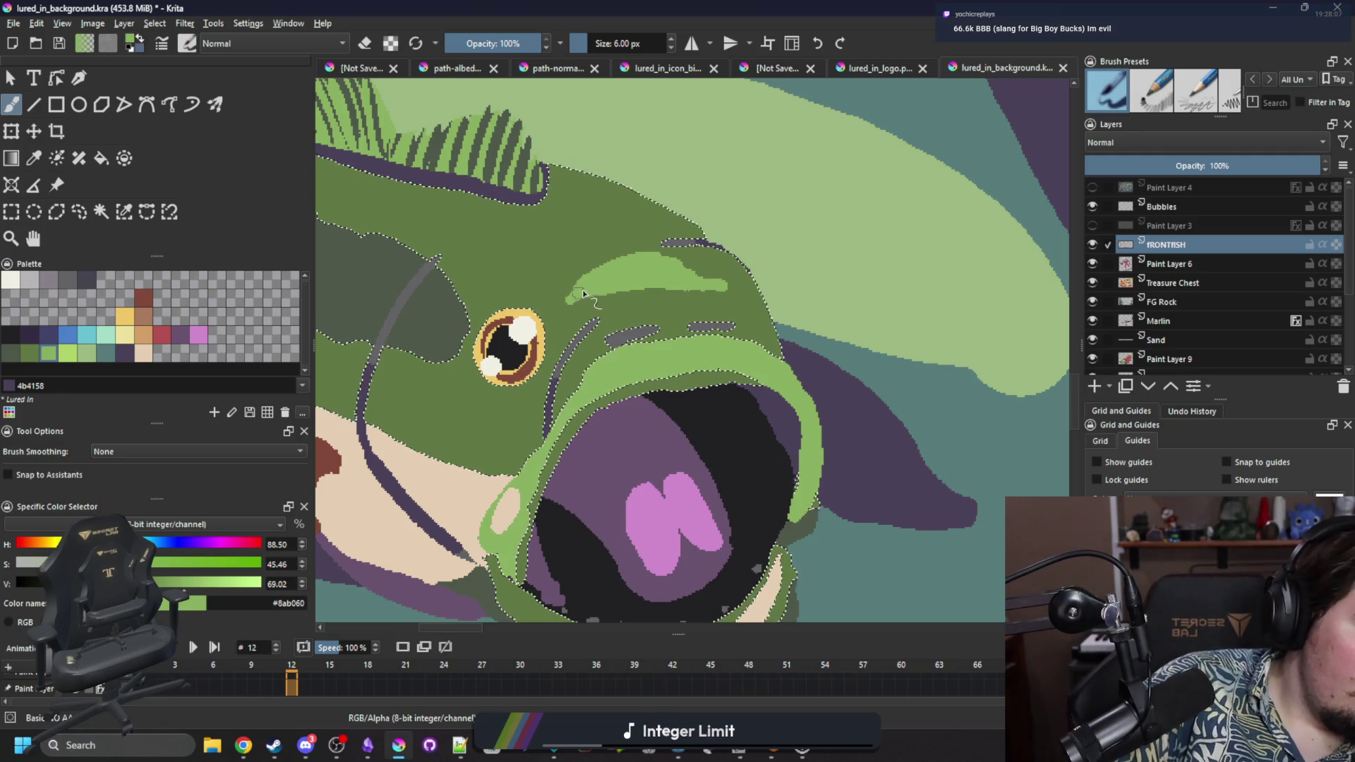
pyautogui.moveTo(614, 237)
pyautogui.mouseDown()
pyautogui.moveTo(564, 244)
pyautogui.moveTo(573, 210)
pyautogui.moveTo(580, 272)
pyautogui.moveTo(621, 240)
pyautogui.mouseUp()
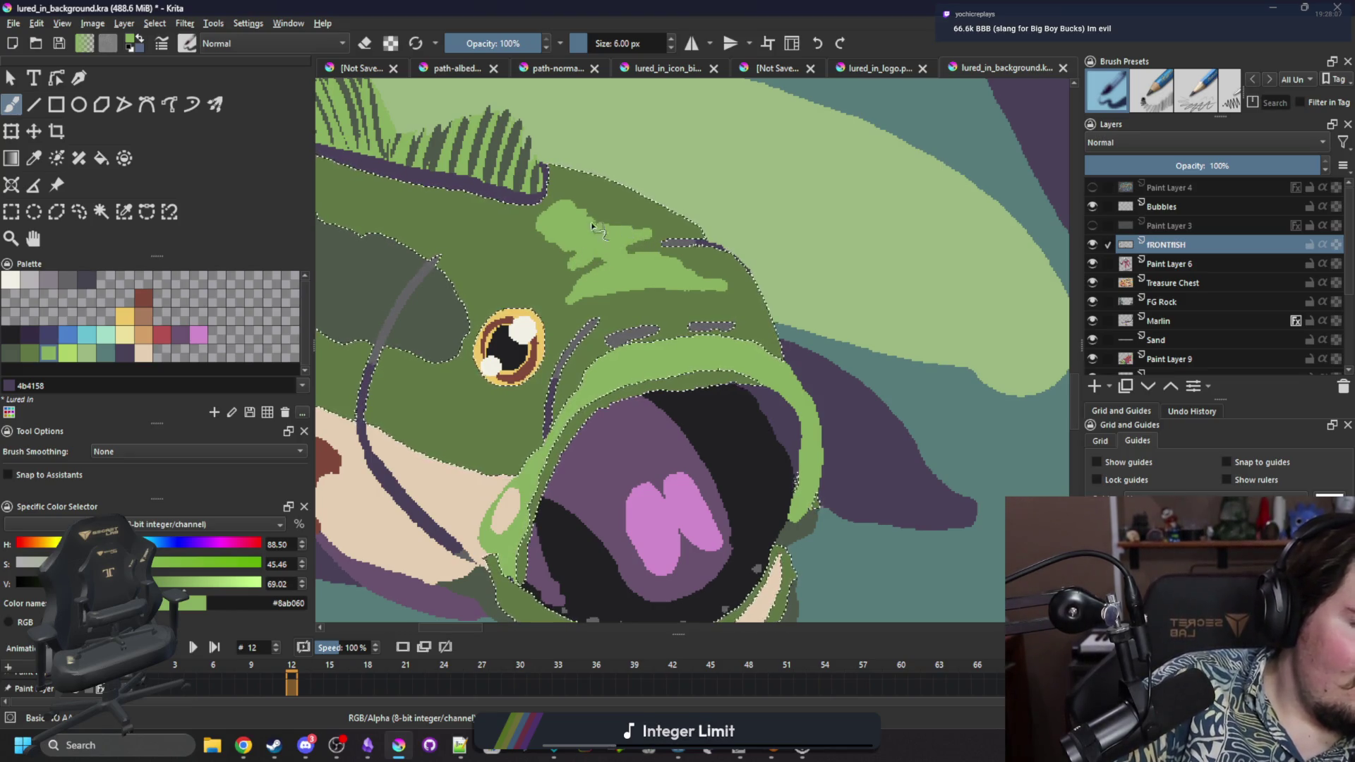
pyautogui.moveTo(552, 297); pyautogui.dragTo(578, 258)
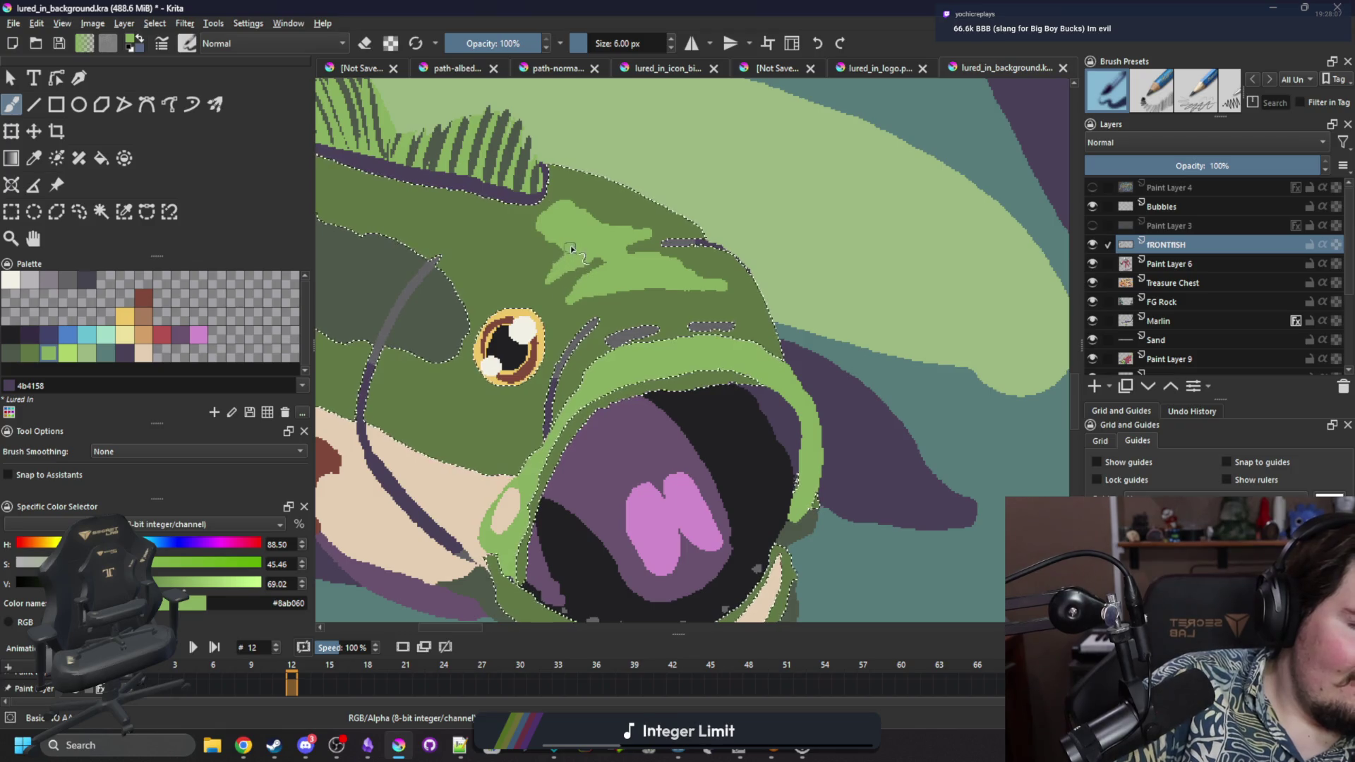
# Paint a stroke on frame 25 to create its keyframe, then play on to frame 37.
pyautogui.press('space')
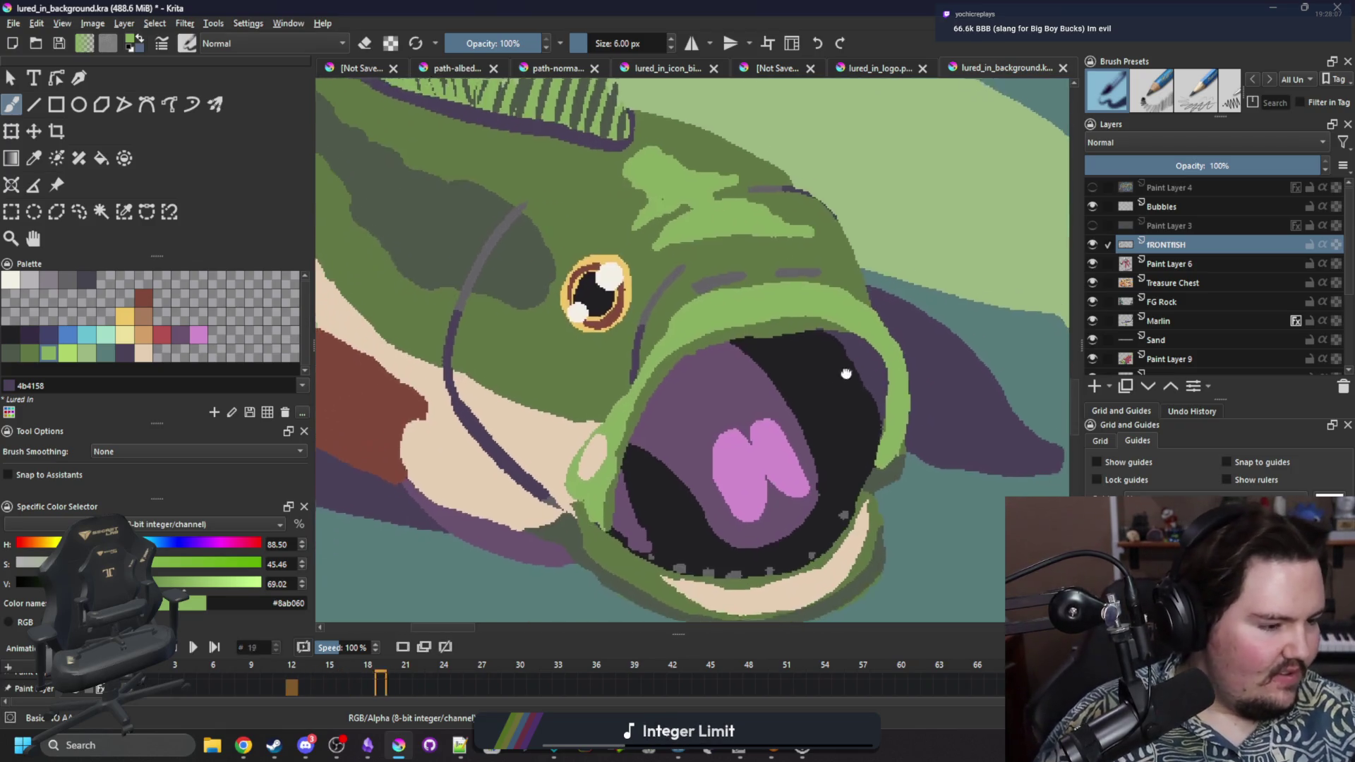
pyautogui.moveTo(752, 159)
pyautogui.mouseDown()
pyautogui.moveTo(656, 130)
pyautogui.moveTo(720, 152)
pyautogui.mouseUp()
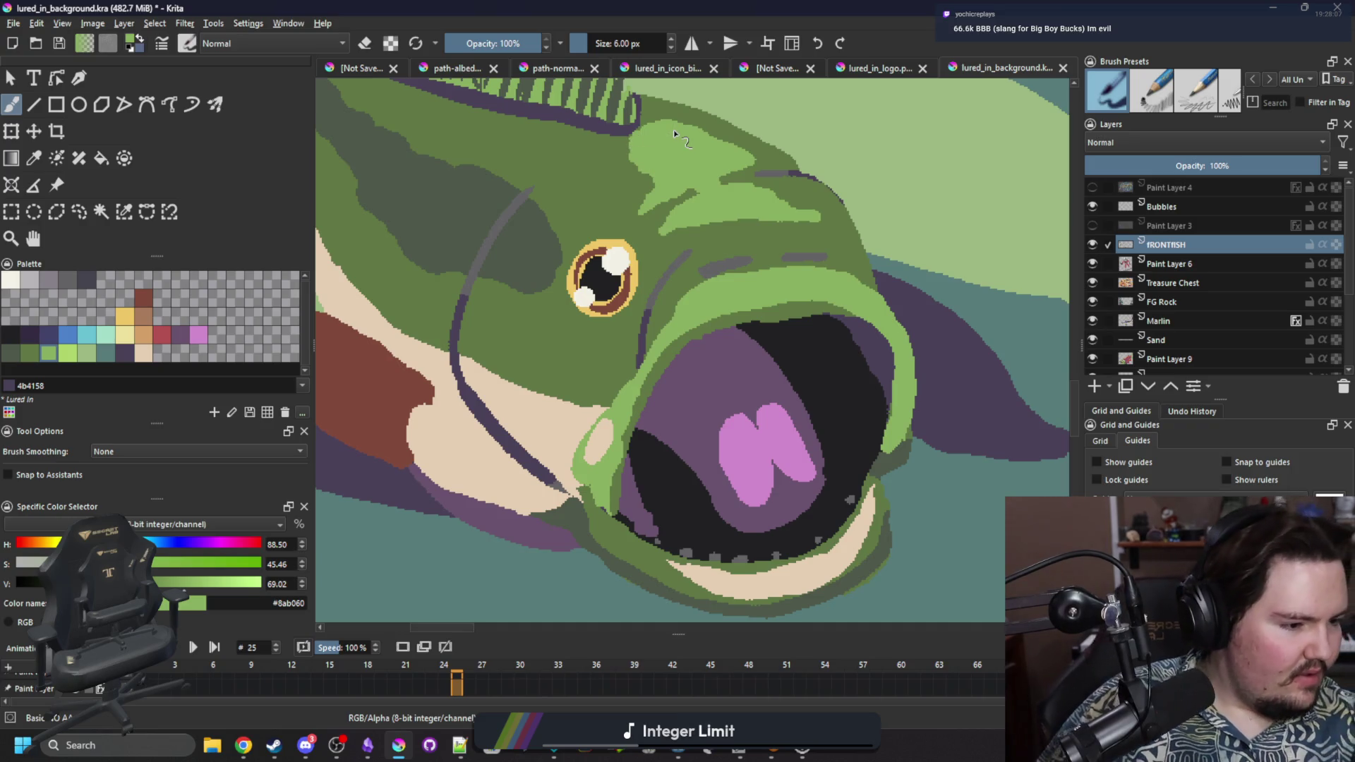
pyautogui.press('space')
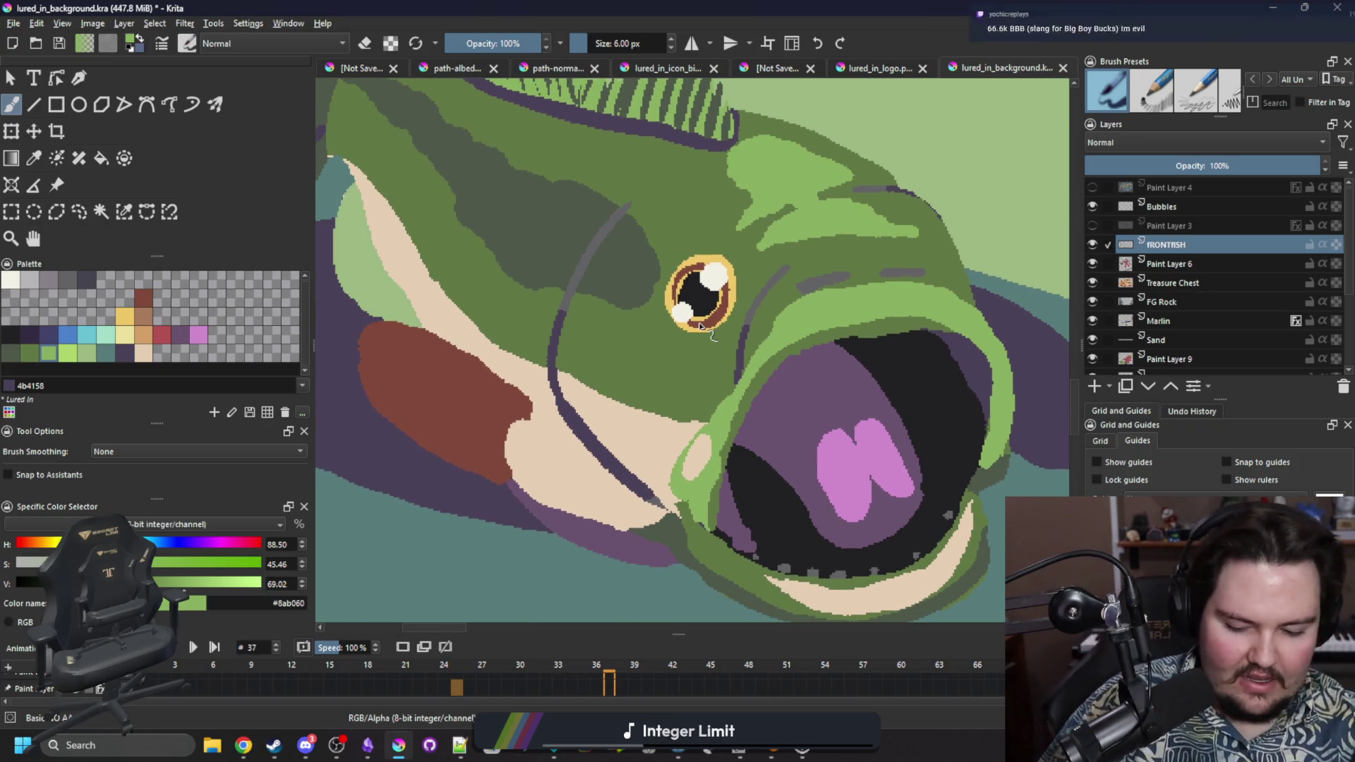
pyautogui.keyDown('ctrl'); pyautogui.click(376, 279); pyautogui.keyUp('ctrl')
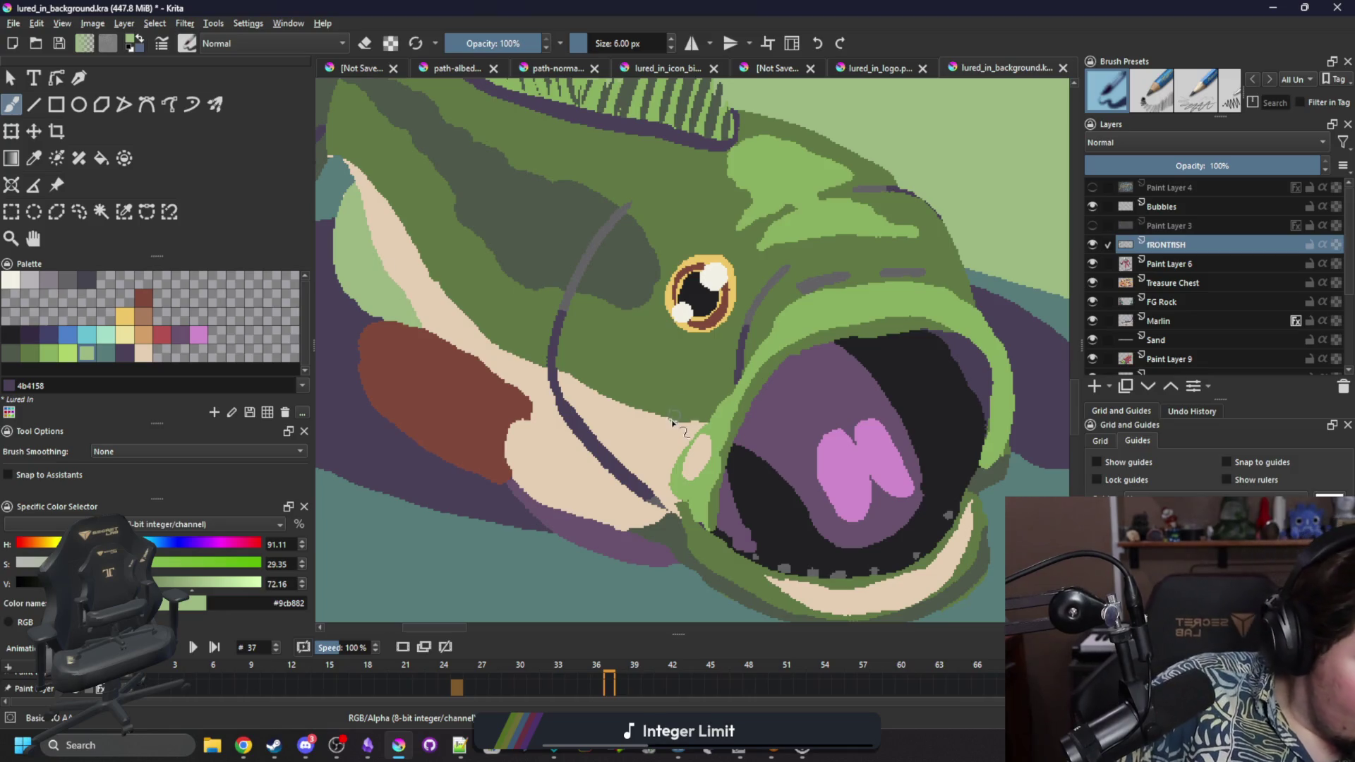
# Dab pale green #9cb882 spots and patches along the lower cheek above the cream belly.
pyautogui.moveTo(655, 415); pyautogui.dragTo(650, 406)
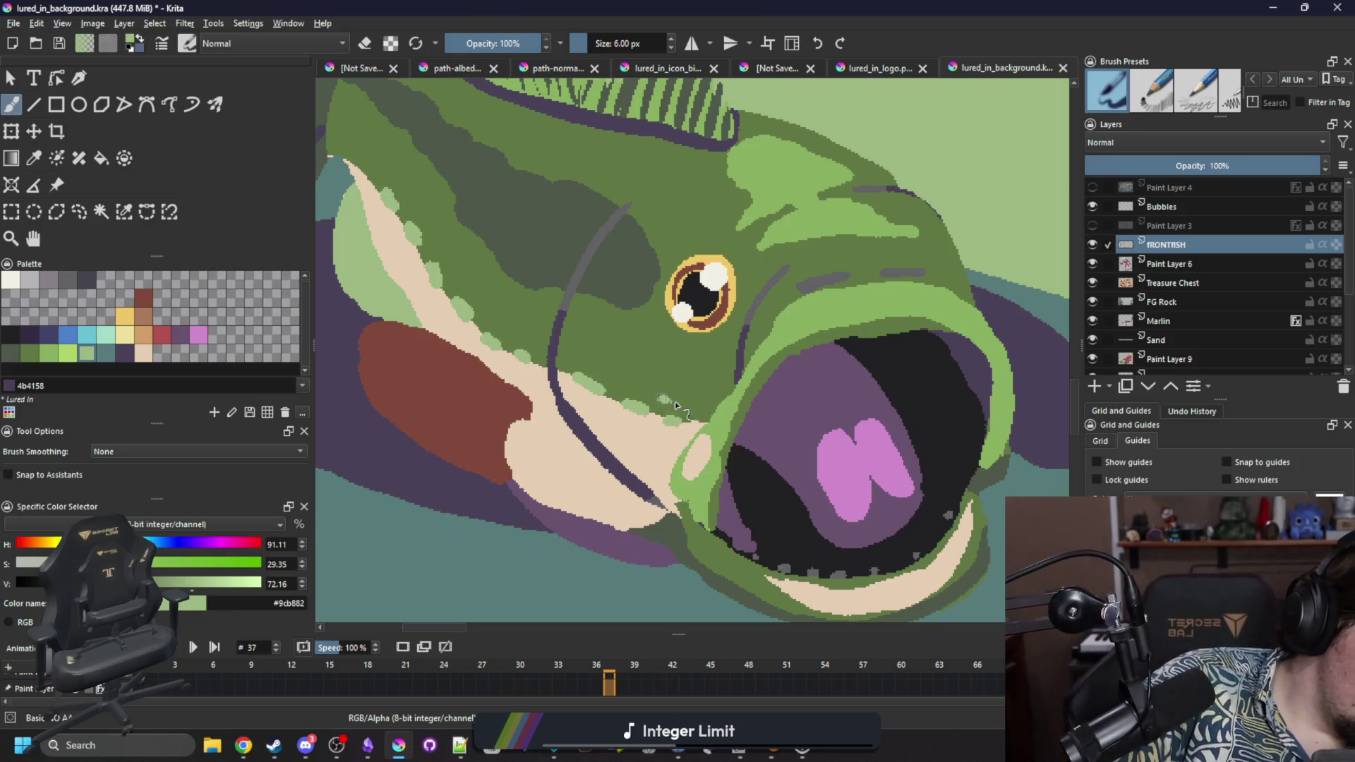
pyautogui.moveTo(527, 344); pyautogui.dragTo(527, 355)
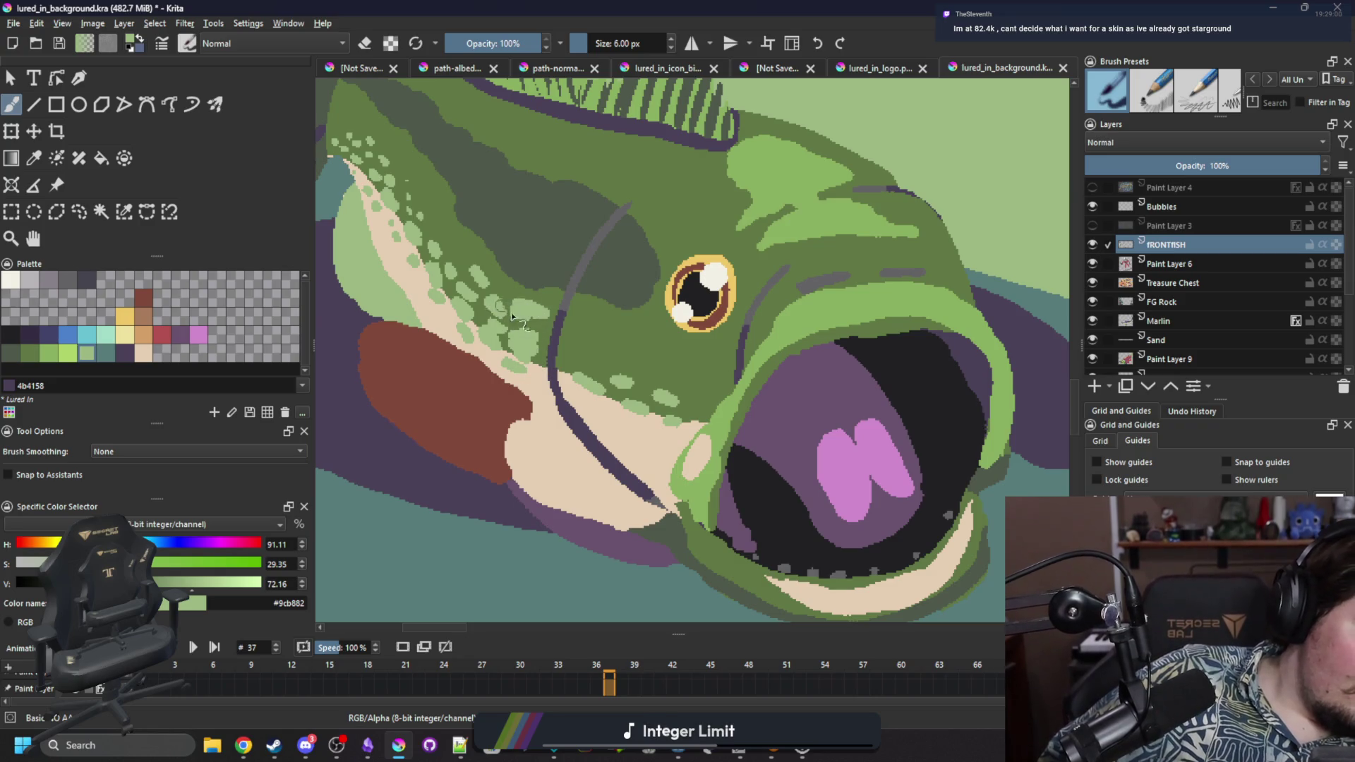
pyautogui.moveTo(600, 393); pyautogui.dragTo(599, 383)
pyautogui.moveTo(672, 413)
pyautogui.mouseDown()
pyautogui.moveTo(643, 371)
pyautogui.moveTo(656, 363)
pyautogui.moveTo(599, 344)
pyautogui.moveTo(614, 413)
pyautogui.moveTo(653, 448)
pyautogui.moveTo(652, 426)
pyautogui.mouseUp()
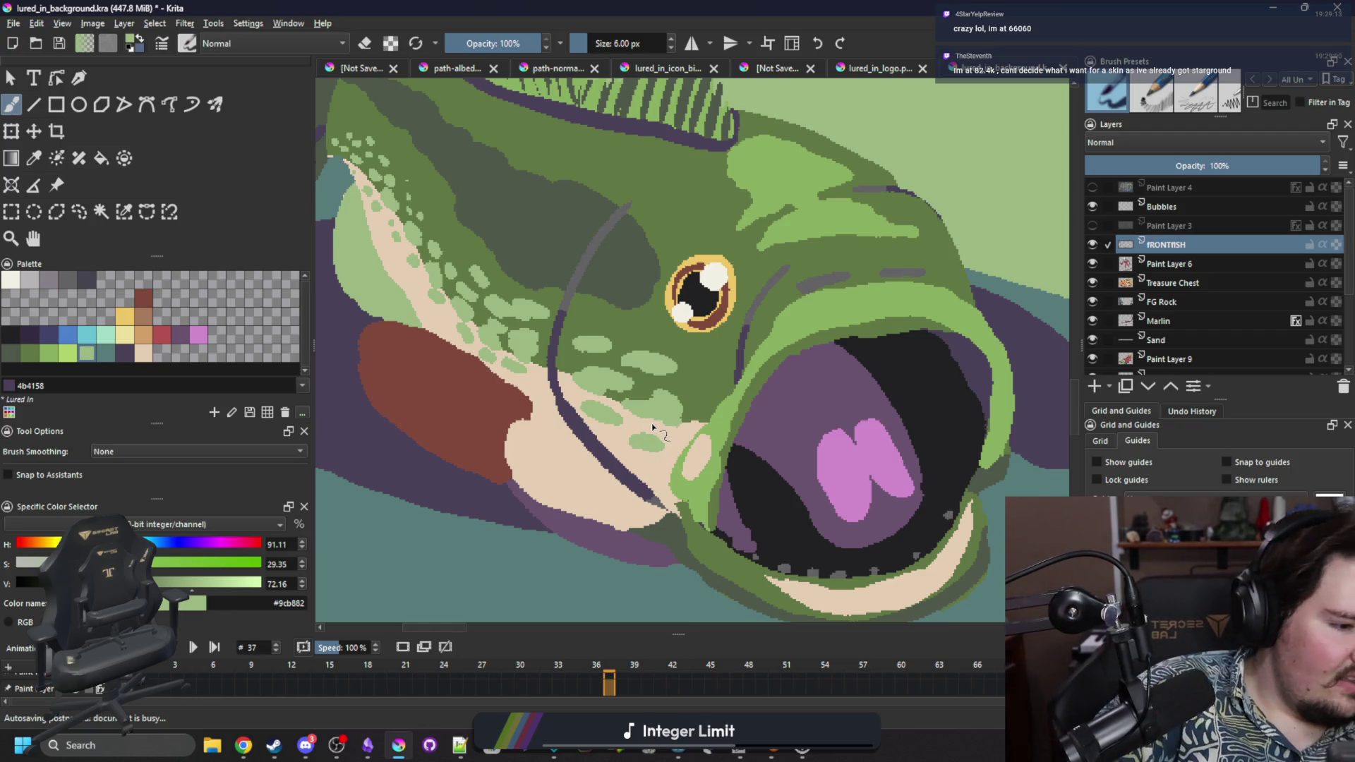
# Sample the darker green #5f7743 and paint it over the lower pale cheek patch.
pyautogui.keyDown('ctrl'); pyautogui.click(706, 381); pyautogui.keyUp('ctrl')
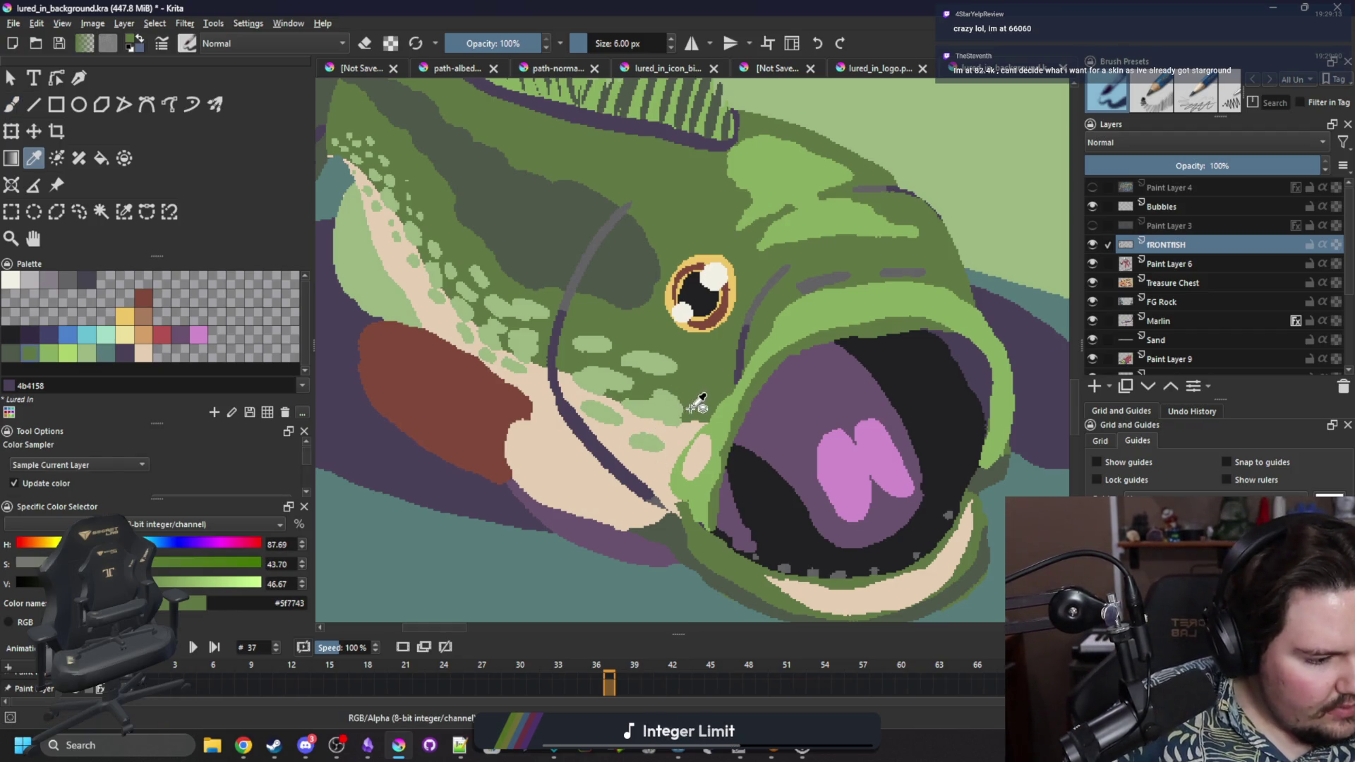
pyautogui.moveTo(668, 362)
pyautogui.mouseDown()
pyautogui.moveTo(631, 364)
pyautogui.moveTo(688, 346)
pyautogui.mouseUp()
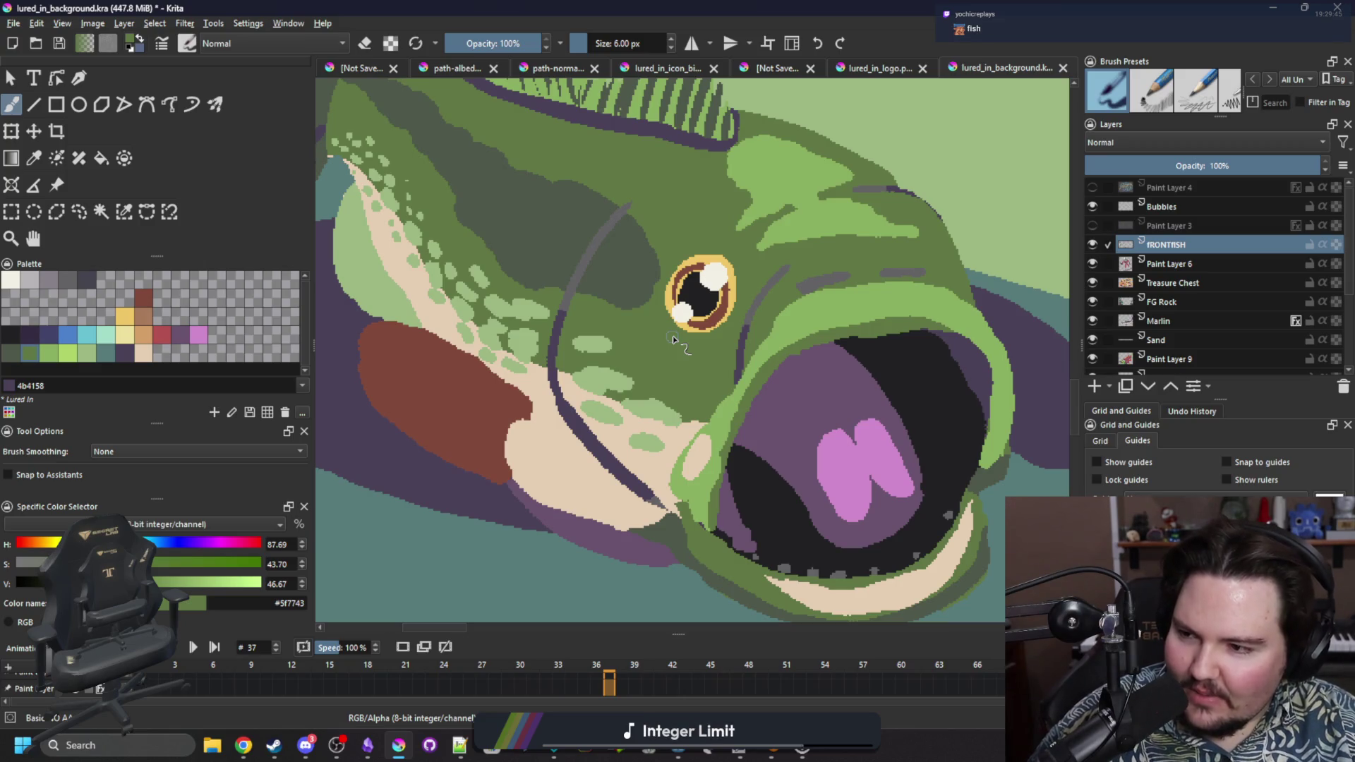
# Select the reddish-brown pectoral fin as a contiguous colour region.
pyautogui.scroll(-4, 636, 396)
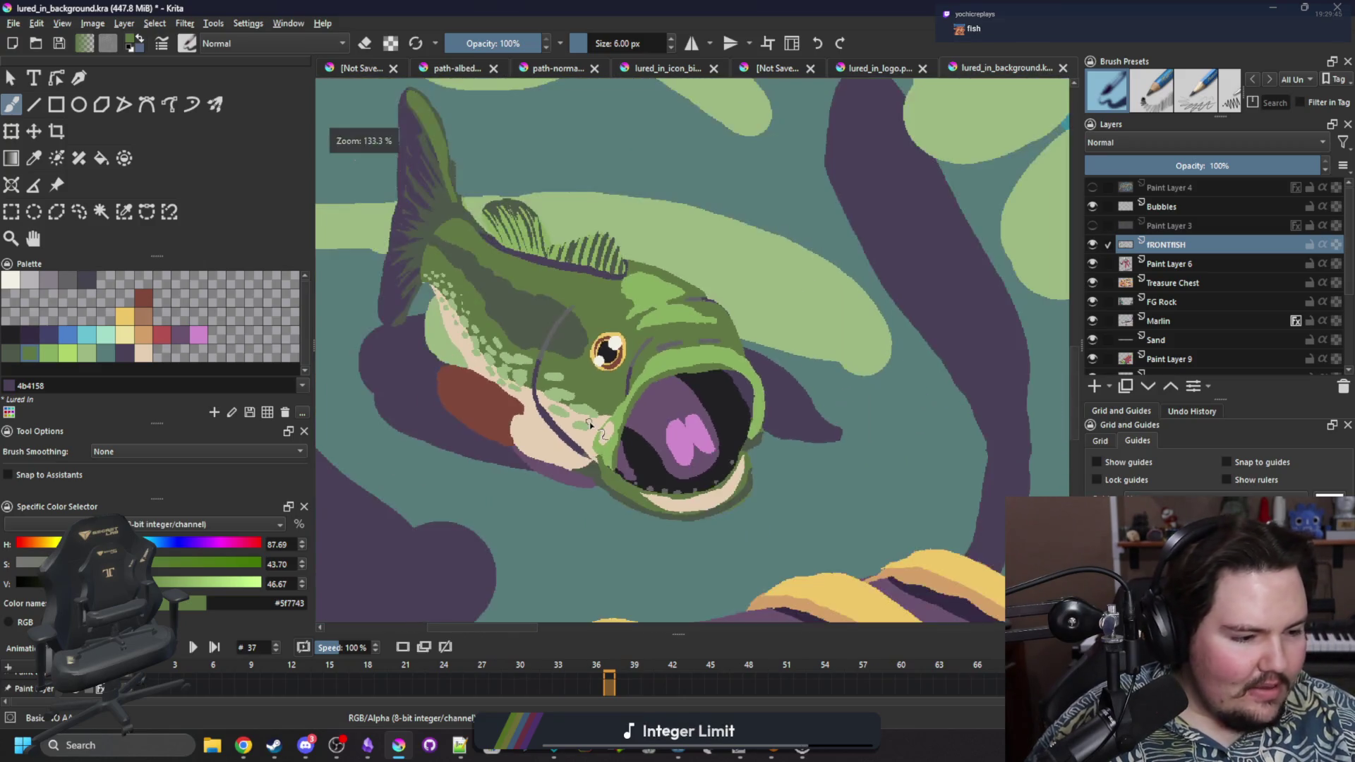
pyautogui.scroll(3, 451, 413)
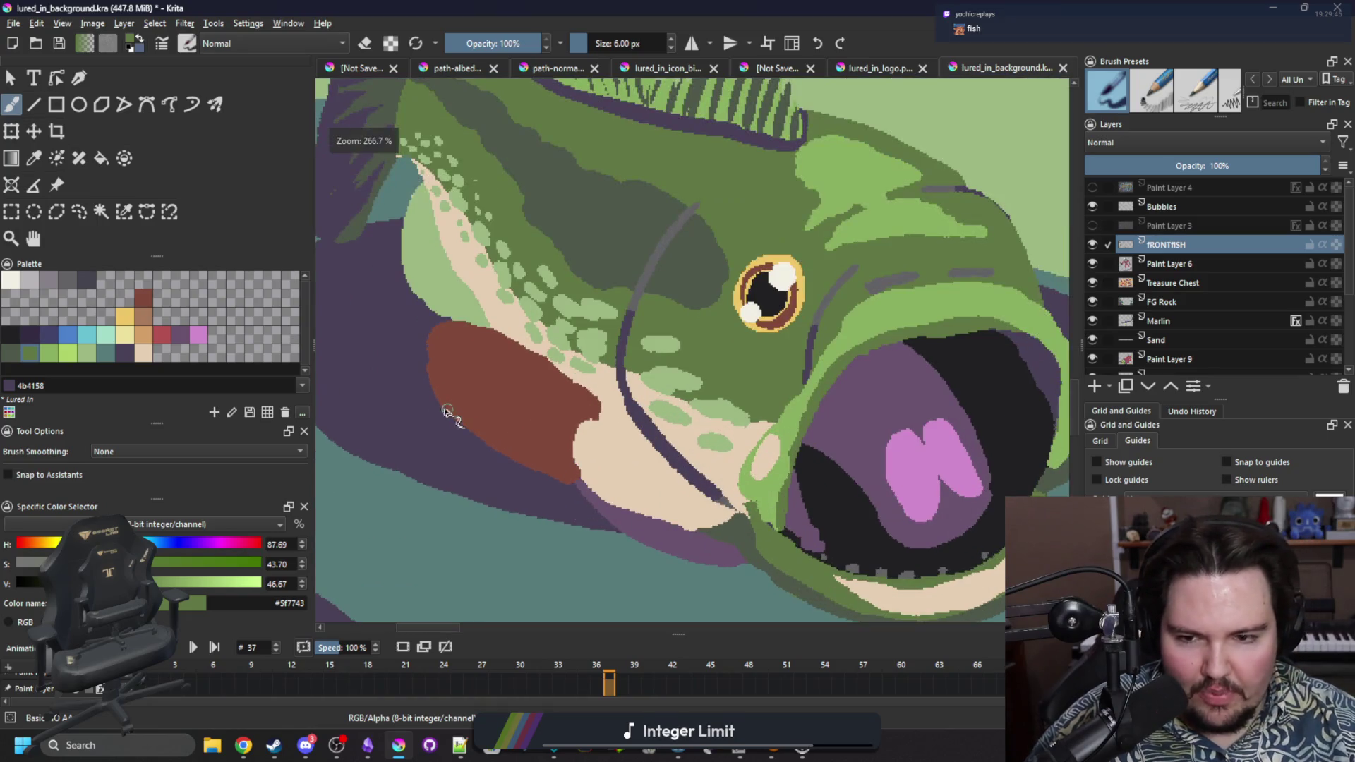
pyautogui.click(124, 212)
pyautogui.click(526, 416)
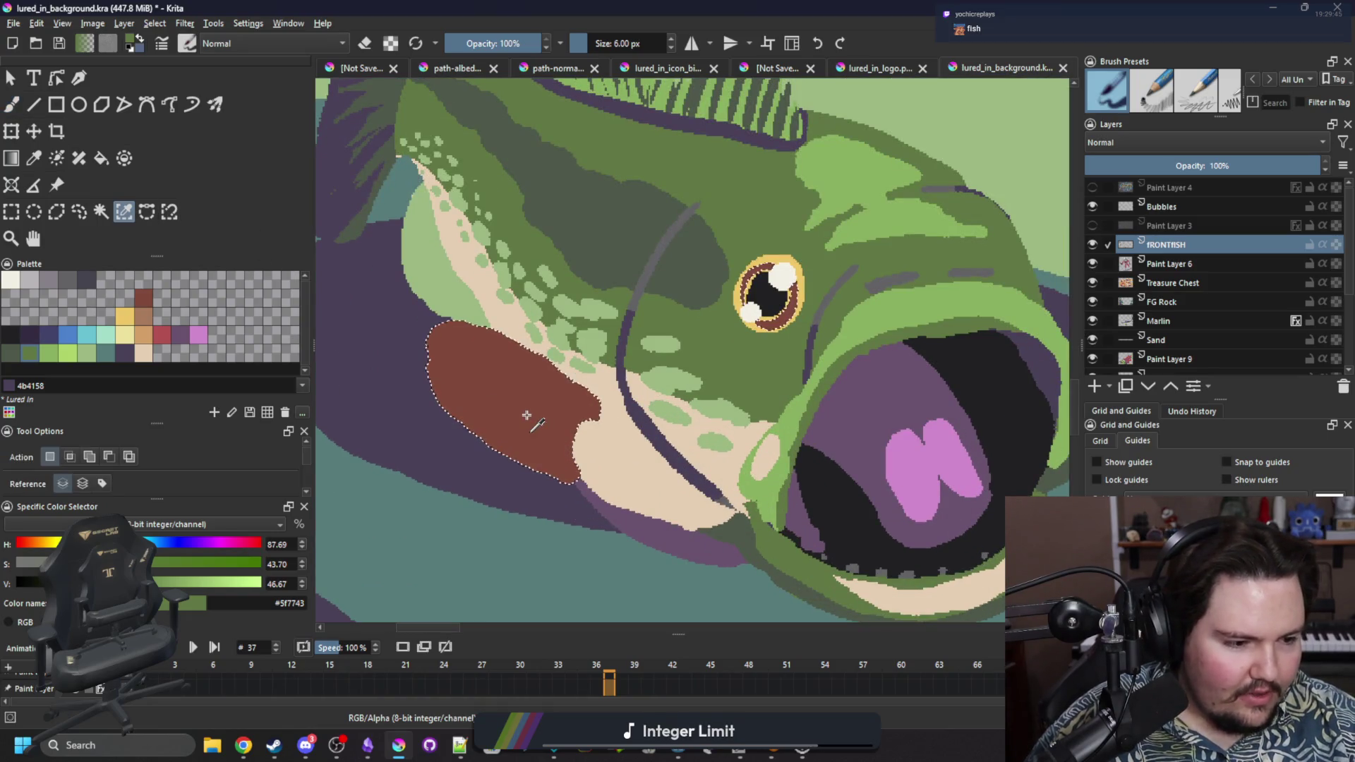
pyautogui.click(101, 212)
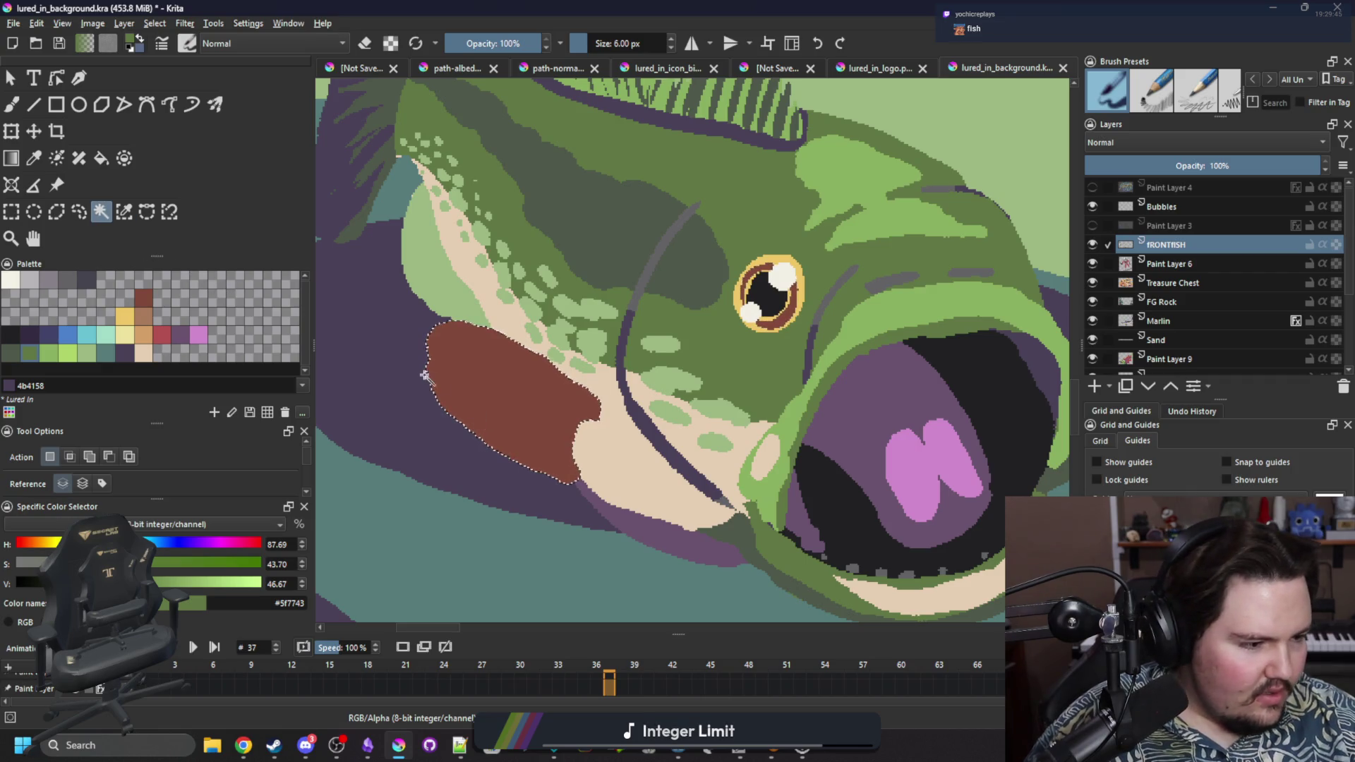
pyautogui.scroll(2, 429, 358)
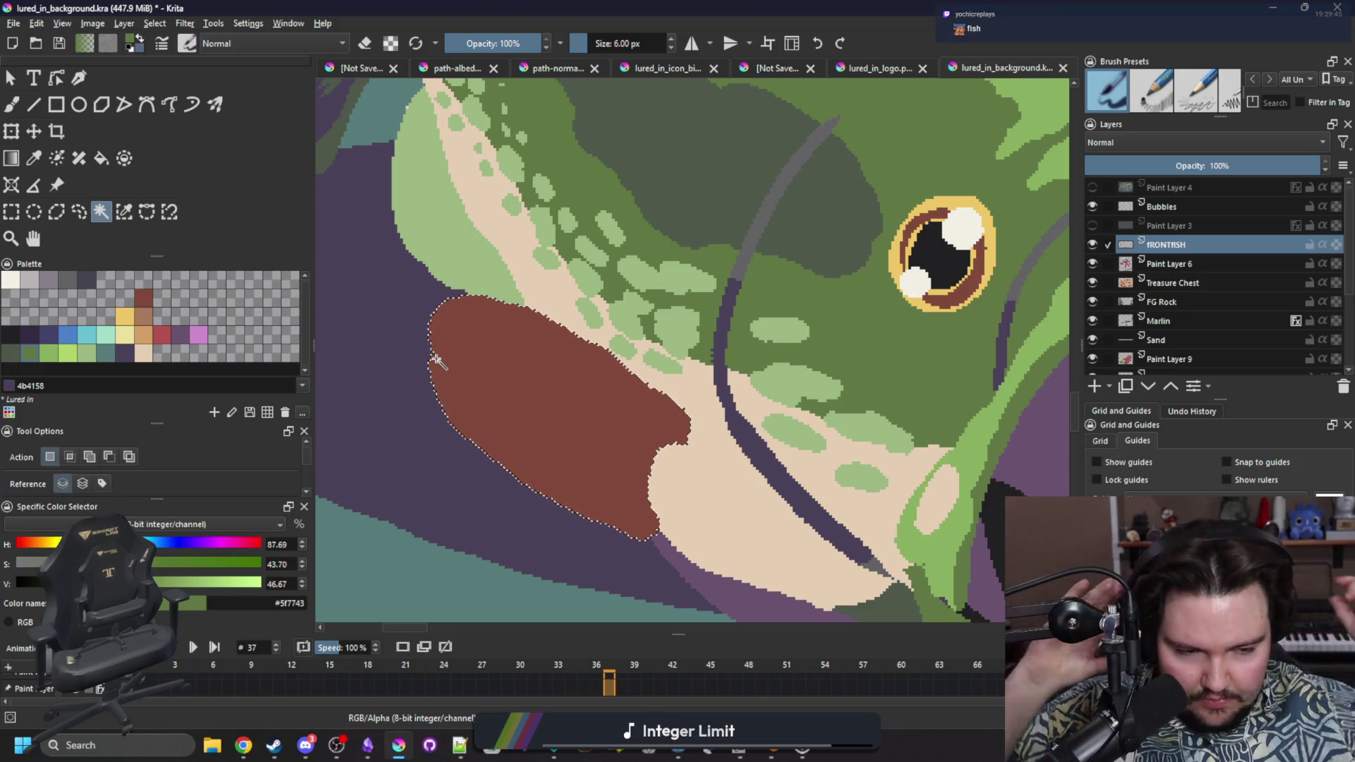
# Pick the Color 29 green swatch and brush streaks along the fin's upper edge.
pyautogui.click(88, 353)
pyautogui.click(29, 353)
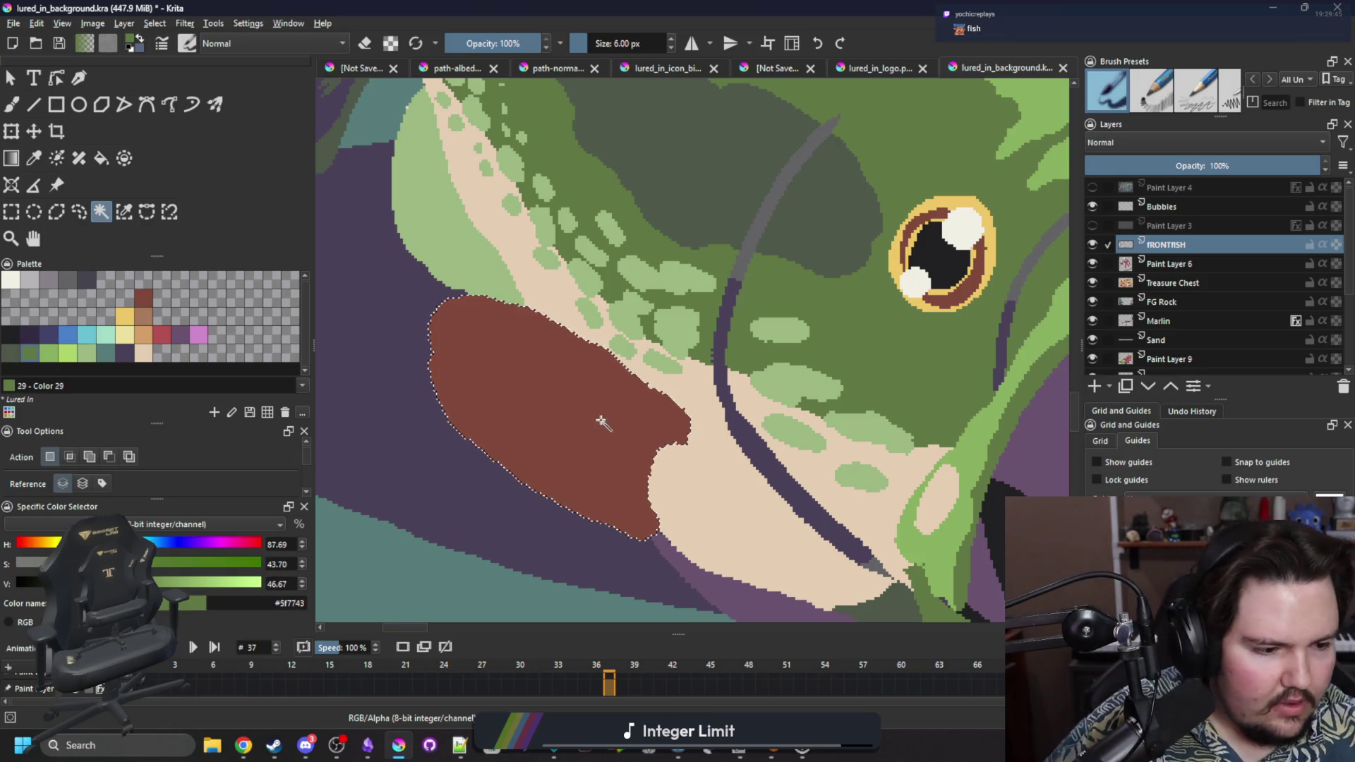
pyautogui.press('b')
pyautogui.moveTo(498, 358); pyautogui.dragTo(592, 409)
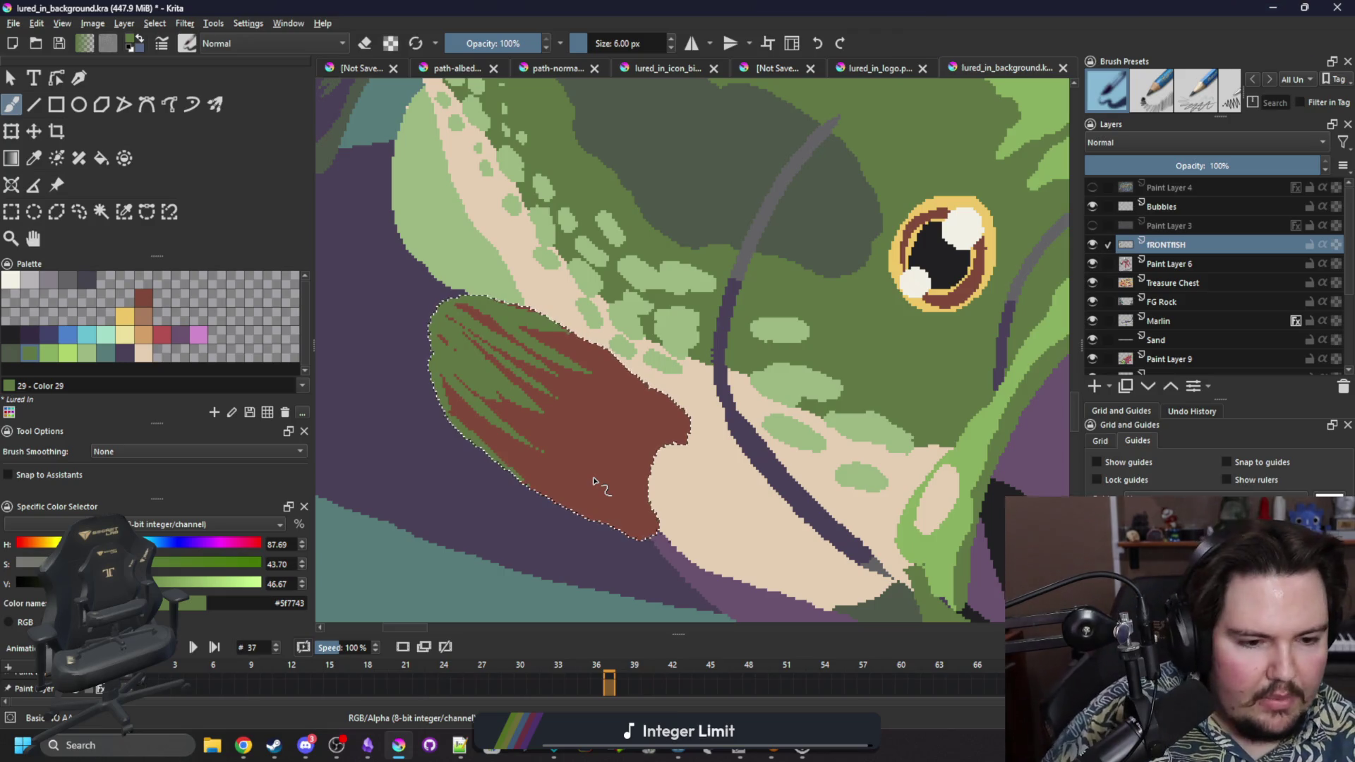
# Brush a light green #8ab060 stripe down the lower fin, undo it, and zoom onto the fin edge.
pyautogui.click(49, 353)
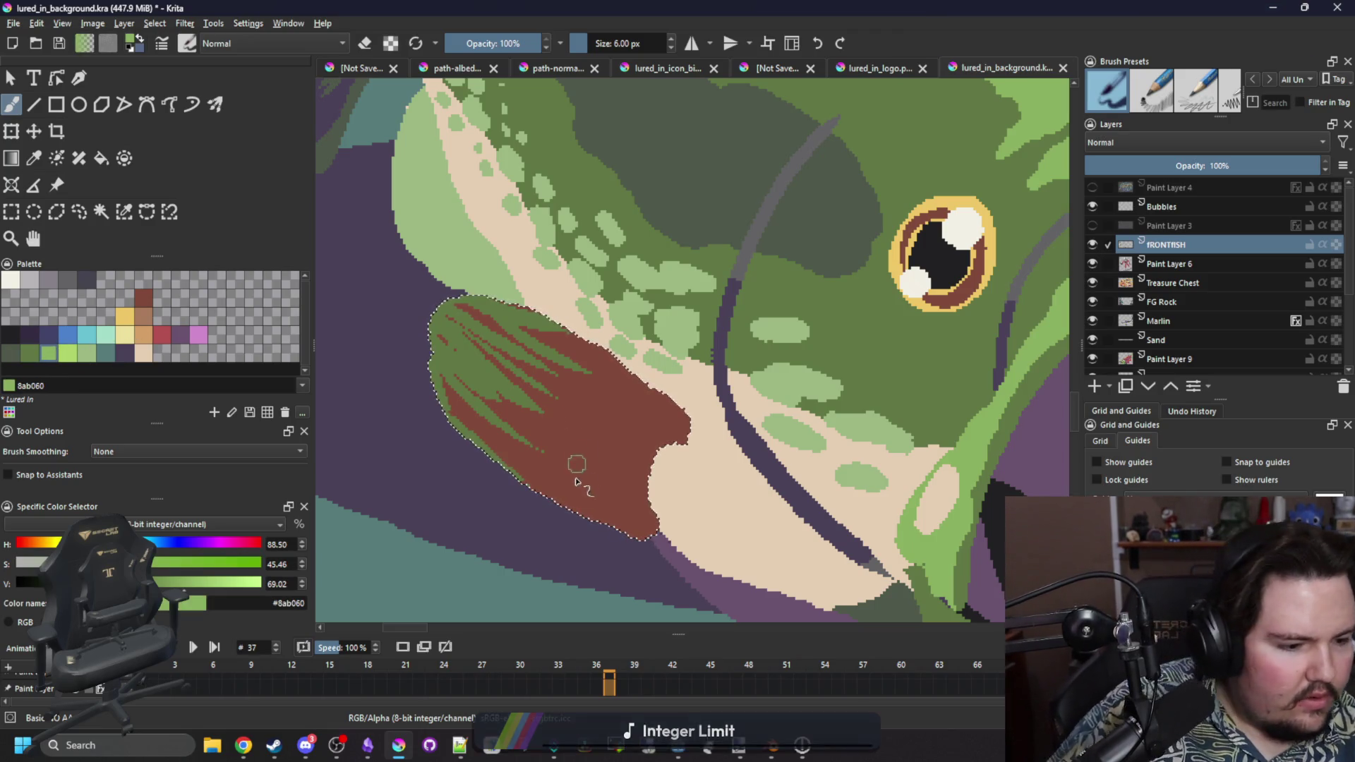
pyautogui.moveTo(583, 507); pyautogui.dragTo(600, 382)
pyautogui.hotkey('ctrl', 'z')
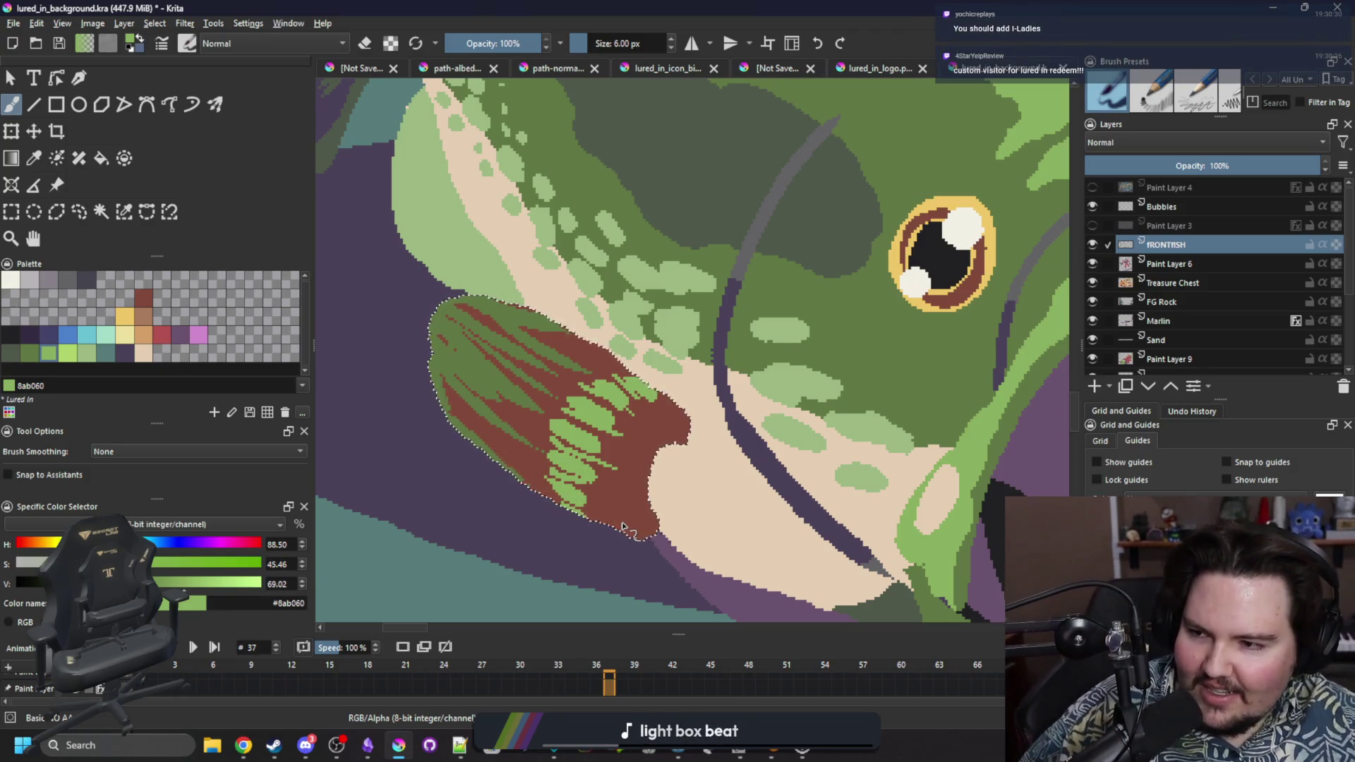
pyautogui.scroll(-10, 679, 369)
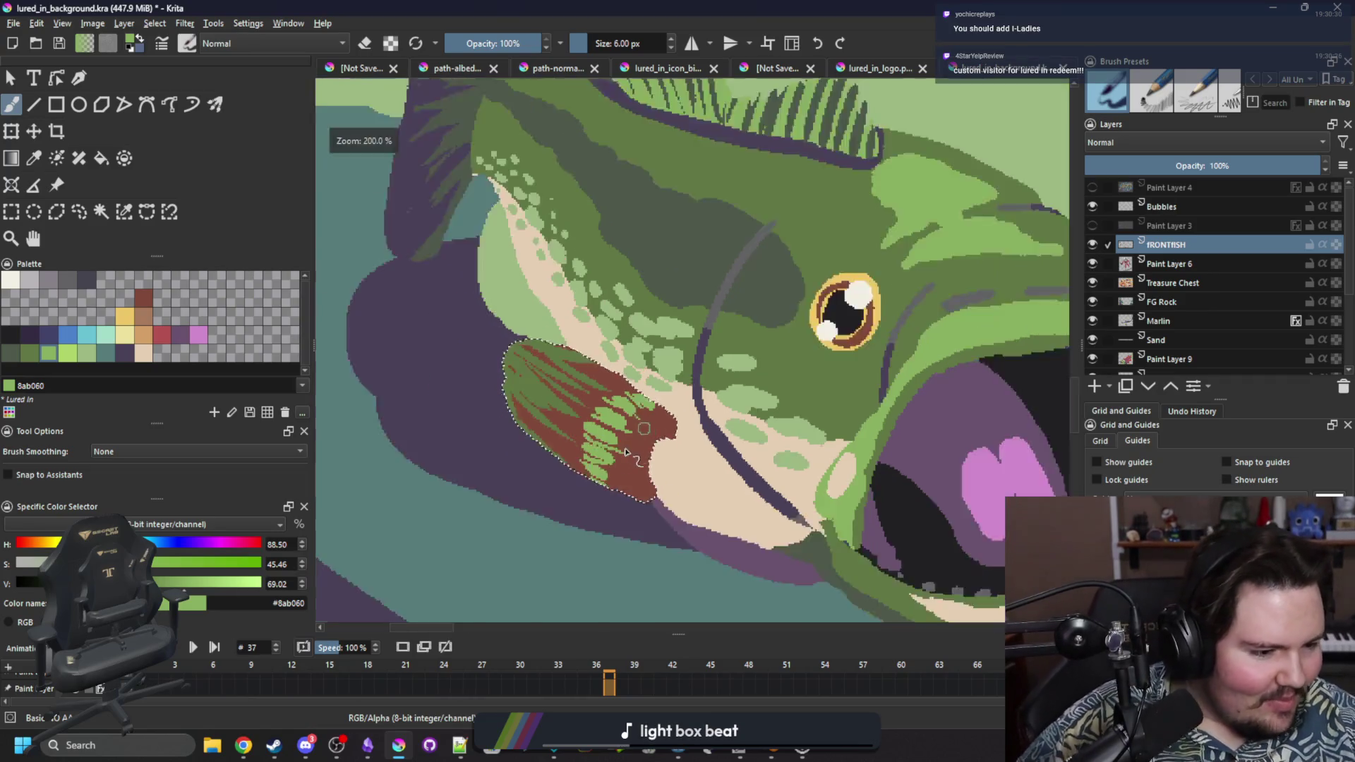
pyautogui.scroll(2, 574, 453)
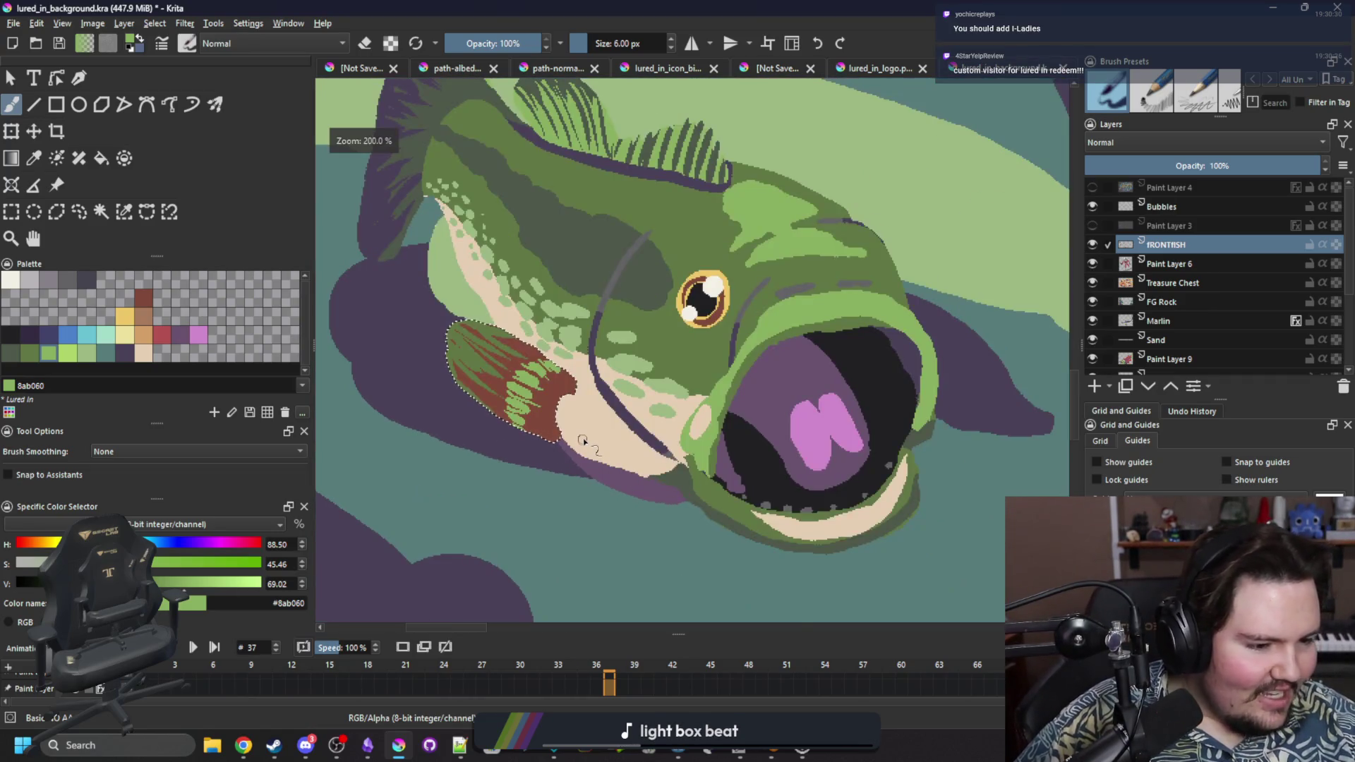
pyautogui.scroll(2, 575, 431)
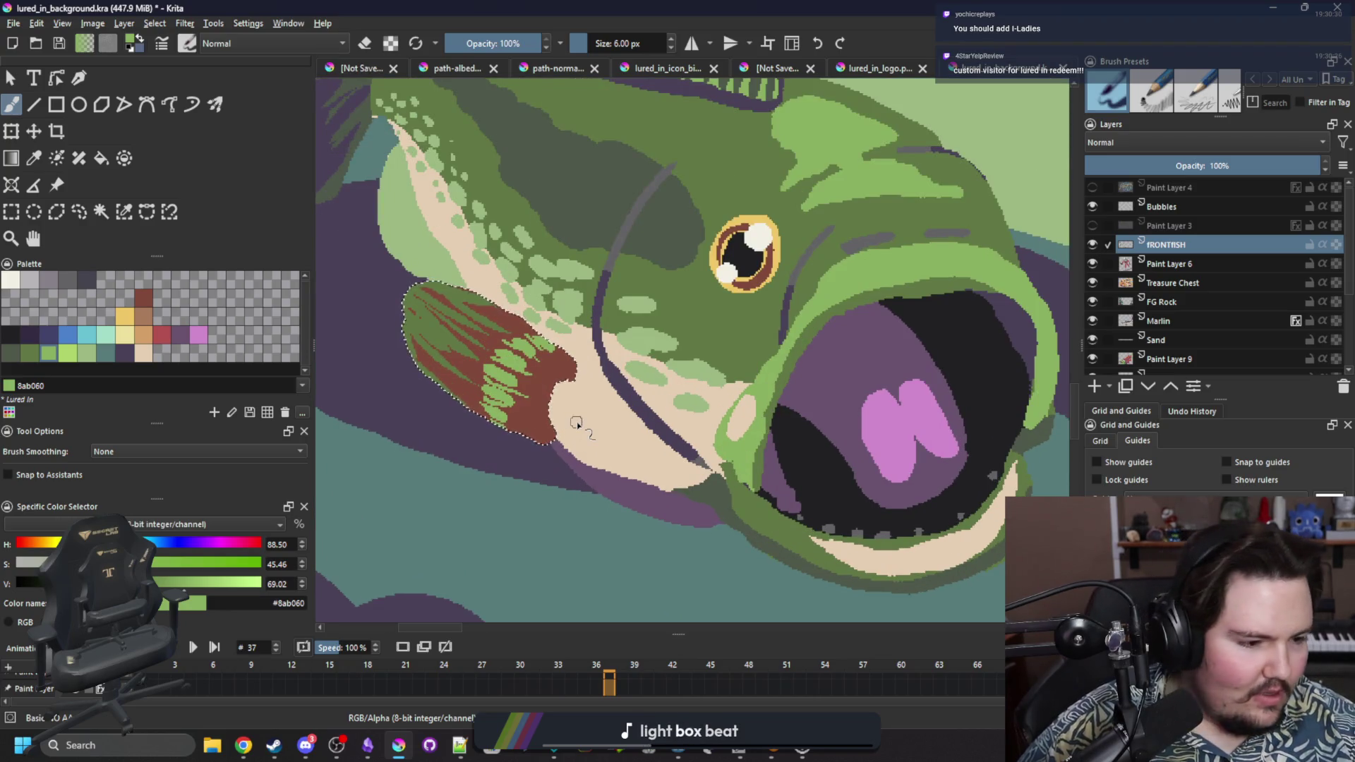
pyautogui.scroll(4, 575, 427)
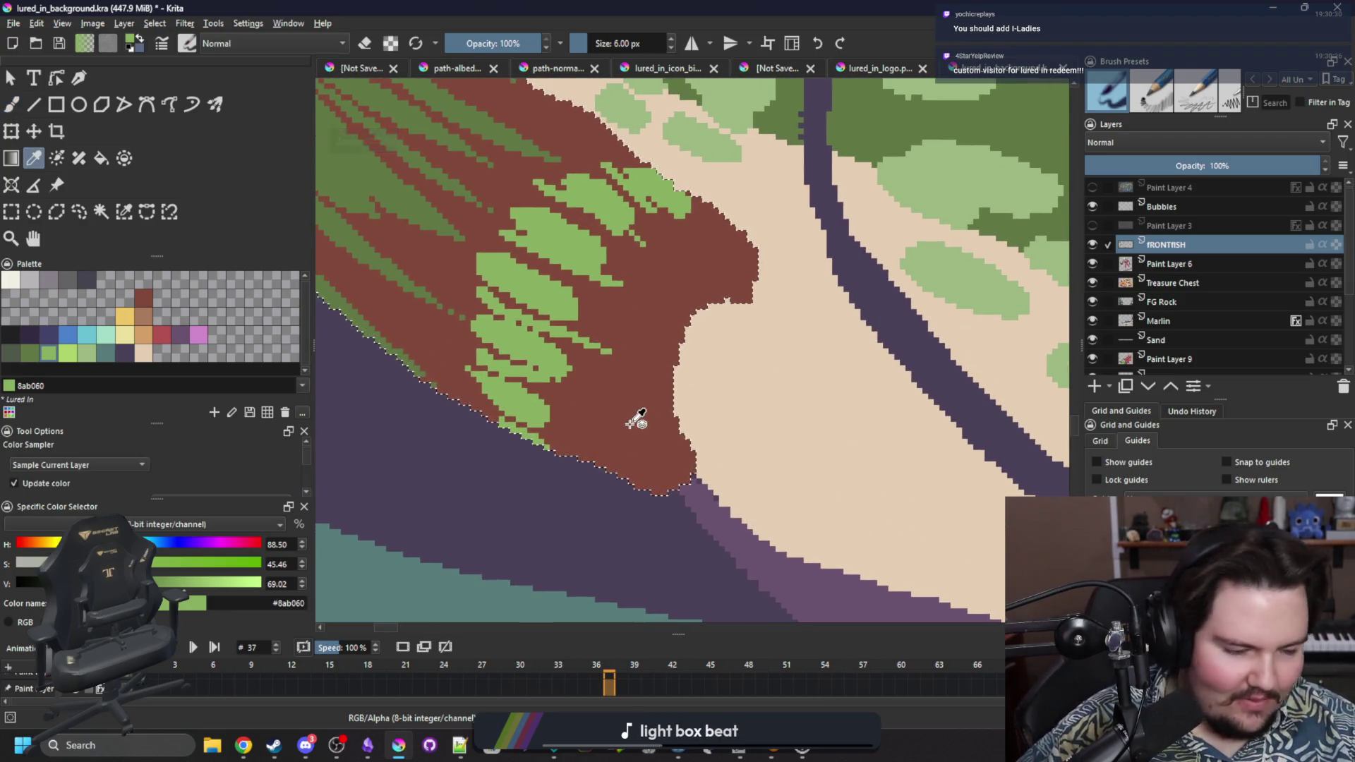
# Extend the fin's reddish-brown, erase its lower edge, and patch beige over leftover specks.
pyautogui.keyDown('ctrl'); pyautogui.click(636, 421); pyautogui.keyUp('ctrl')
pyautogui.moveTo(677, 388)
pyautogui.mouseDown()
pyautogui.moveTo(727, 409)
pyautogui.moveTo(629, 433)
pyautogui.mouseUp()
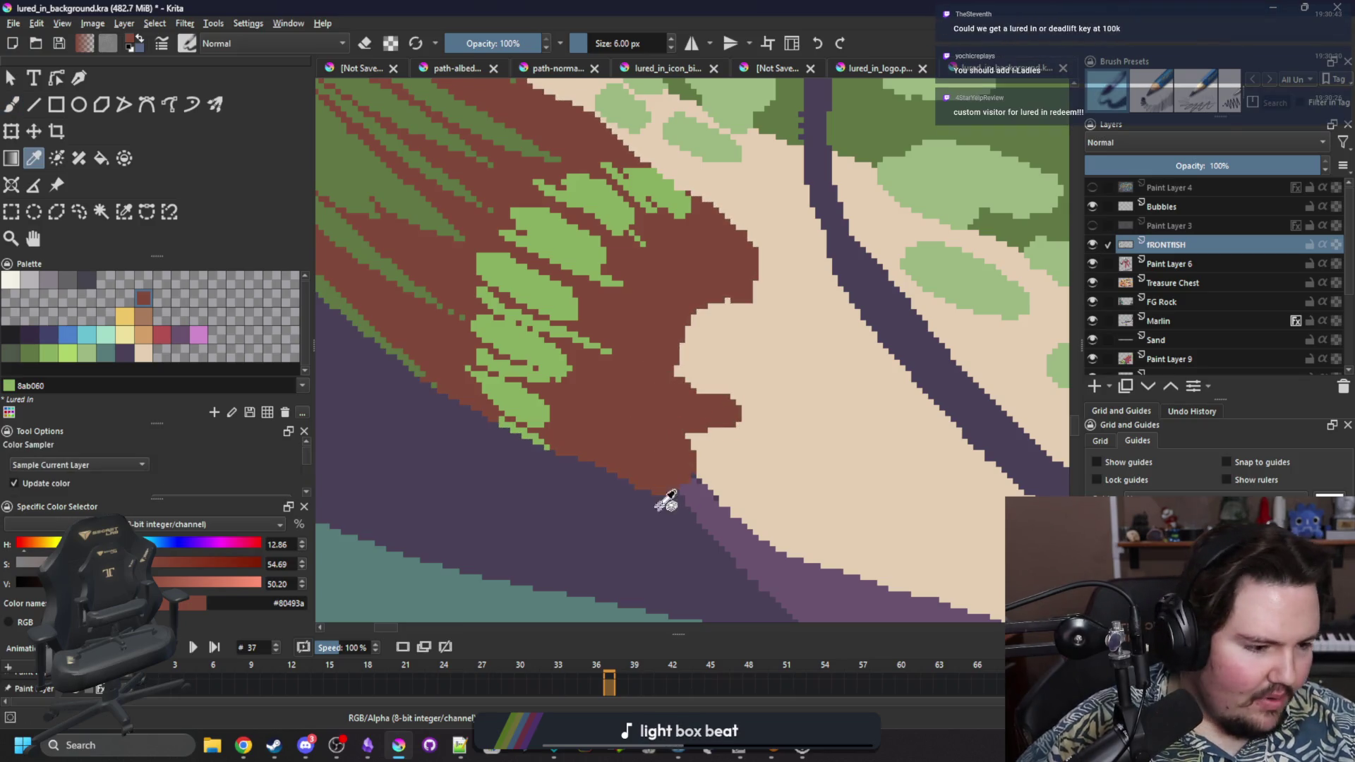
pyautogui.press('e')
pyautogui.moveTo(660, 494)
pyautogui.mouseDown()
pyautogui.moveTo(678, 469)
pyautogui.moveTo(666, 454)
pyautogui.moveTo(401, 404)
pyautogui.moveTo(691, 478)
pyautogui.mouseUp()
pyautogui.press('p')
pyautogui.click(793, 460)
pyautogui.press('b')
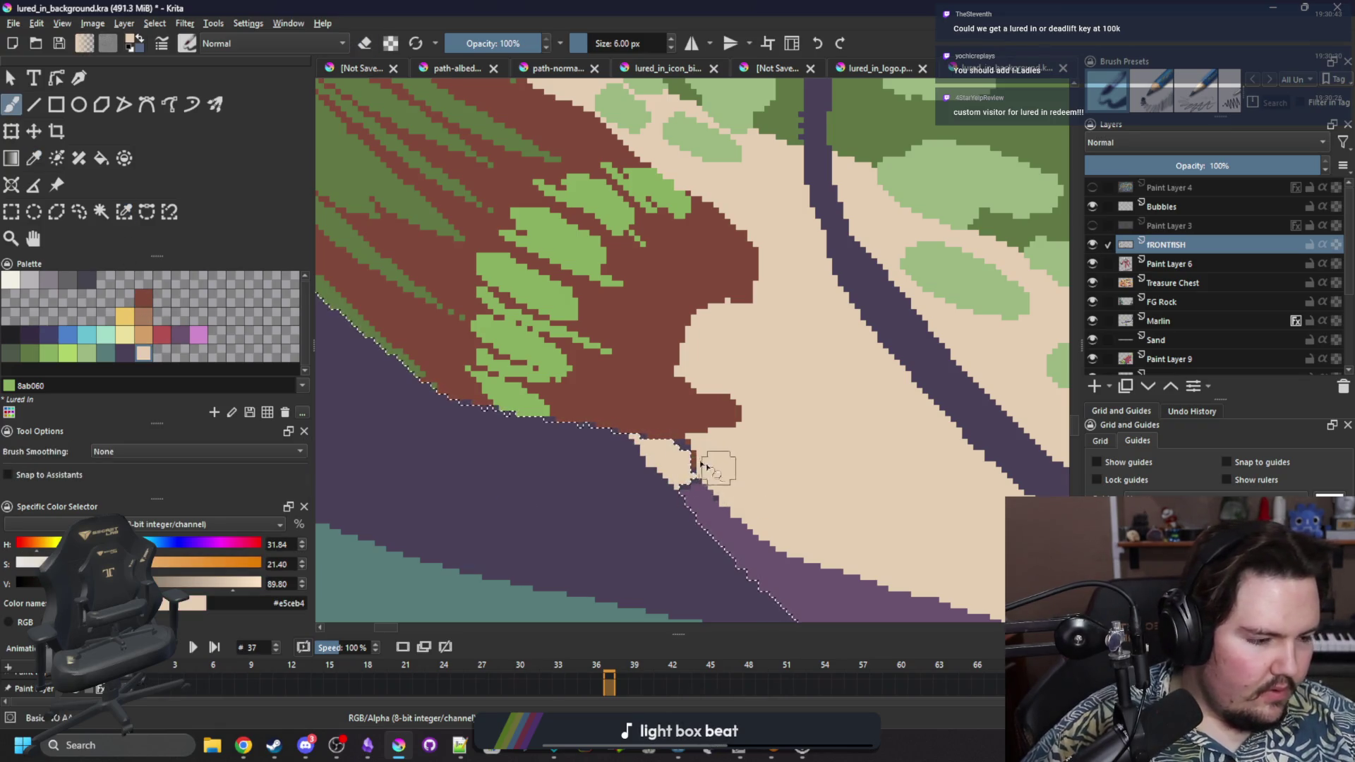
pyautogui.scroll(-3, 716, 463)
# Deselect, bucket-fill the purple belly band with tan #d3a068, and brush tan over remaining beige pixels.
pyautogui.hotkey('ctrl', 'shift', 'a')
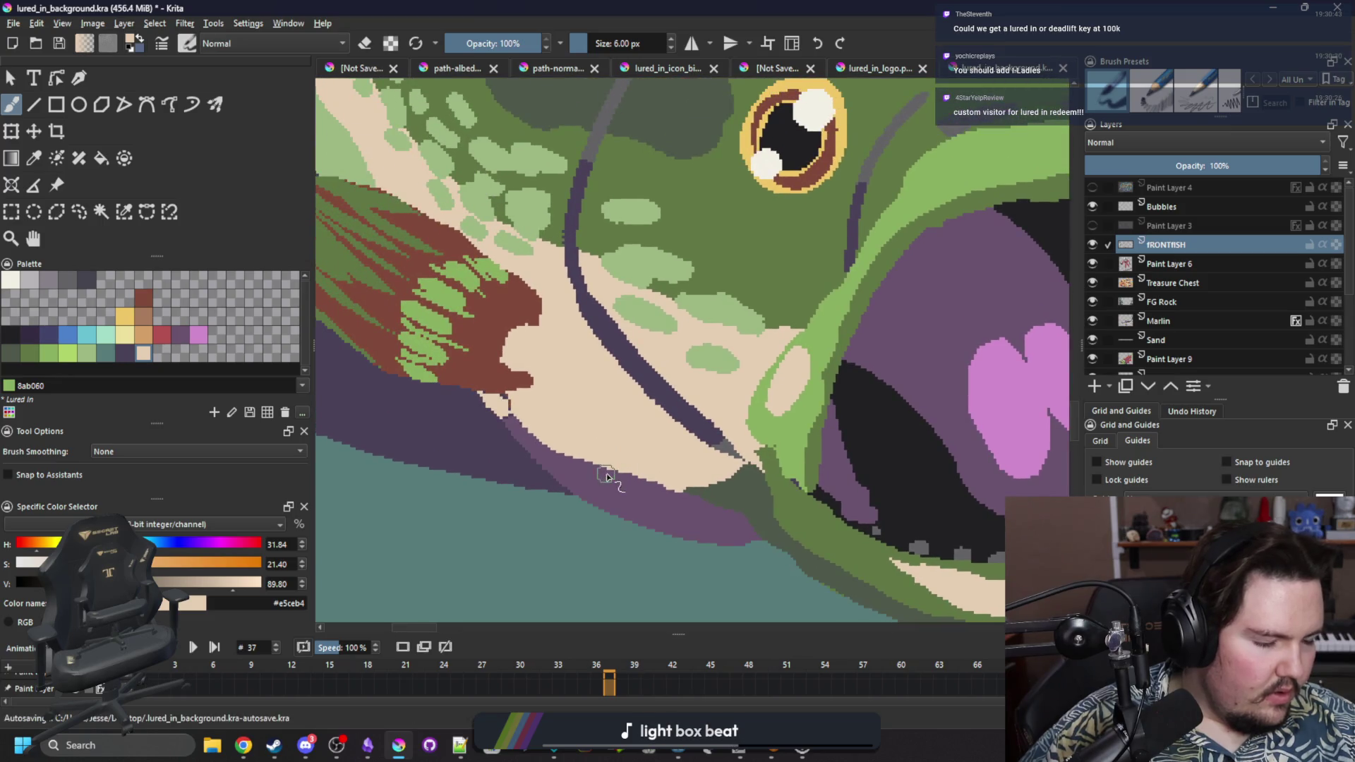
pyautogui.click(144, 333)
pyautogui.press('f')
pyautogui.click(596, 474)
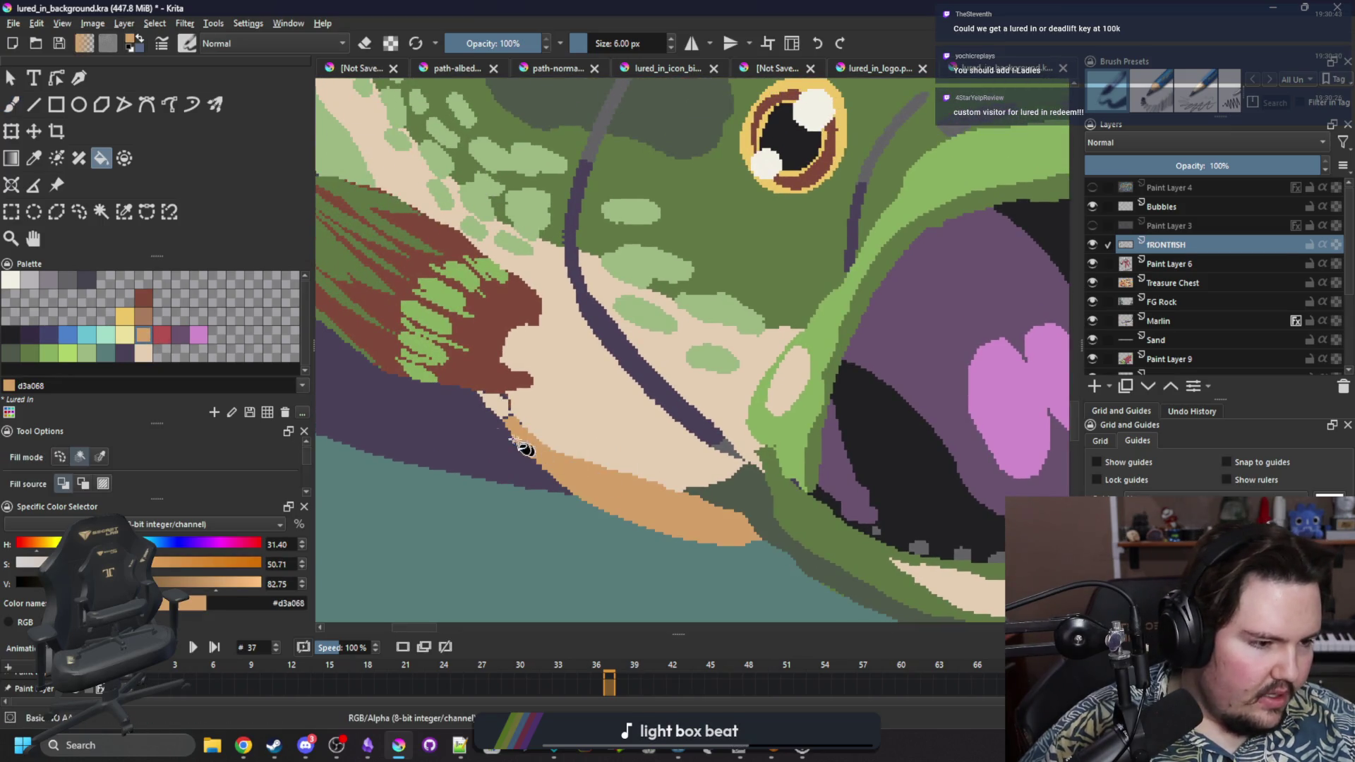
pyautogui.scroll(5, 499, 423)
pyautogui.press('b')
pyautogui.moveTo(484, 343)
pyautogui.mouseDown()
pyautogui.moveTo(484, 318)
pyautogui.moveTo(454, 287)
pyautogui.moveTo(494, 282)
pyautogui.mouseUp()
pyautogui.press('w')
pyautogui.press('b')
pyautogui.moveTo(393, 261)
pyautogui.mouseDown()
pyautogui.moveTo(435, 340)
pyautogui.moveTo(393, 272)
pyautogui.moveTo(442, 299)
pyautogui.mouseUp()
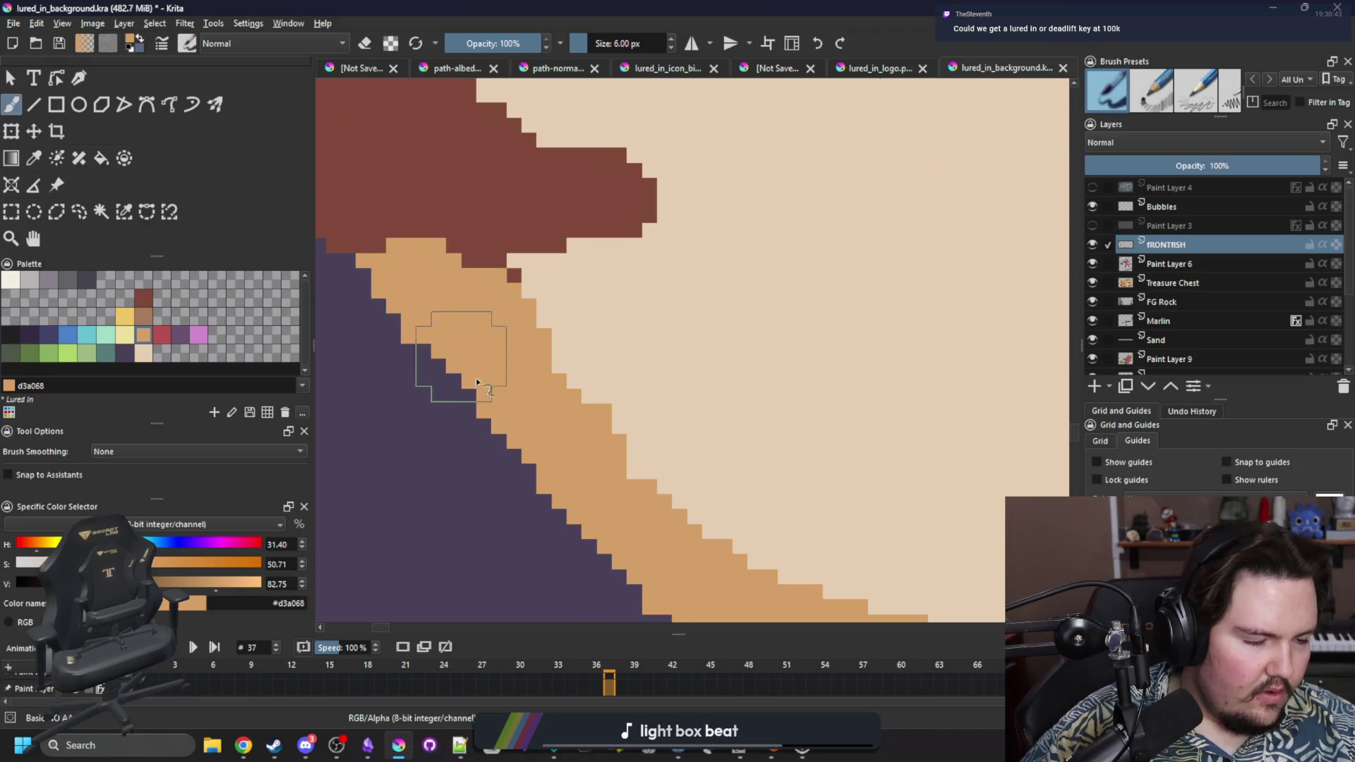
# Select the pale green areas by colour and sample the dark grey-green #4e584a from the fish.
pyautogui.scroll(-10, 476, 376)
pyautogui.scroll(-3, 579, 482)
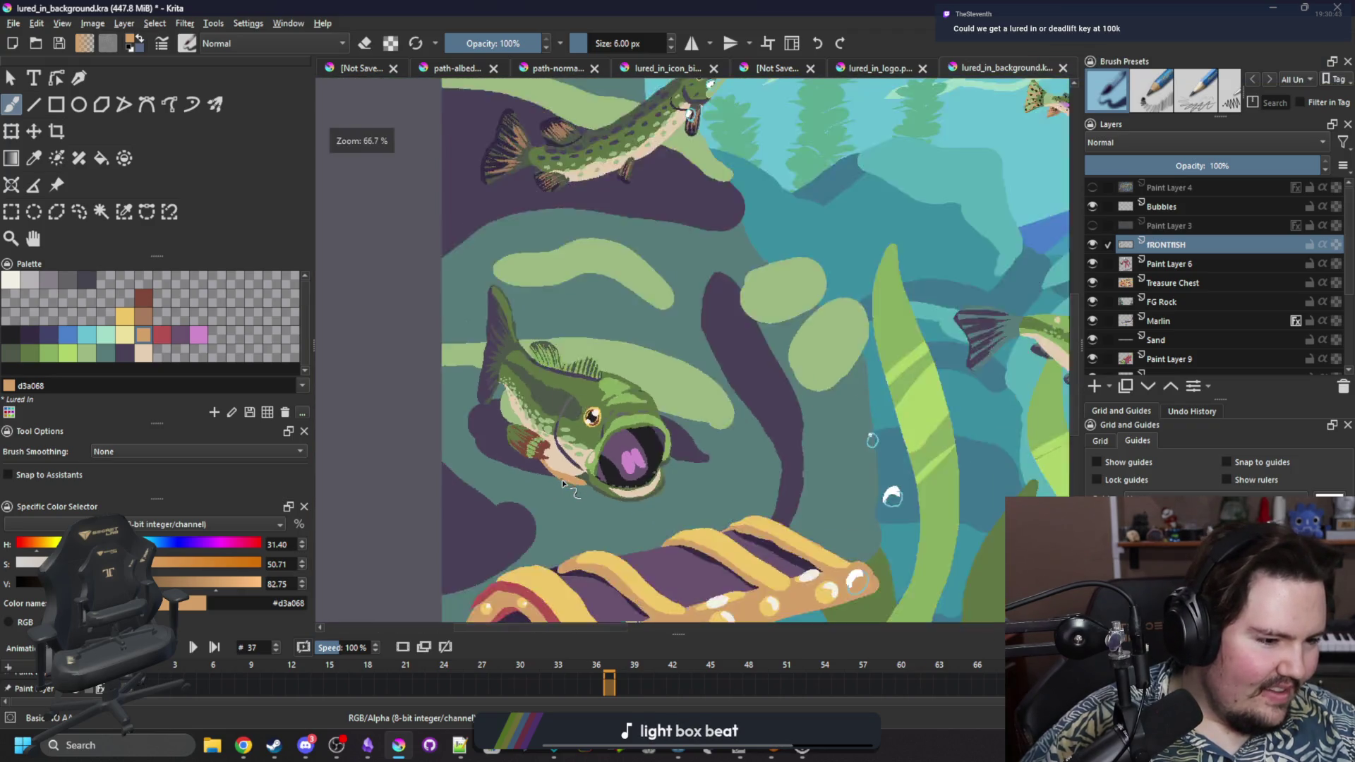
pyautogui.scroll(8, 476, 358)
pyautogui.scroll(2, 476, 357)
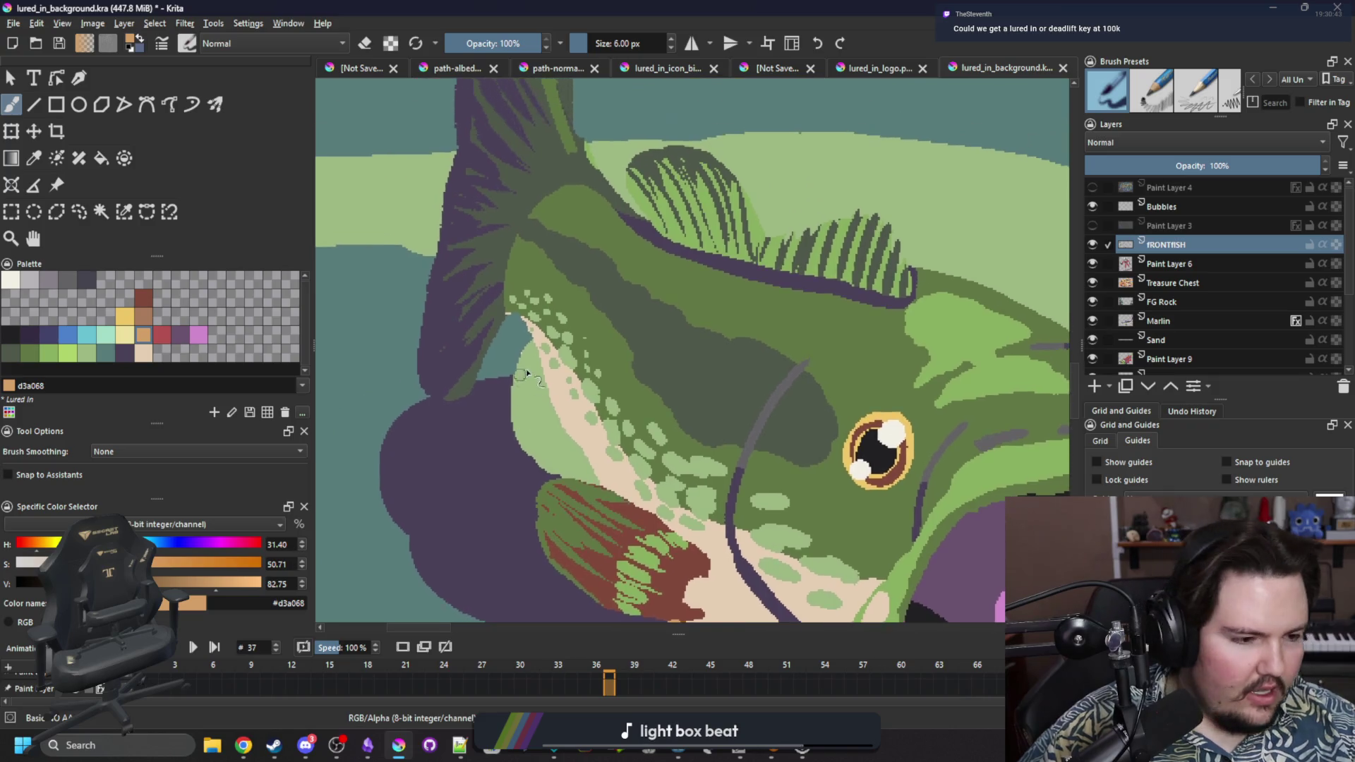
pyautogui.click(124, 212)
pyautogui.scroll(2, 559, 382)
pyautogui.click(574, 460)
pyautogui.press('p')
pyautogui.click(910, 247)
pyautogui.press('b')
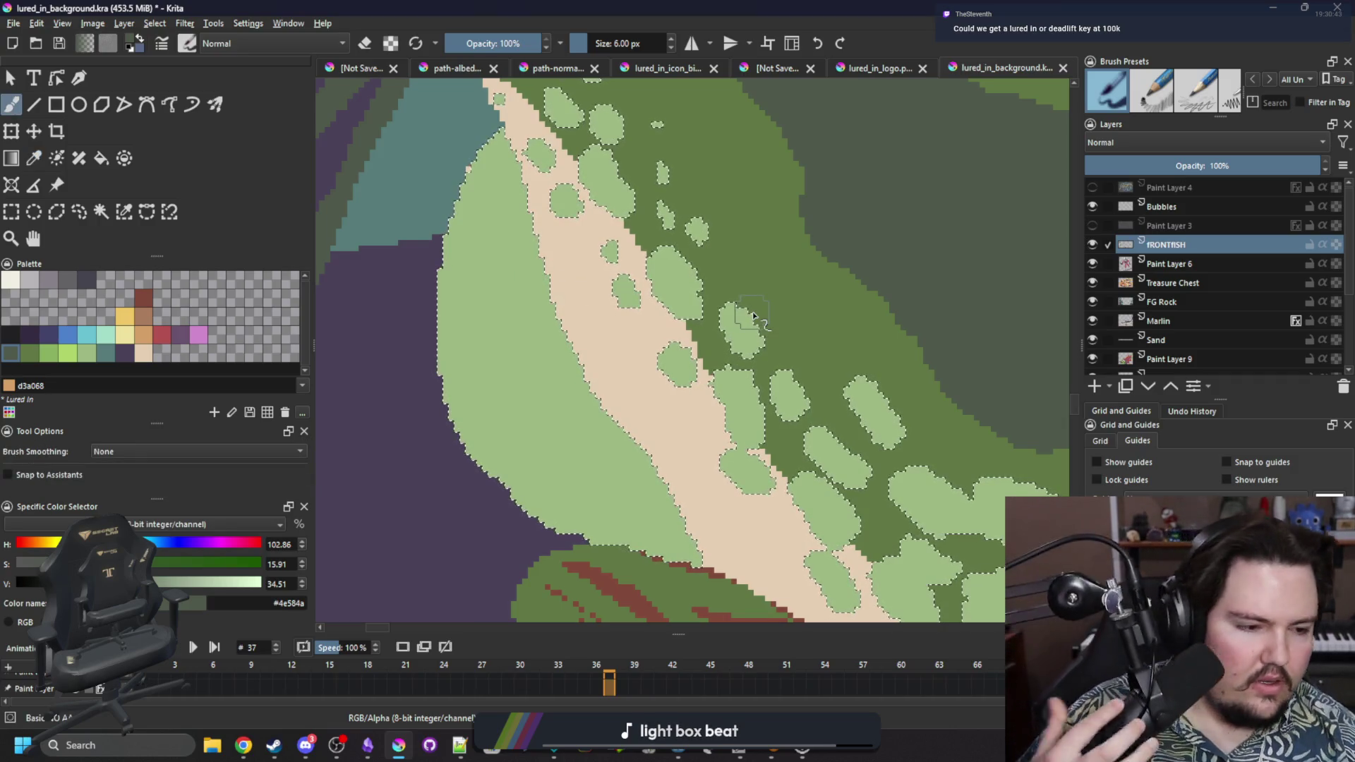
# Paint a column of short dark-green dashes down the light-green band, filling the gaps.
pyautogui.moveTo(498, 195)
pyautogui.mouseDown()
pyautogui.moveTo(486, 212)
pyautogui.moveTo(526, 233)
pyautogui.mouseUp()
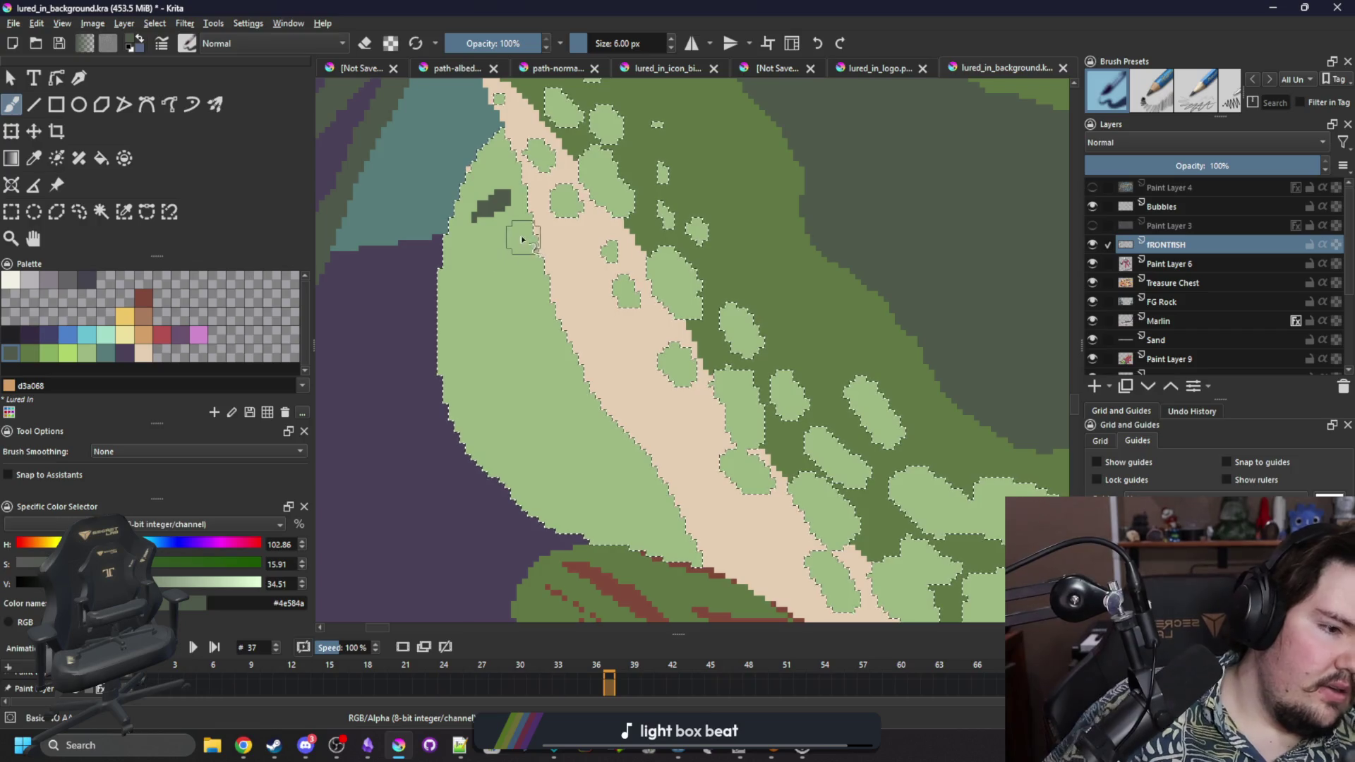
pyautogui.moveTo(501, 288); pyautogui.dragTo(530, 271)
pyautogui.moveTo(504, 325); pyautogui.dragTo(537, 305)
pyautogui.moveTo(487, 393); pyautogui.dragTo(549, 357)
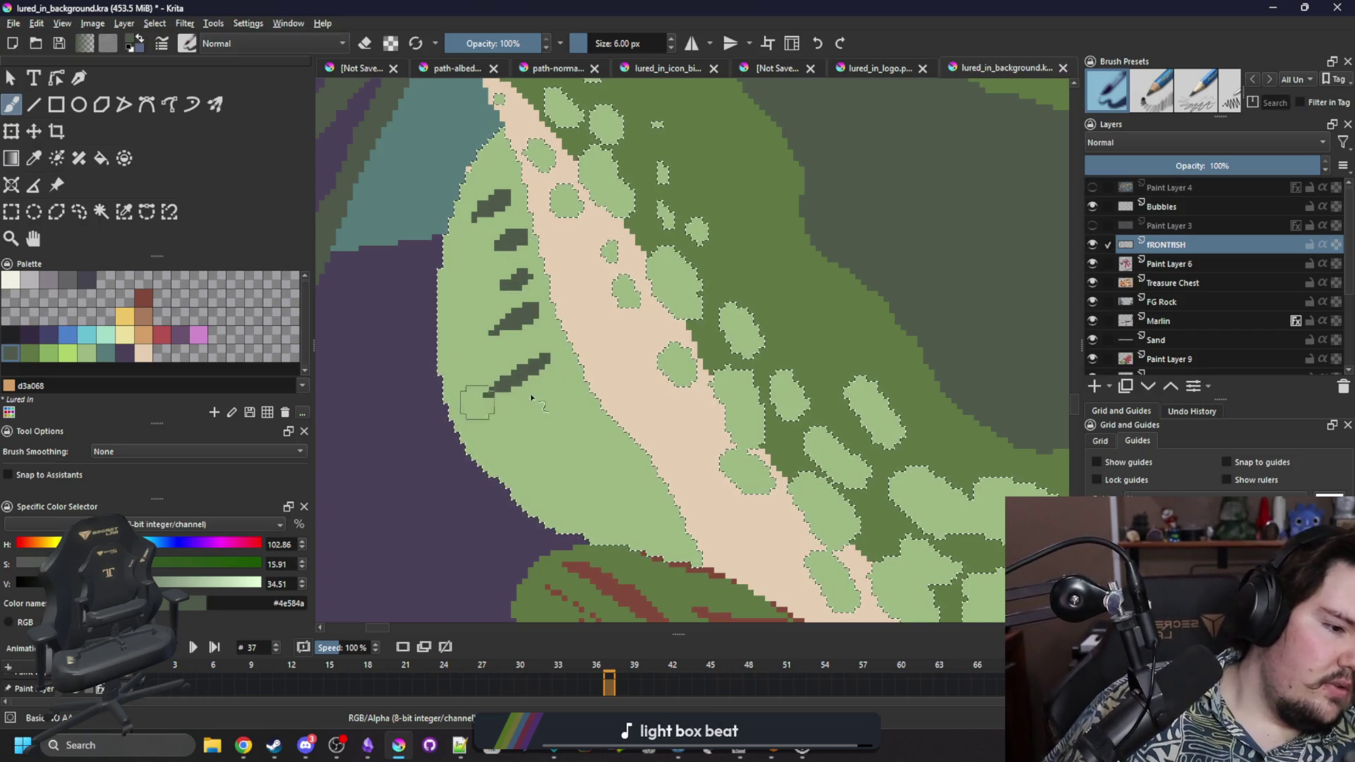
pyautogui.moveTo(509, 423); pyautogui.dragTo(572, 388)
pyautogui.moveTo(547, 463); pyautogui.dragTo(600, 423)
pyautogui.moveTo(580, 492)
pyautogui.mouseDown()
pyautogui.moveTo(634, 455)
pyautogui.moveTo(621, 519)
pyautogui.moveTo(595, 538)
pyautogui.mouseUp()
pyautogui.moveTo(547, 330); pyautogui.dragTo(487, 356)
pyautogui.moveTo(487, 273); pyautogui.dragTo(526, 261)
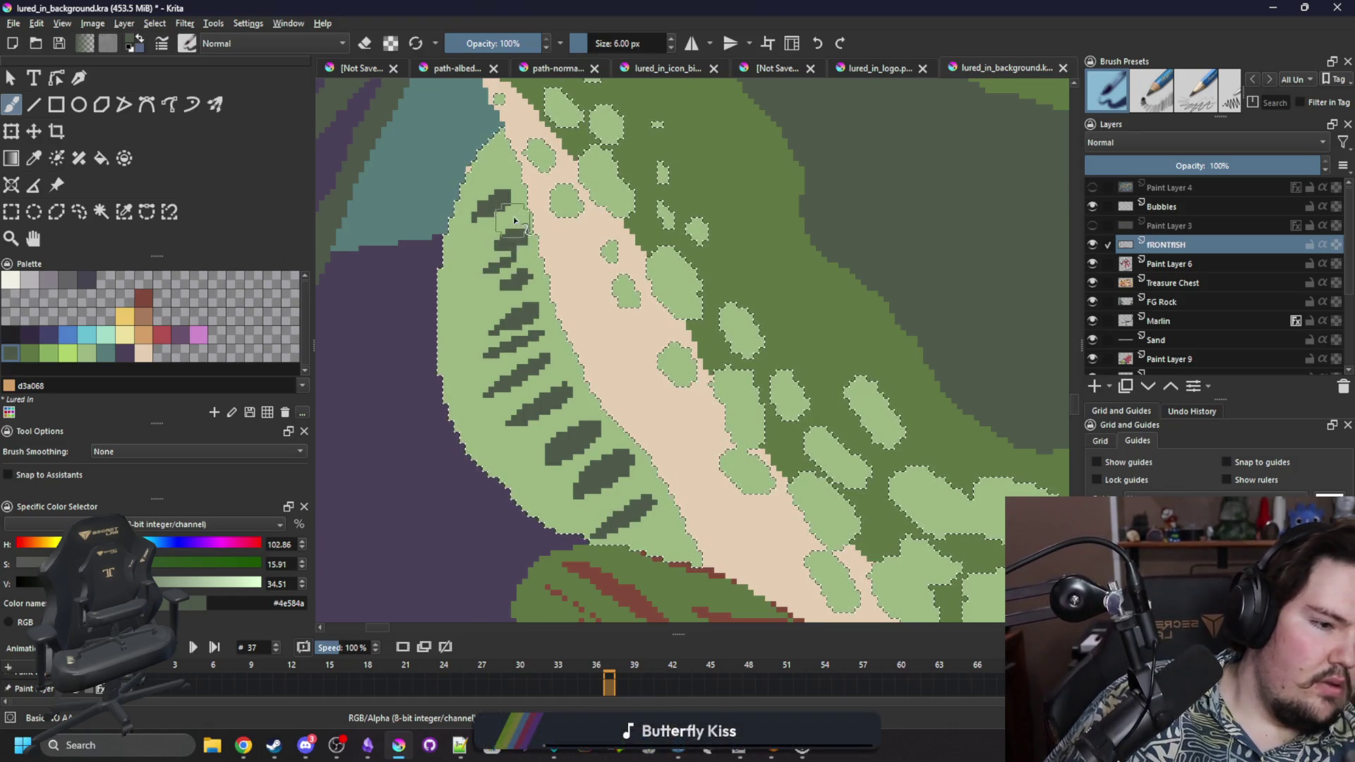
pyautogui.scroll(-10, 440, 238)
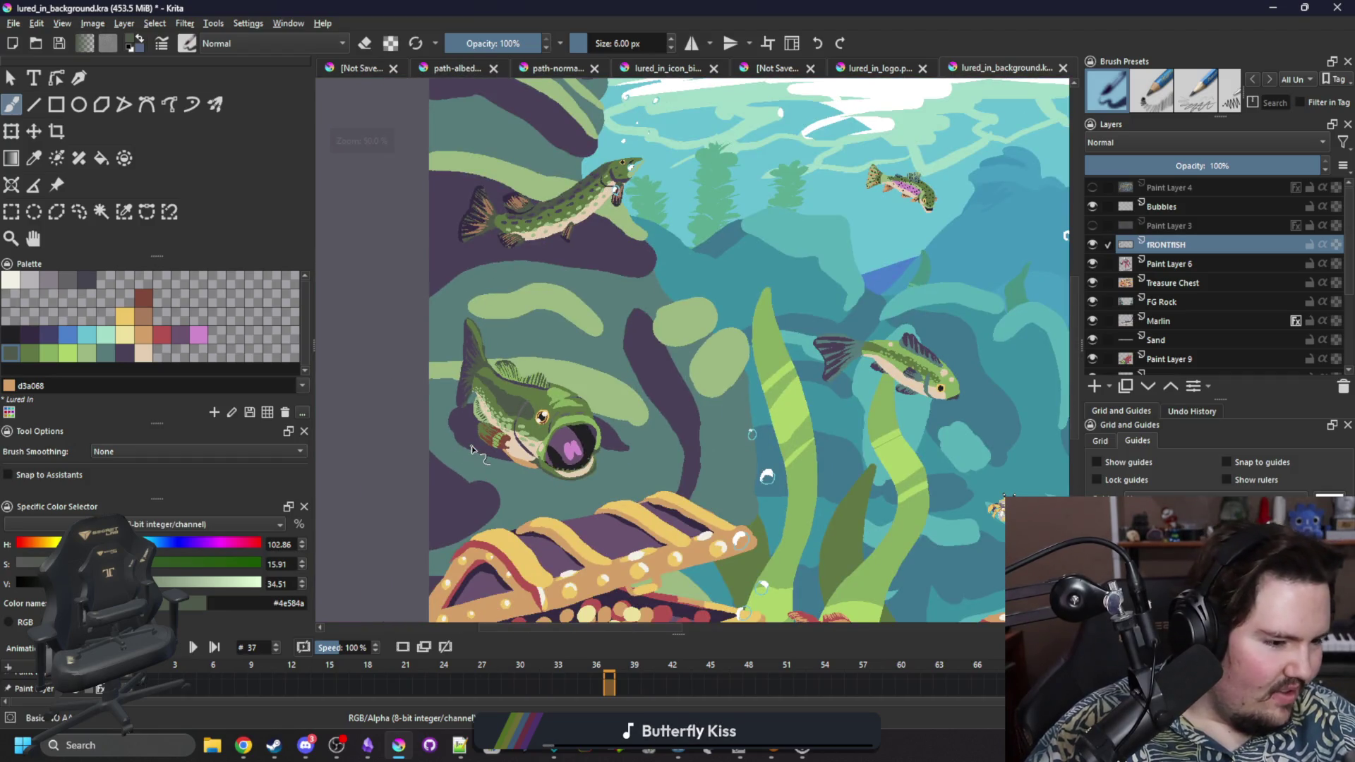
# Zoom in and out on the bass, then switch over to the browser.
pyautogui.scroll(-1, 472, 452)
pyautogui.scroll(2, 531, 493)
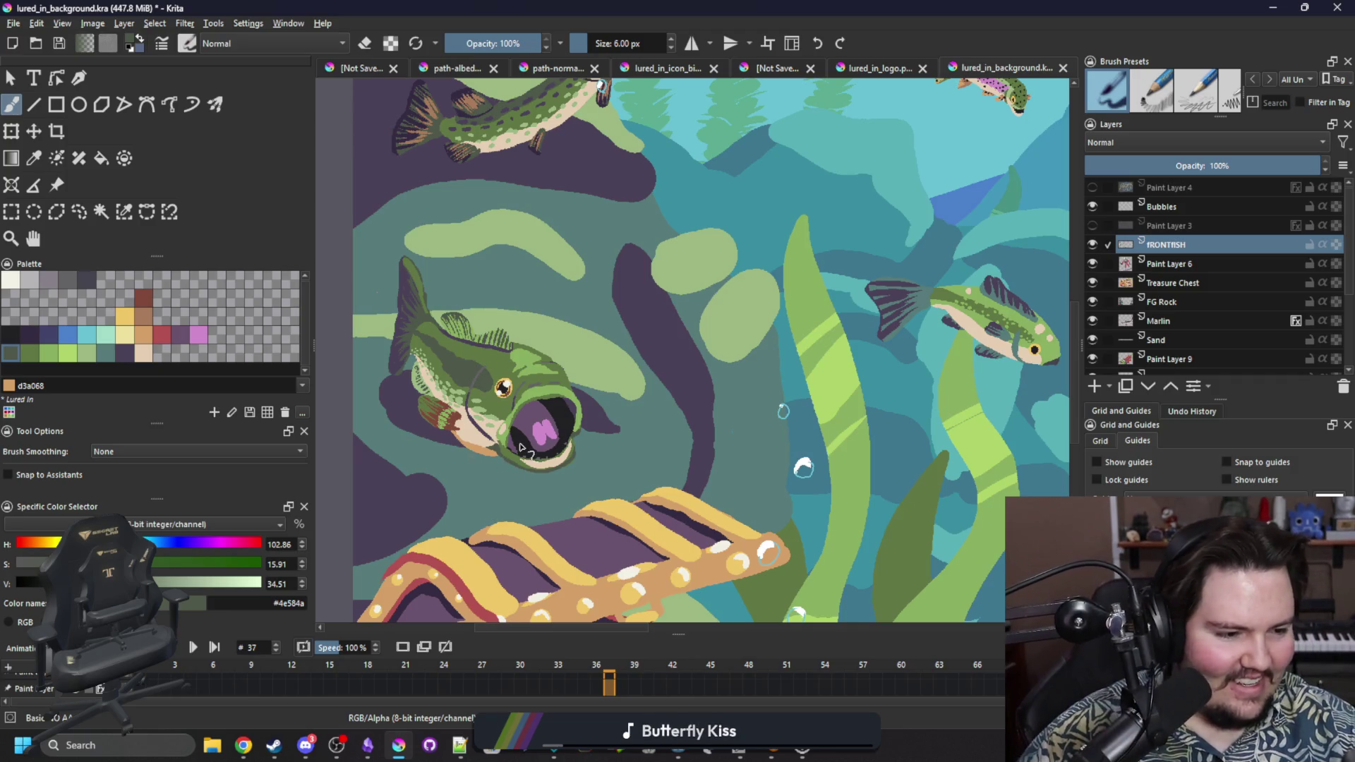
pyautogui.scroll(-3, 505, 452)
pyautogui.scroll(5, 425, 407)
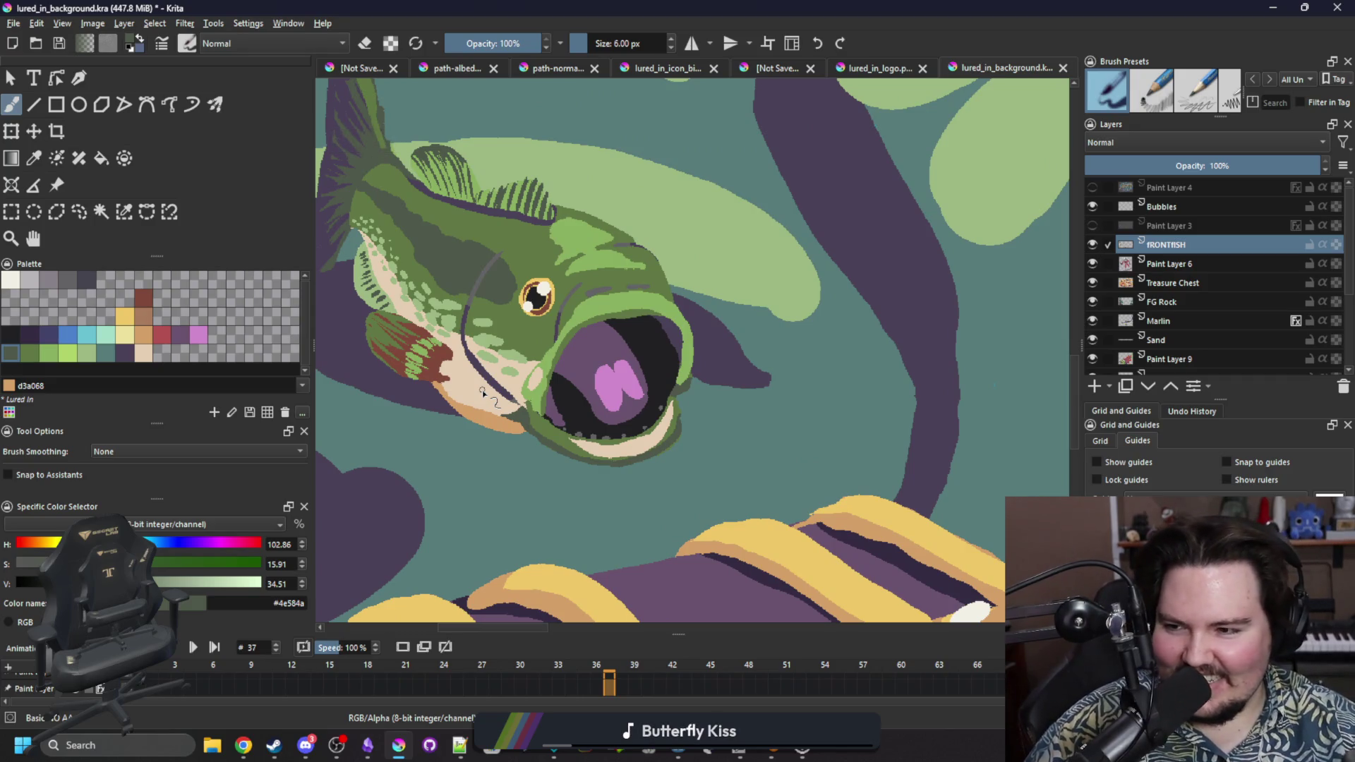
pyautogui.hotkey('alt', 'Tab')
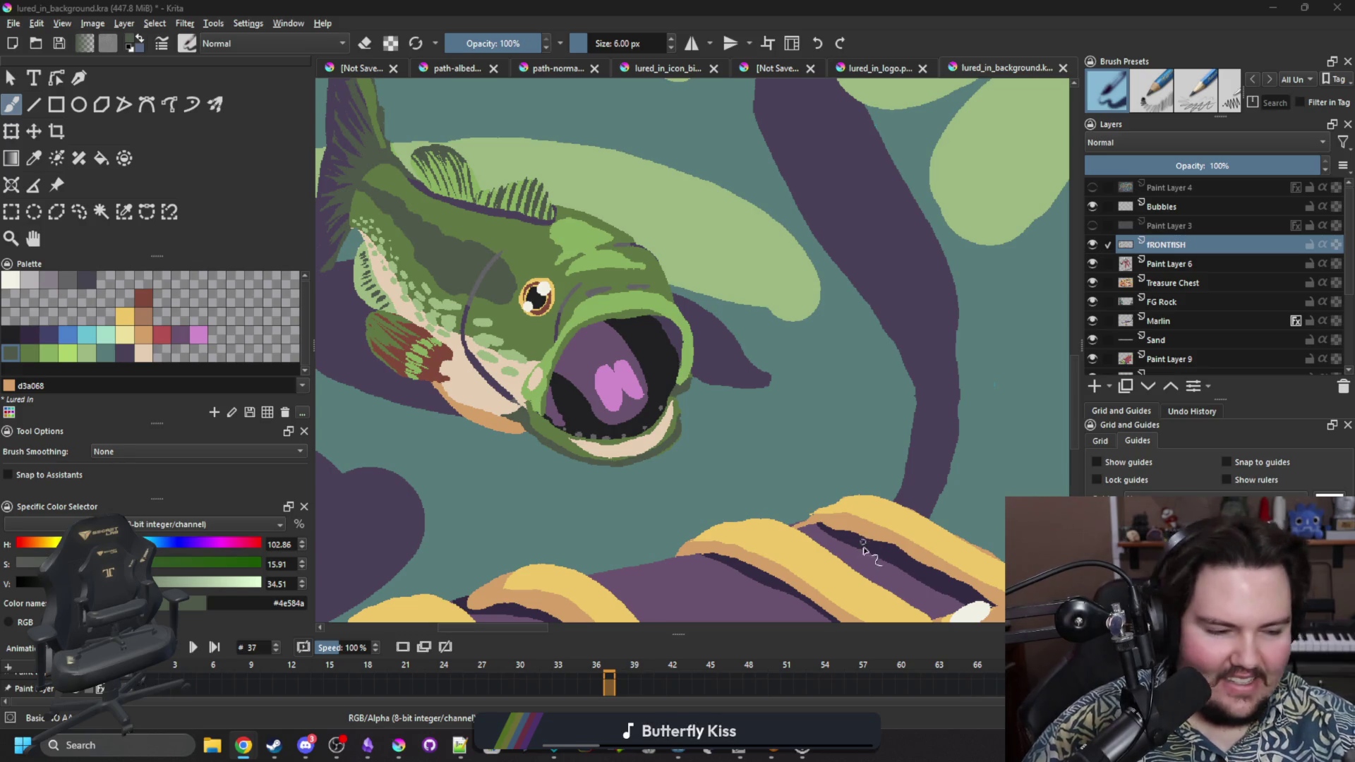
# Sample cream #e5ceb4 from the bass's lower lip, return to the brush, and zoom out.
pyautogui.scroll(2, 513, 443)
pyautogui.moveTo(513, 443)
pyautogui.mouseDown()
pyautogui.moveTo(605, 402)
pyautogui.moveTo(526, 407)
pyautogui.mouseUp()
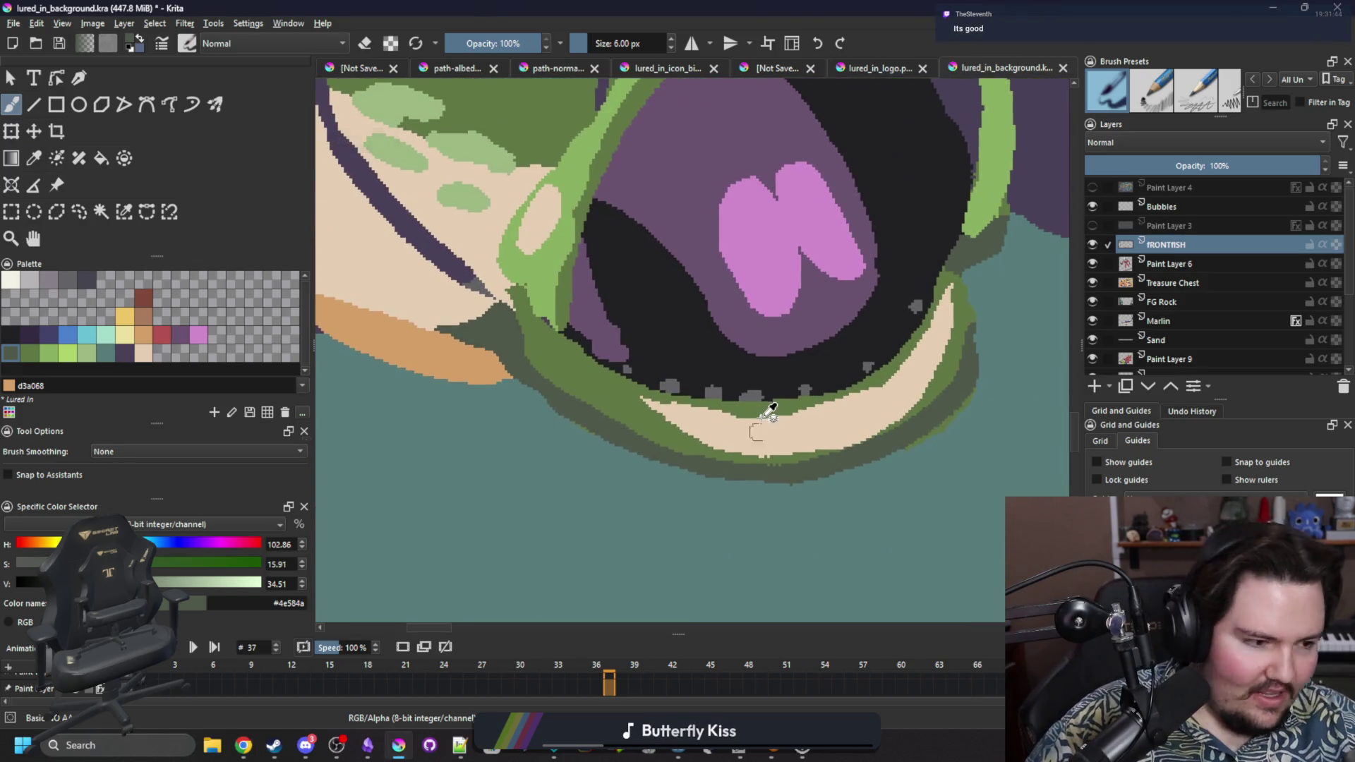
pyautogui.press('p')
pyautogui.click(678, 432)
pyautogui.scroll(-4, 677, 432)
pyautogui.press('b')
pyautogui.scroll(-3, 487, 448)
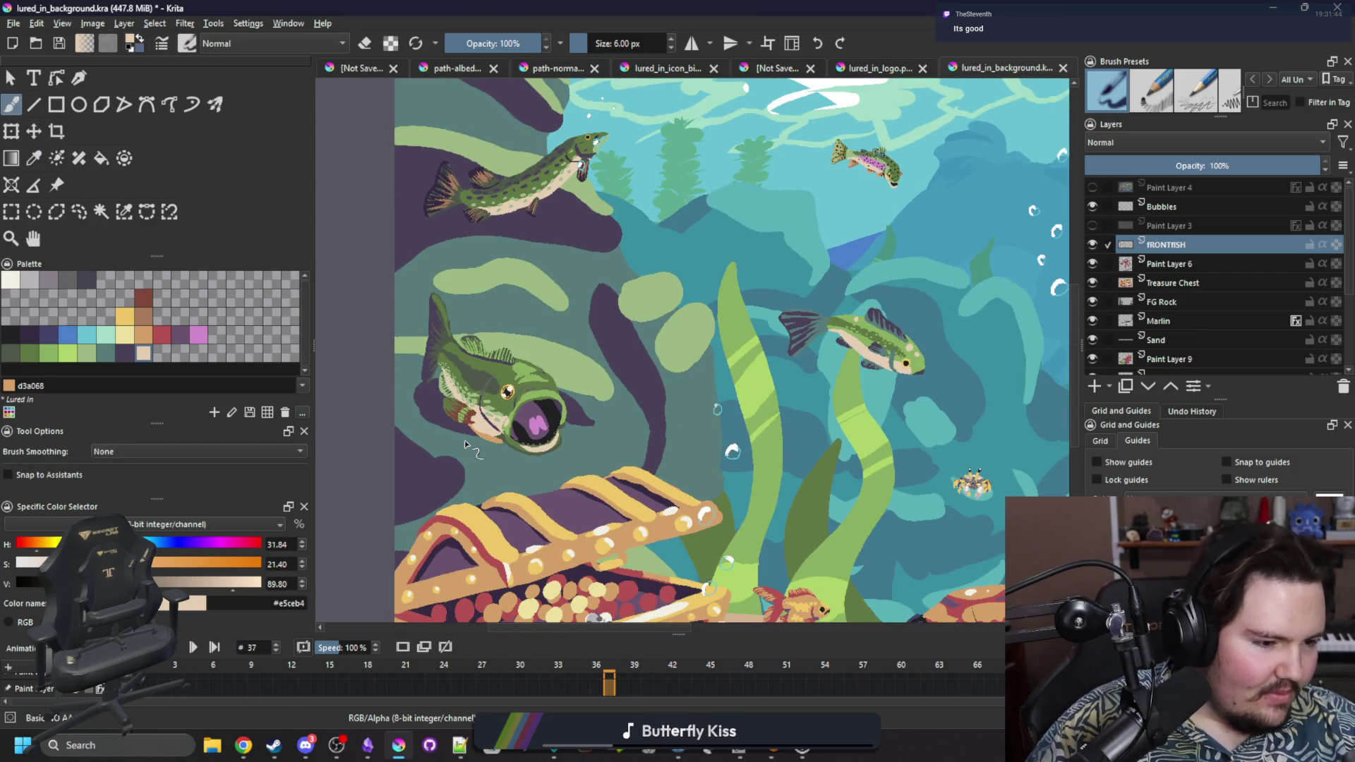
pyautogui.scroll(-1, 473, 437)
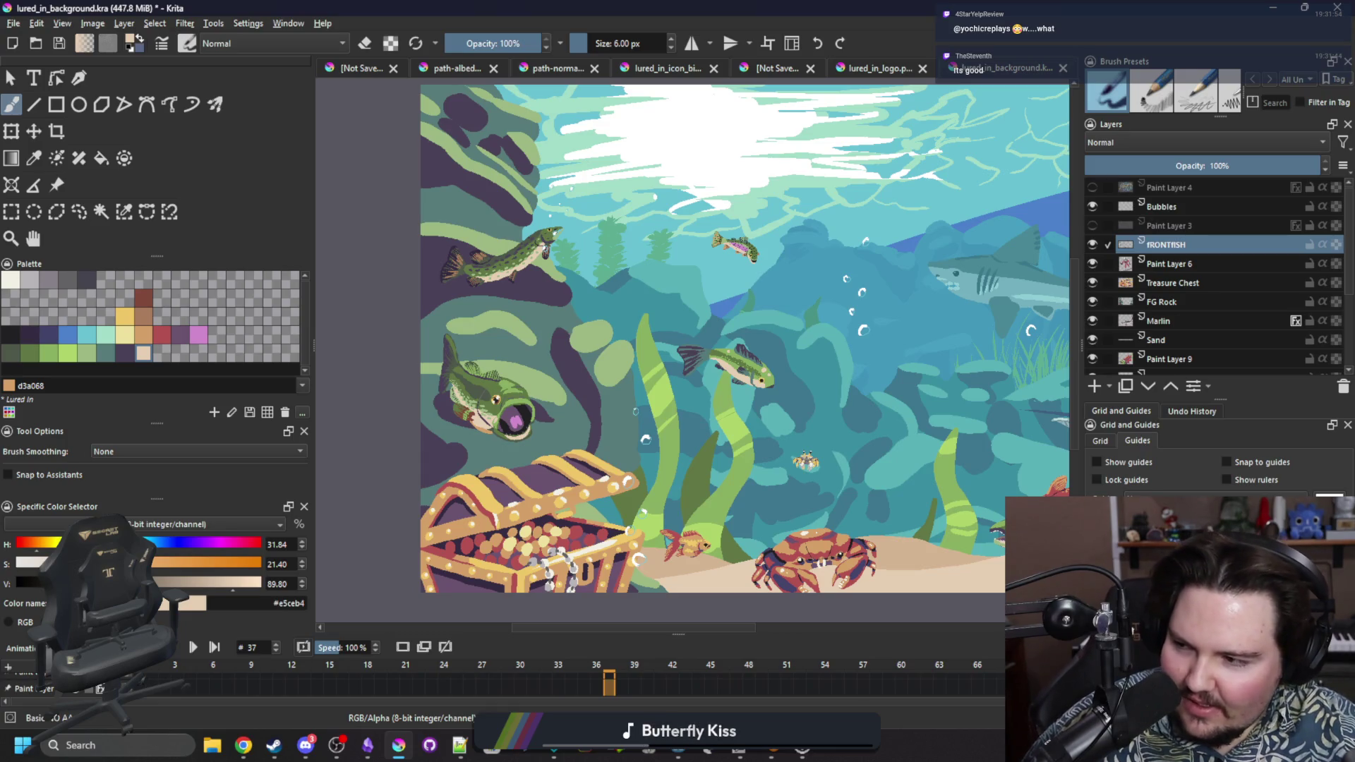
# Check the other application, then make Paint Layer 4's Lured In logo visible over the scene.
pyautogui.hotkey('alt', 'Tab')
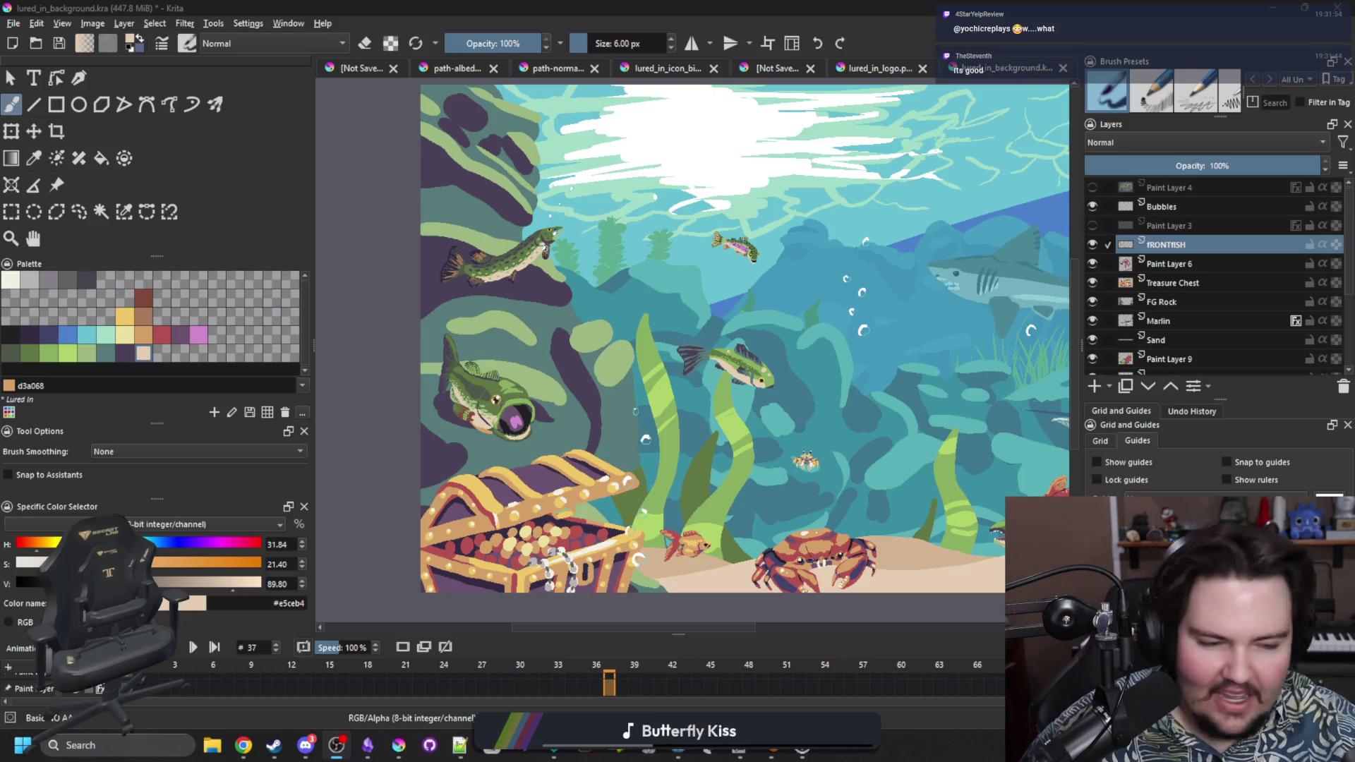
pyautogui.scroll(2, 509, 409)
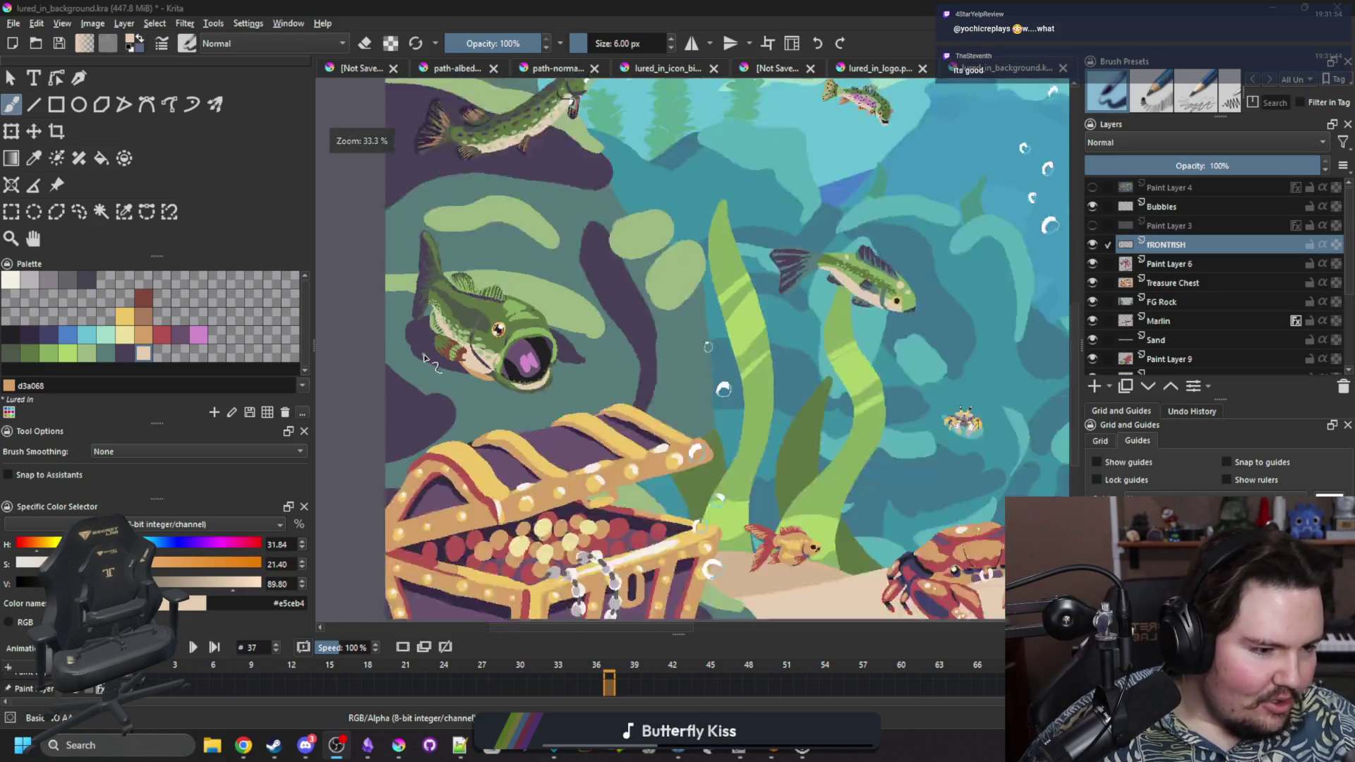
pyautogui.scroll(-1, 427, 360)
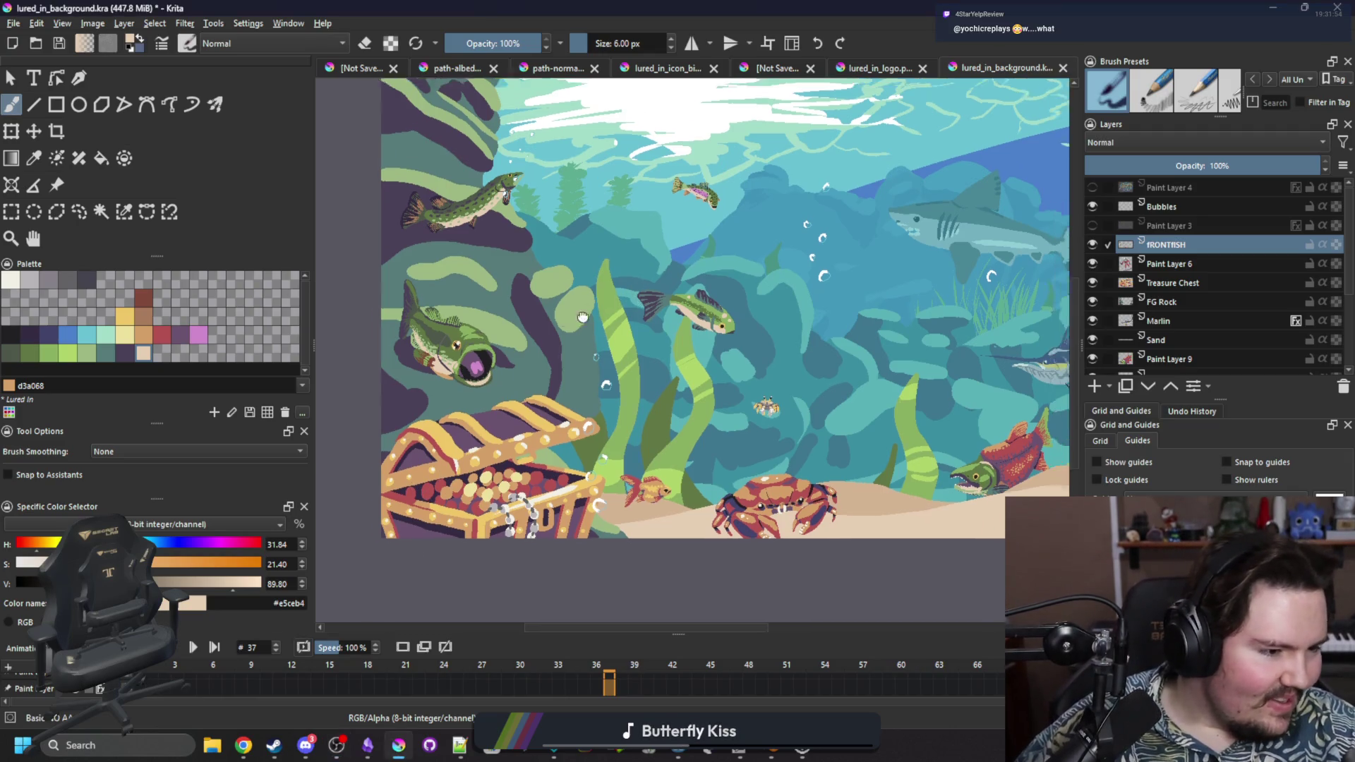
pyautogui.scroll(-4, 563, 341)
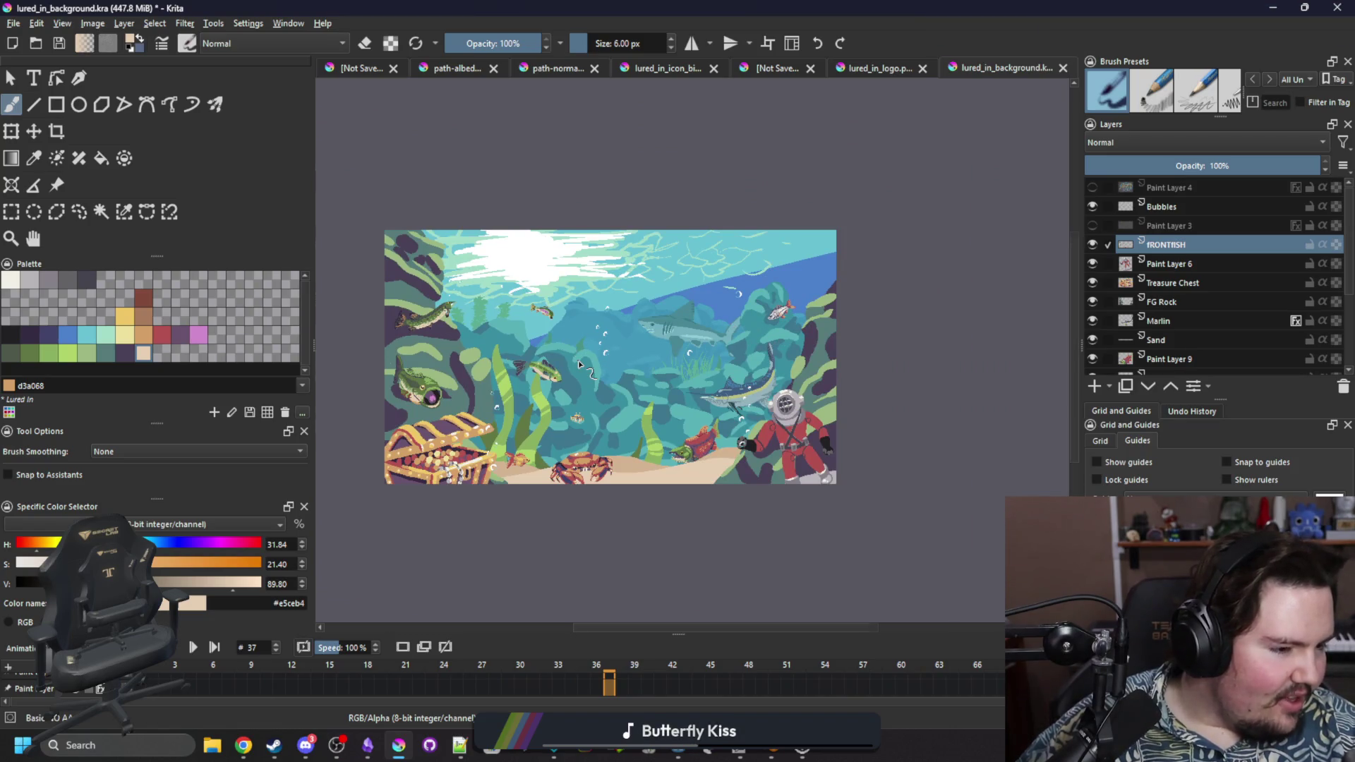
pyautogui.scroll(1, 579, 365)
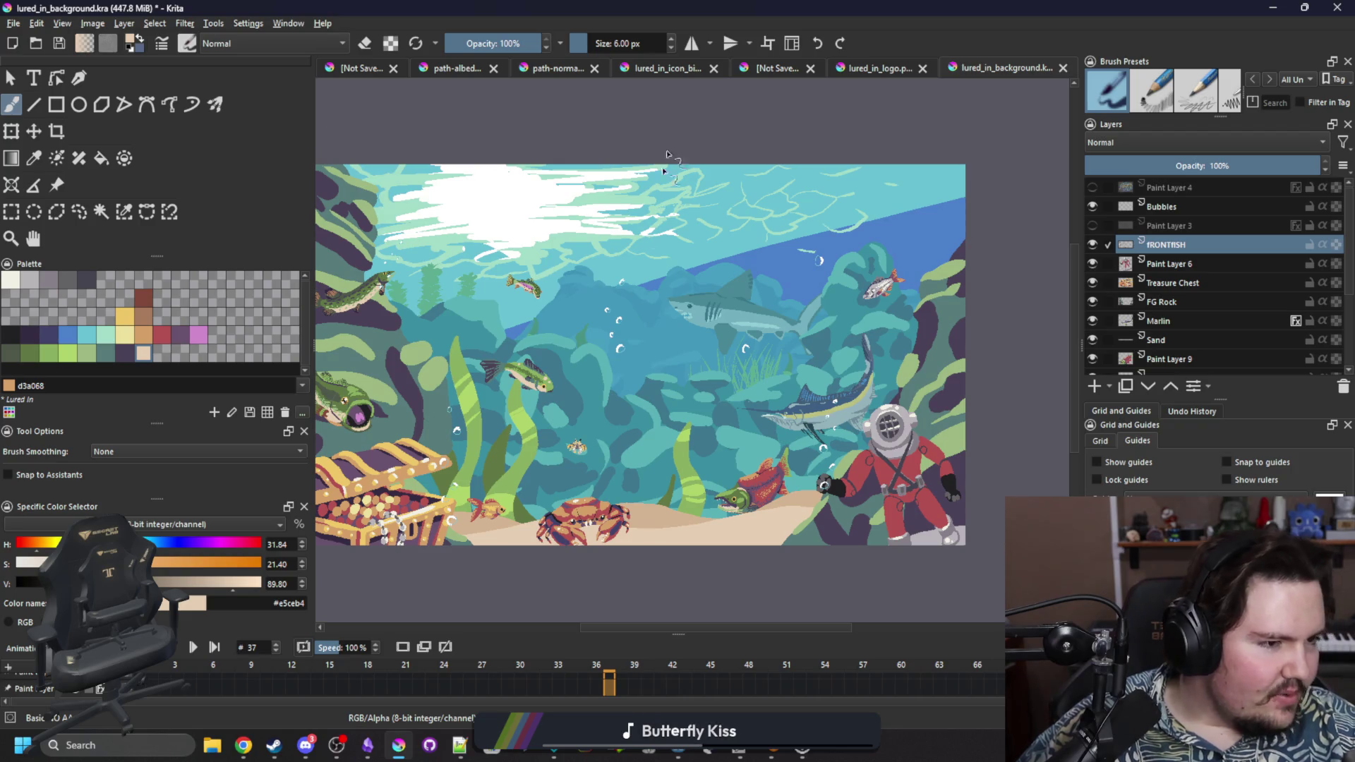
pyautogui.click(1093, 187)
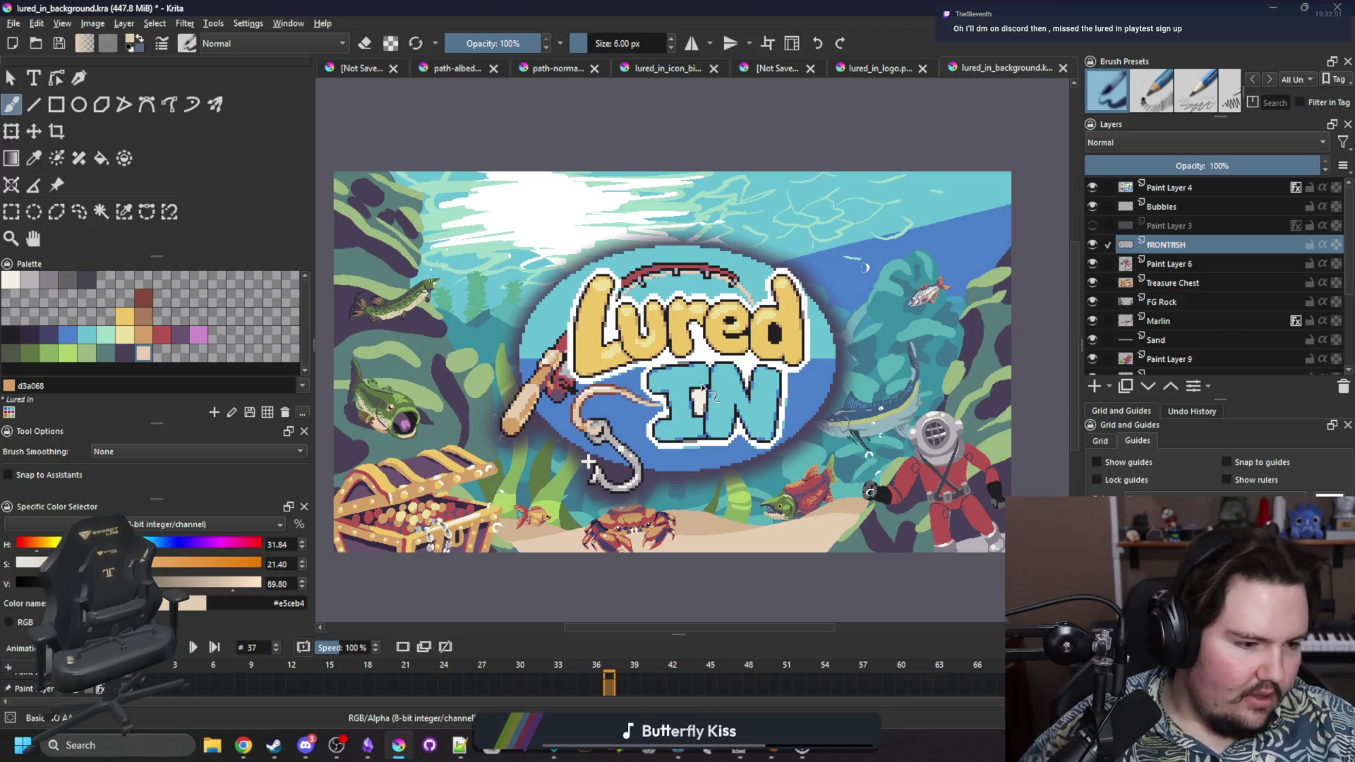
# Inspect the scene under the logo, then hide Paint Layer 4 again.
pyautogui.scroll(-3, 624, 446)
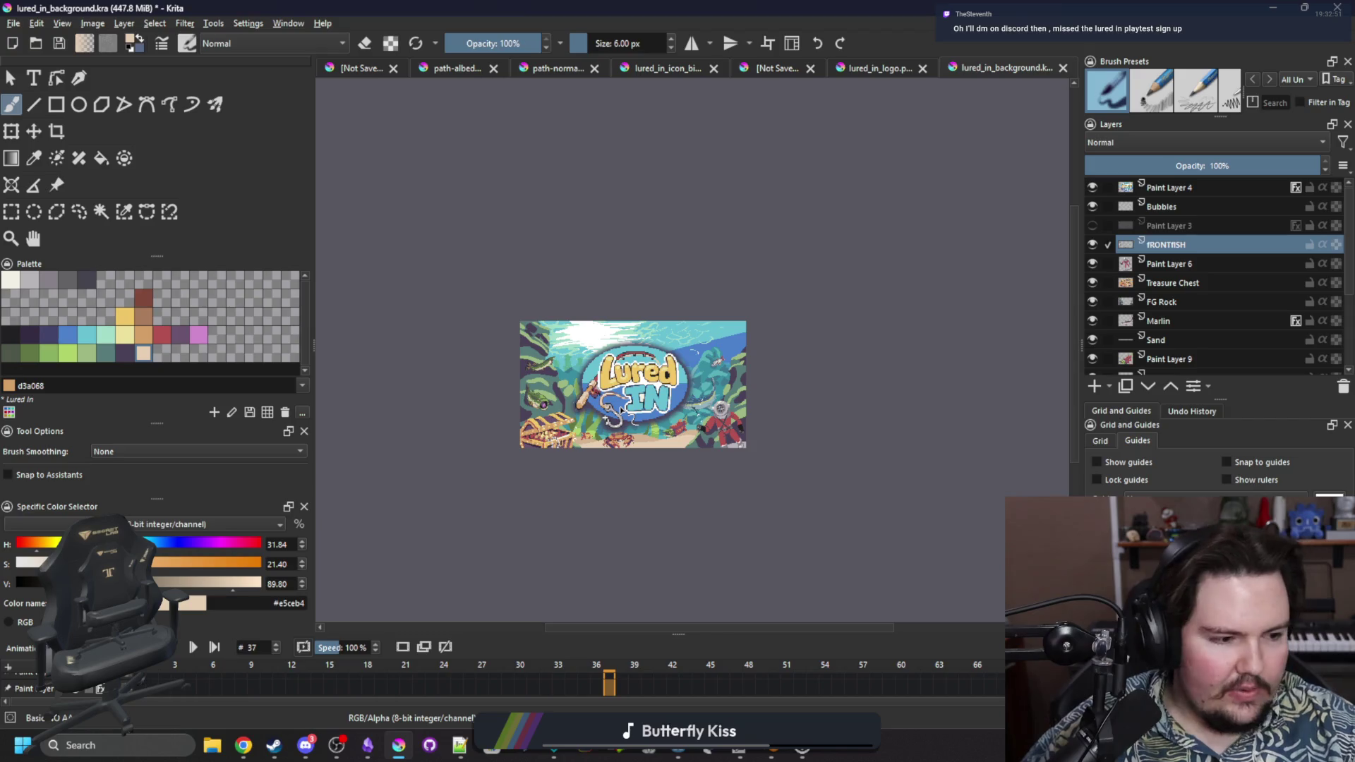
pyautogui.scroll(-1, 624, 413)
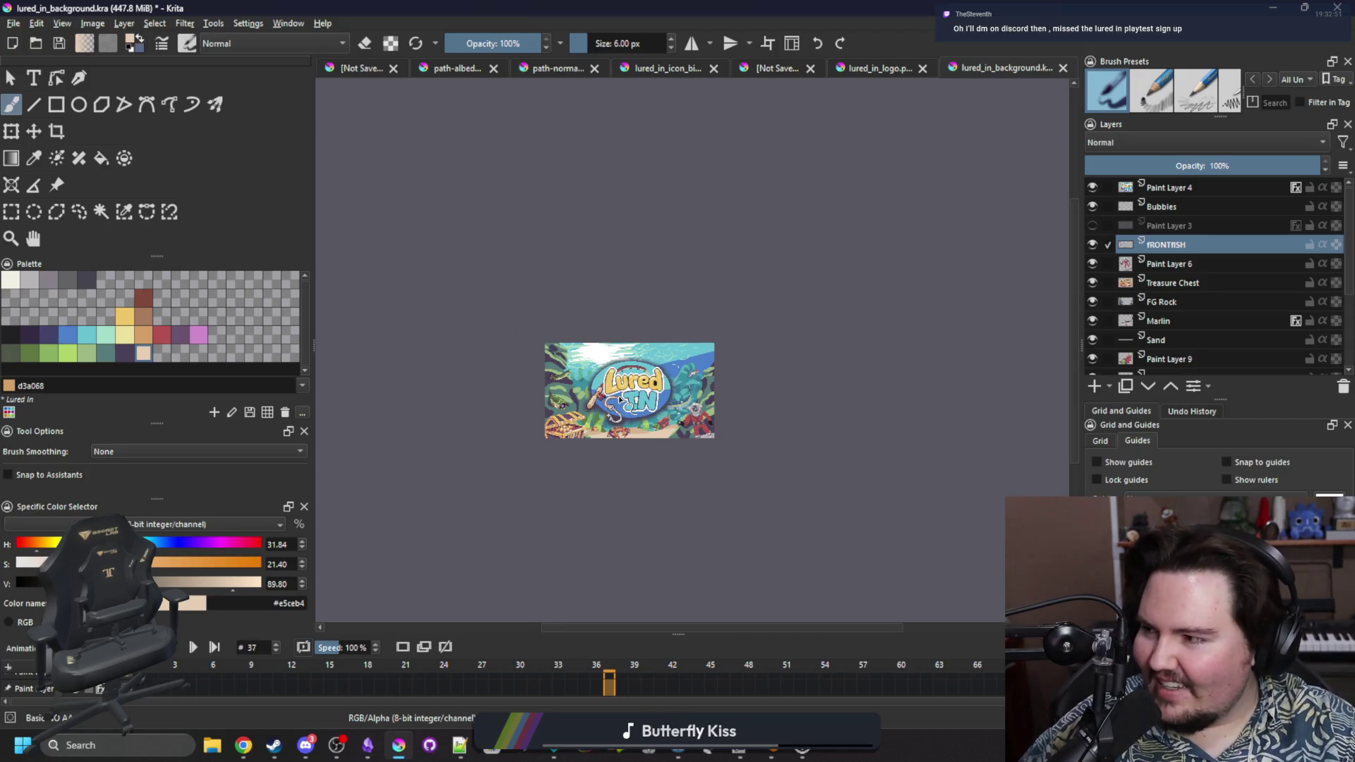
pyautogui.scroll(4, 621, 400)
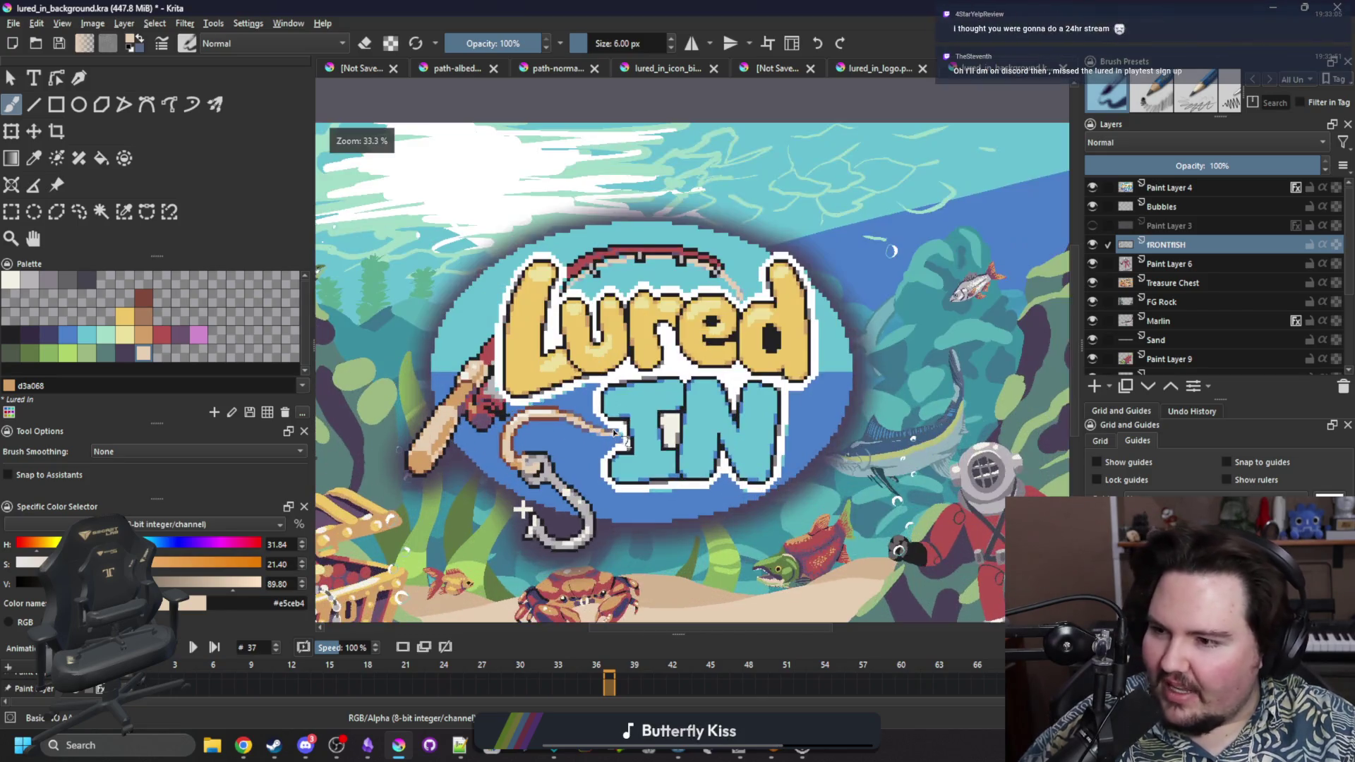
pyautogui.scroll(1, 645, 371)
pyautogui.scroll(-1, 600, 419)
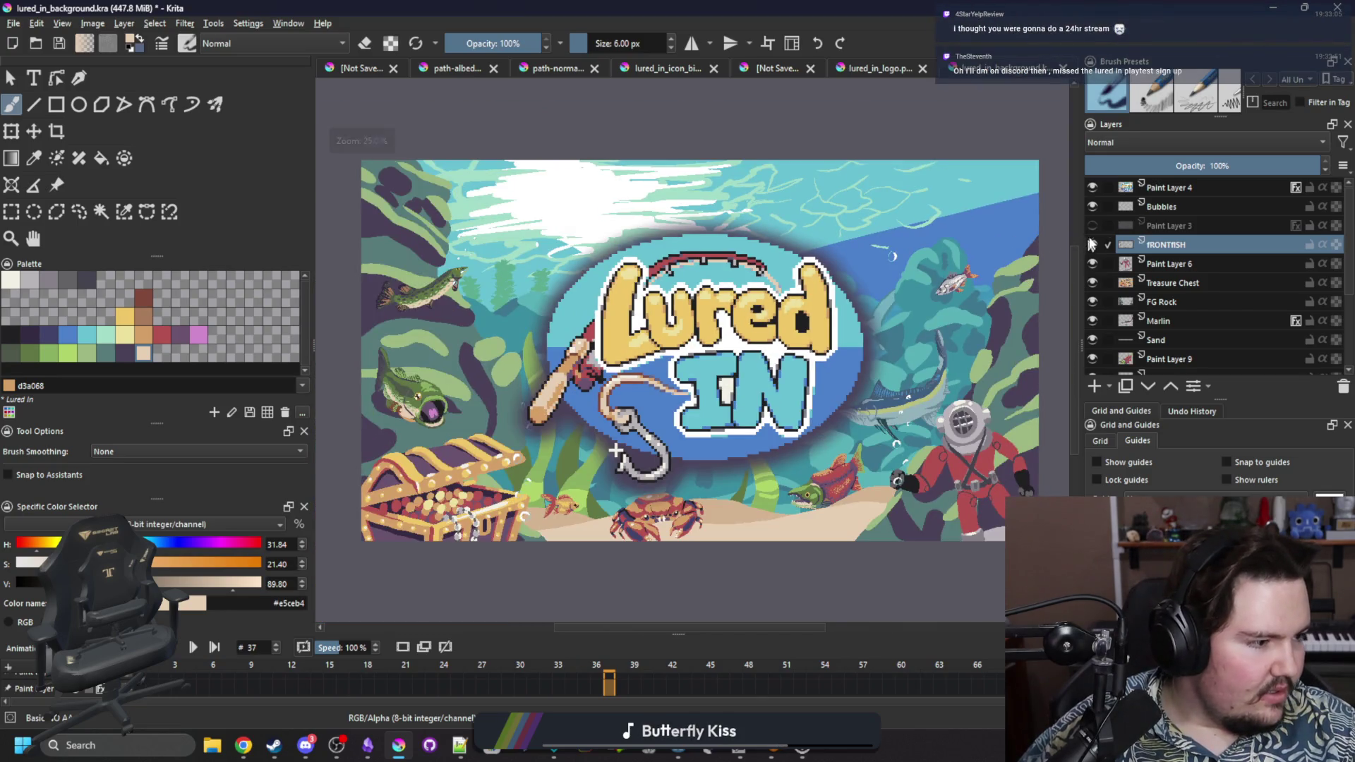
pyautogui.click(1092, 188)
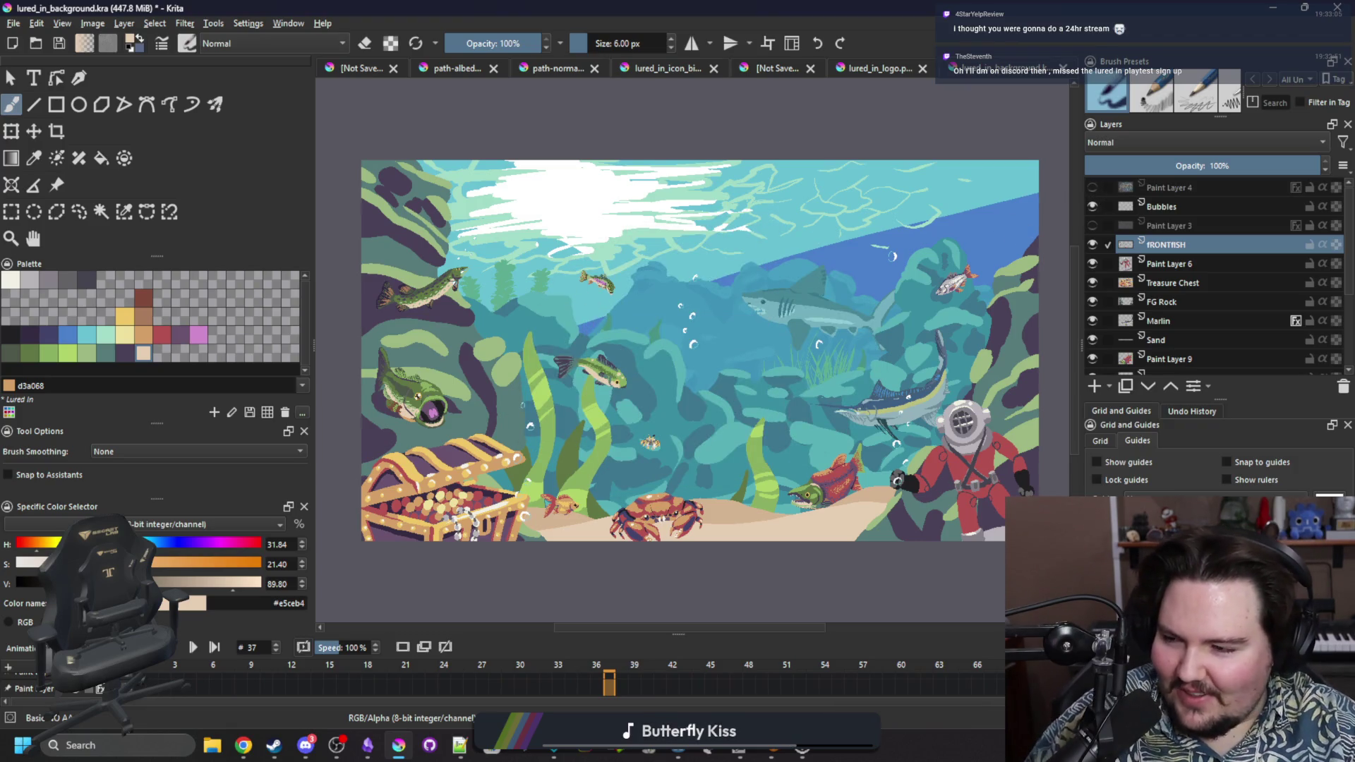
# Consult the browser, then save lured_in_background.kra in Krita.
pyautogui.hotkey('alt', 'Tab')
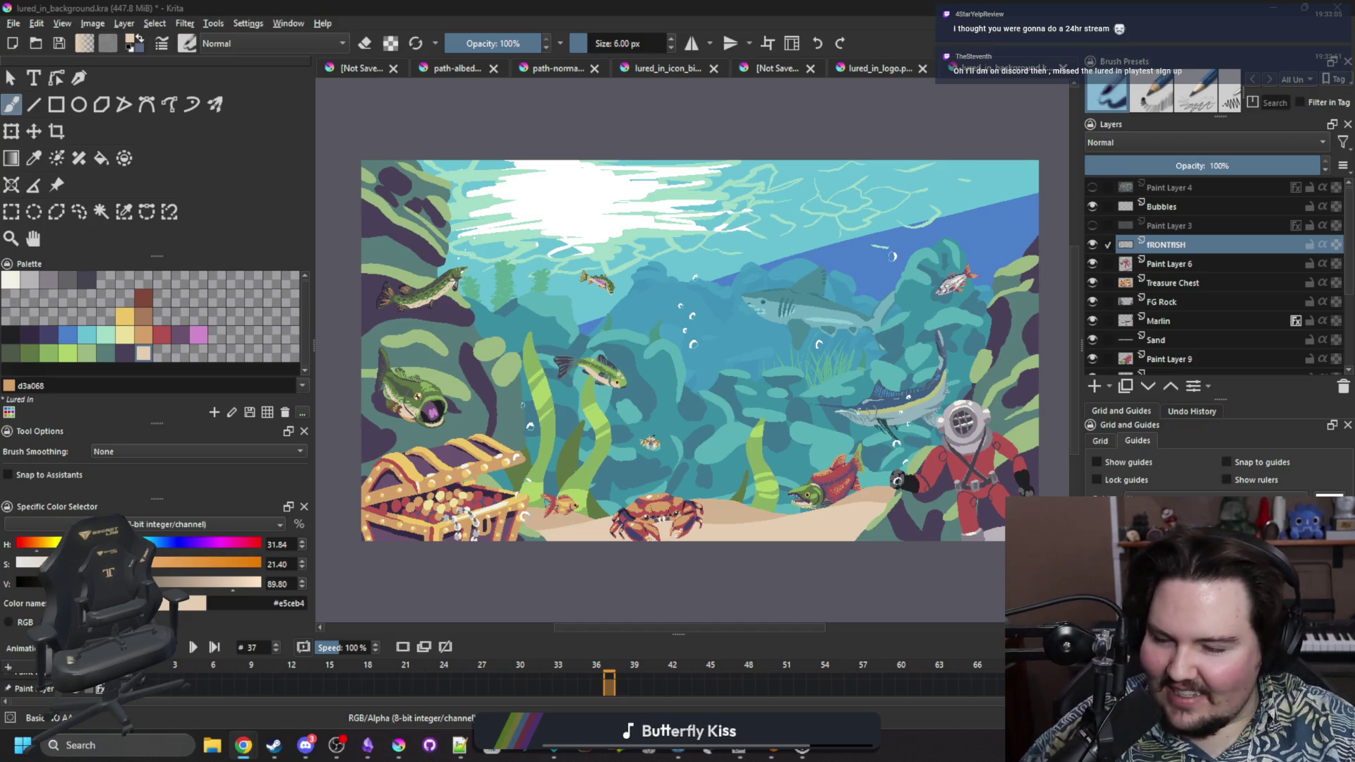
pyautogui.hotkey('alt', 'Tab')
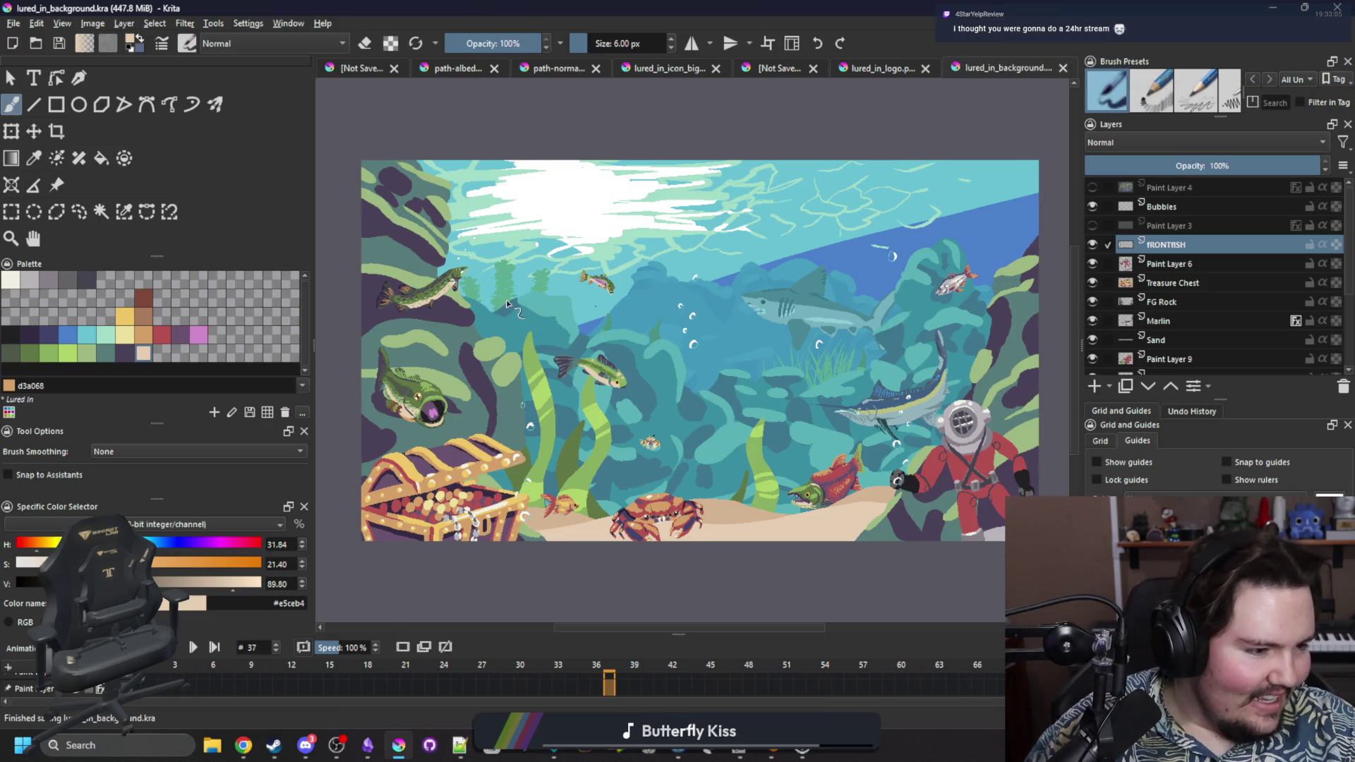
pyautogui.scroll(-1, 654, 341)
pyautogui.scroll(1, 699, 358)
pyautogui.scroll(-1, 699, 357)
pyautogui.scroll(1, 617, 371)
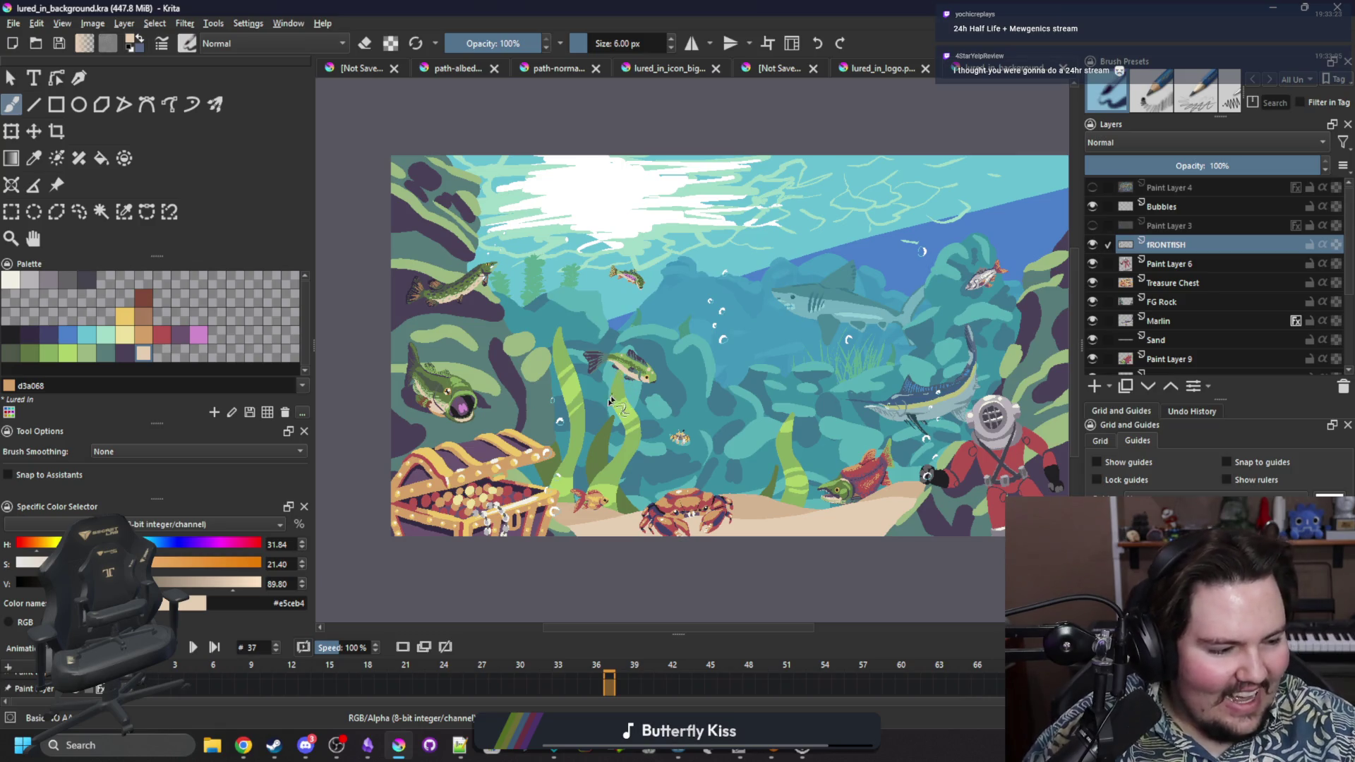
pyautogui.hotkey('alt', 'Tab')
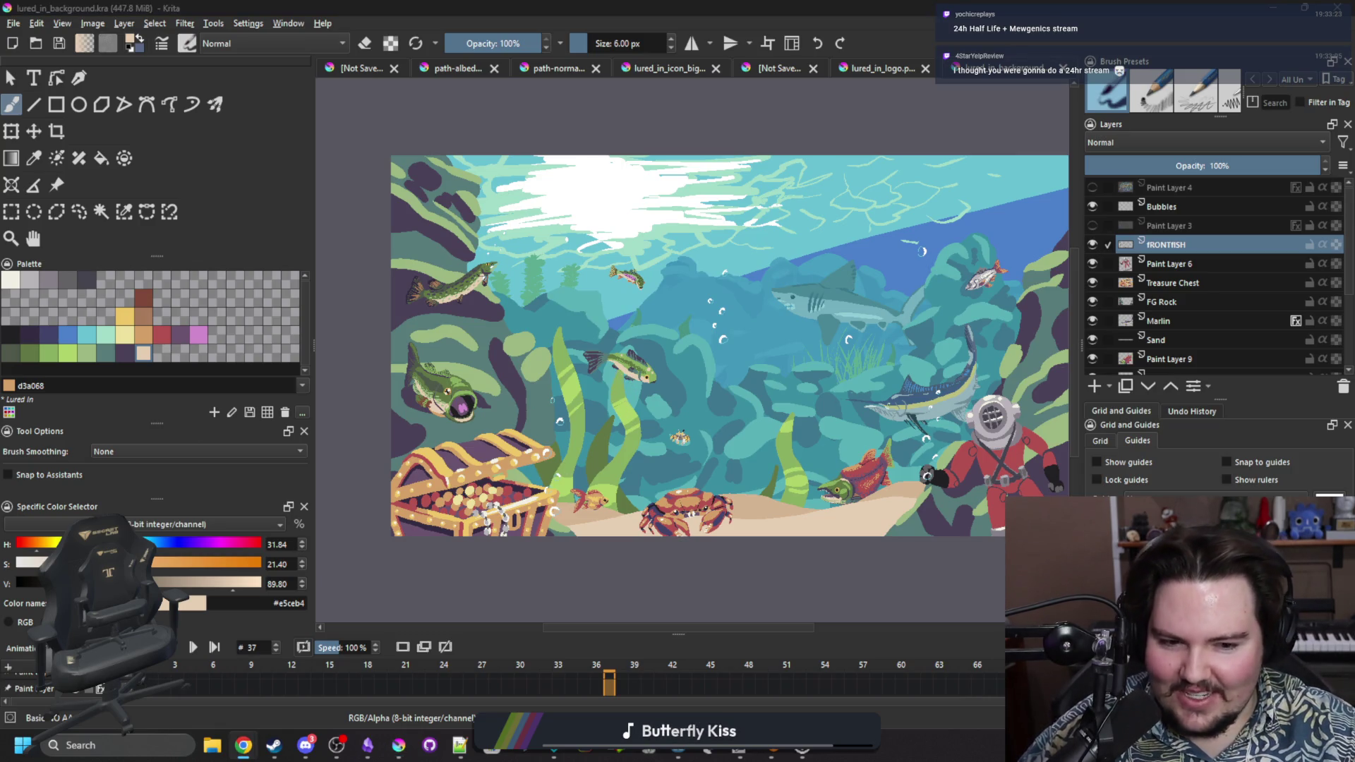